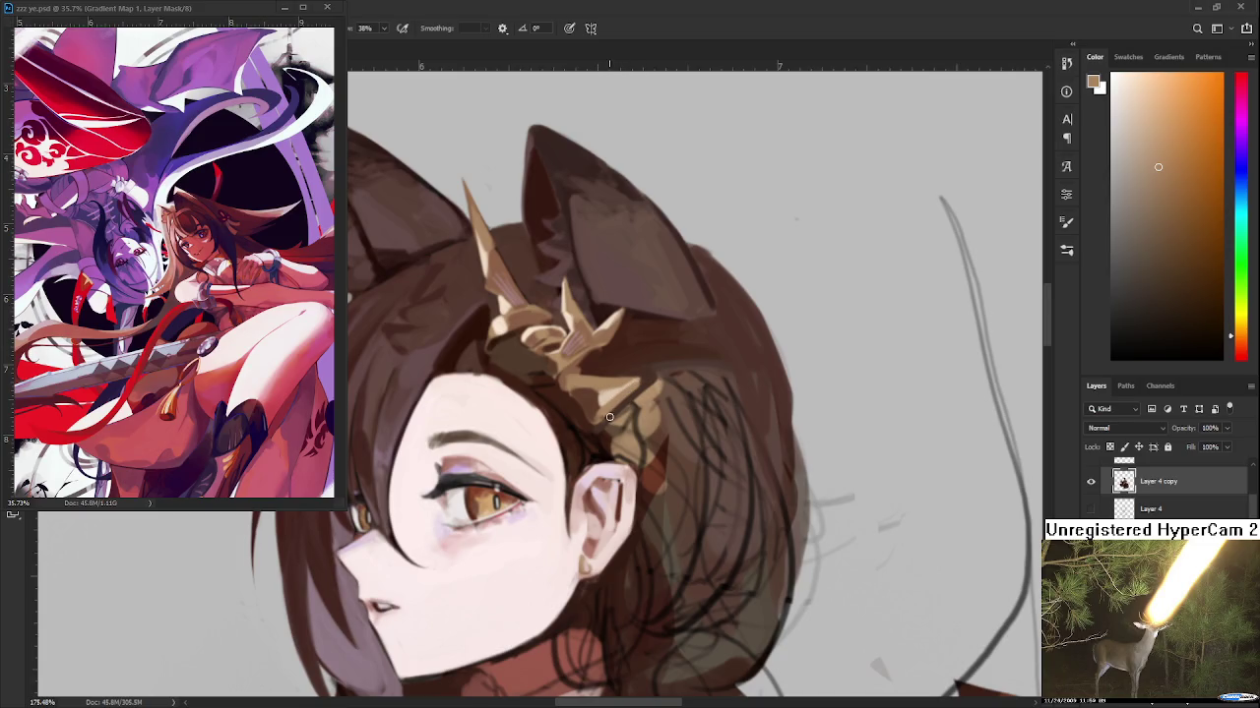
Sample lighter peach tones from the hair and tilt the canvas counter-clockwise
left_click(609, 393, "alt")
left_click(604, 394, "alt")
left_click(611, 391, "alt")
left_click(604, 397, "alt")
key("r")
mouse_move(604, 397)
left_mouse_down()
mouse_move(612, 377)
mouse_move(503, 433)
left_mouse_up()
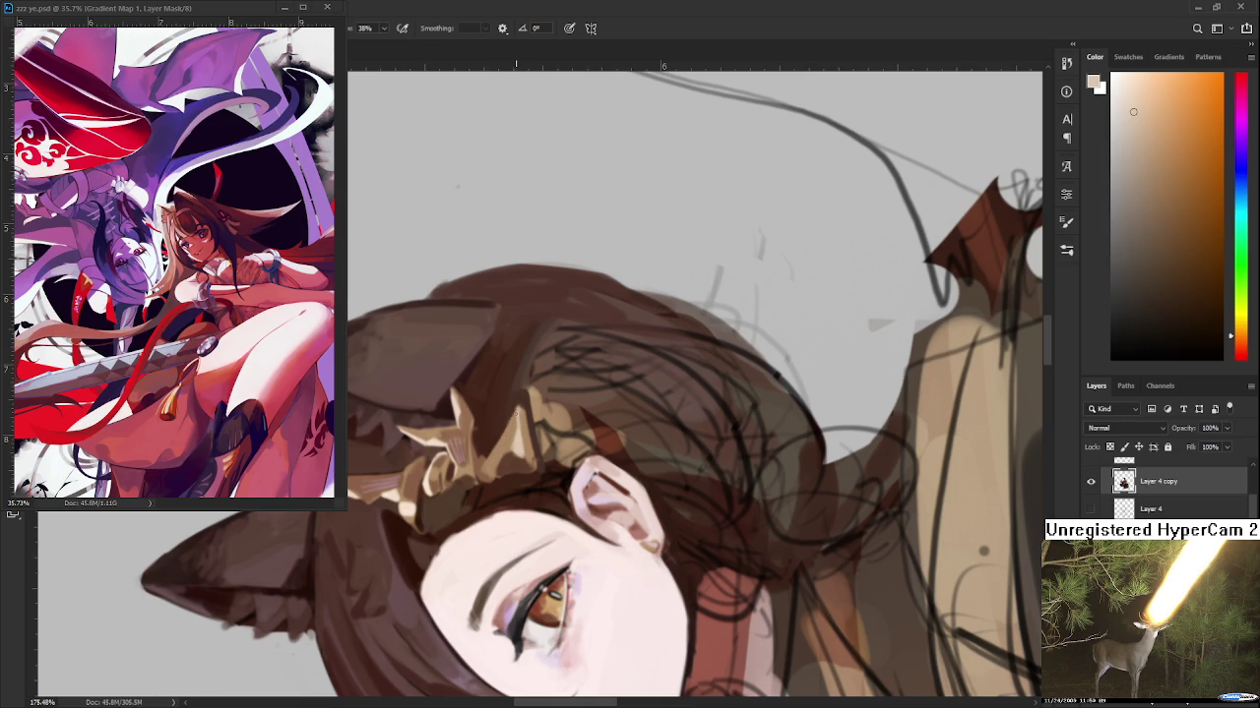
Paint a thin light strand down the hair, then turn the canvas back upright
left_click_drag(514, 411, 484, 471)
left_click(519, 418, "alt")
left_click_drag(519, 426, 526, 441)
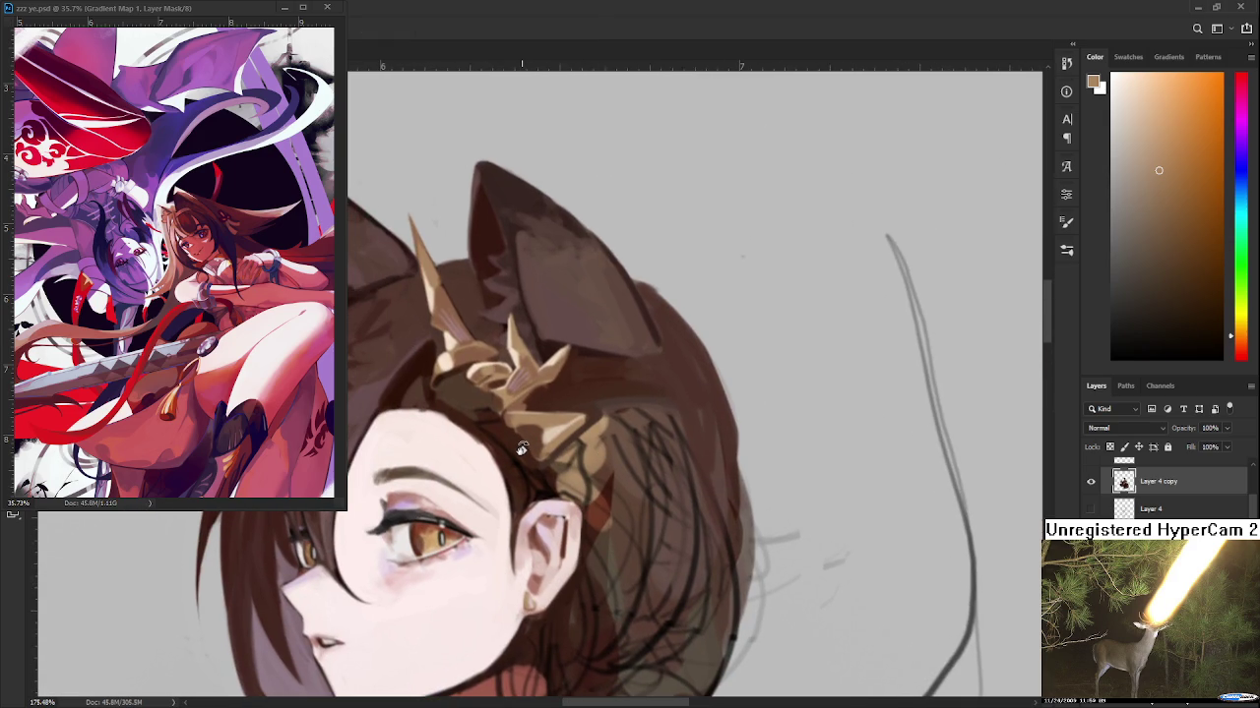
left_click(552, 430, "alt")
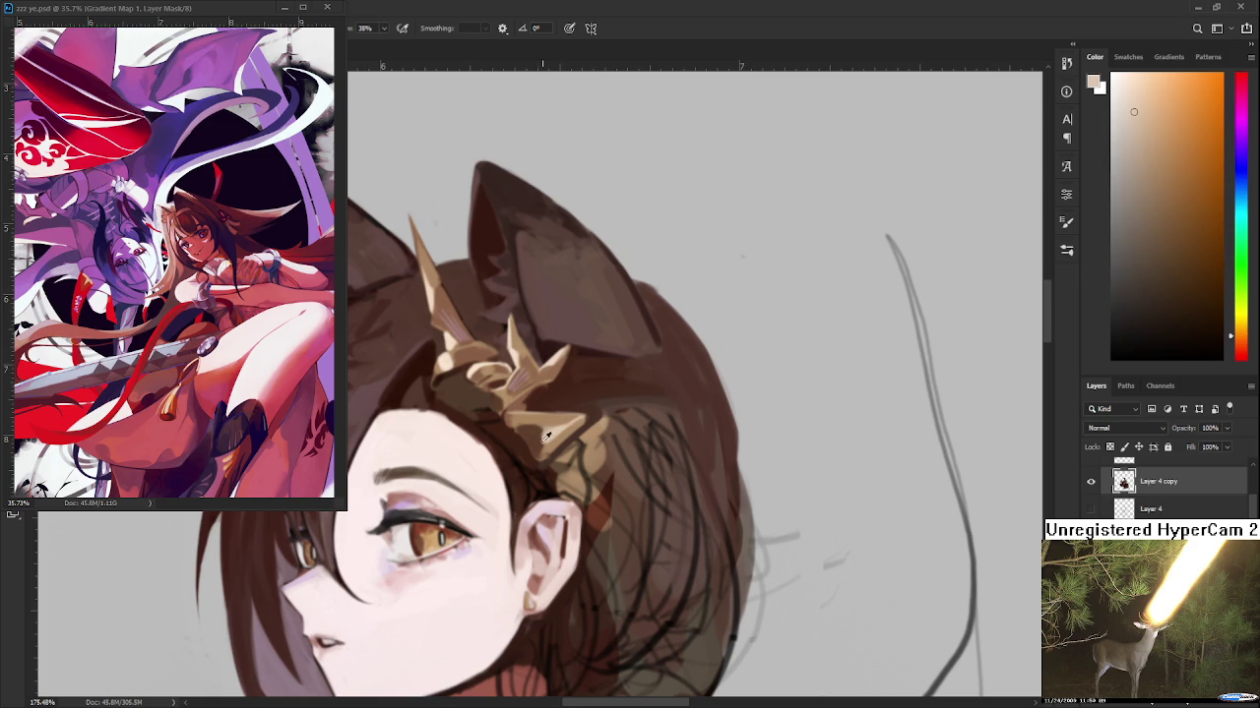
Sample dark brown, tan and peach tones from the hair and gold headpiece
left_click(546, 439, "alt")
left_click(543, 440, "alt")
left_click(552, 427, "alt")
left_click(557, 418, "alt")
left_click(557, 419, "alt")
left_click(543, 451, "alt")
left_click(549, 429, "alt")
left_click(551, 429, "alt")
left_click(549, 429, "alt")
left_click(536, 426, "alt")
left_click(546, 401, "alt")
left_click(551, 417, "alt")
Resample the ornament's peach highlight and dark reddish-brown, nudging the view right
left_click(543, 414, "alt")
left_click(543, 429, "alt")
left_click(546, 427, "alt")
left_click(535, 420, "alt")
left_click(541, 421, "alt")
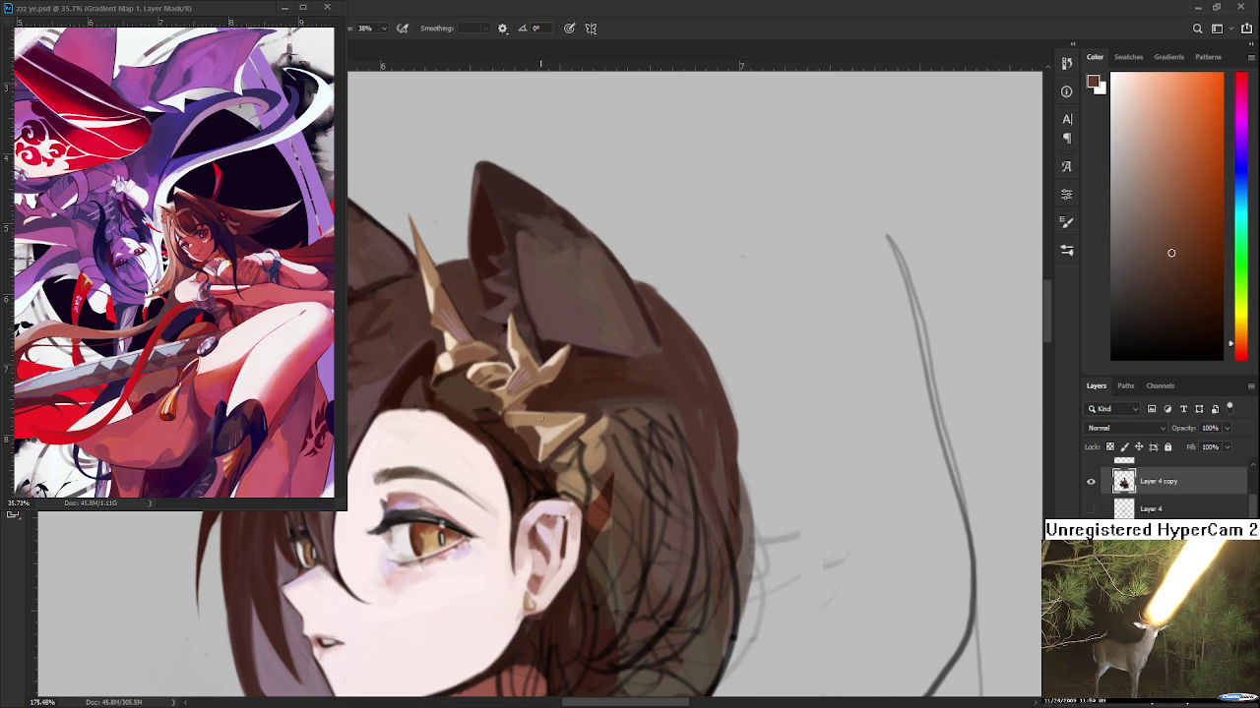
left_click_drag(538, 420, 550, 428)
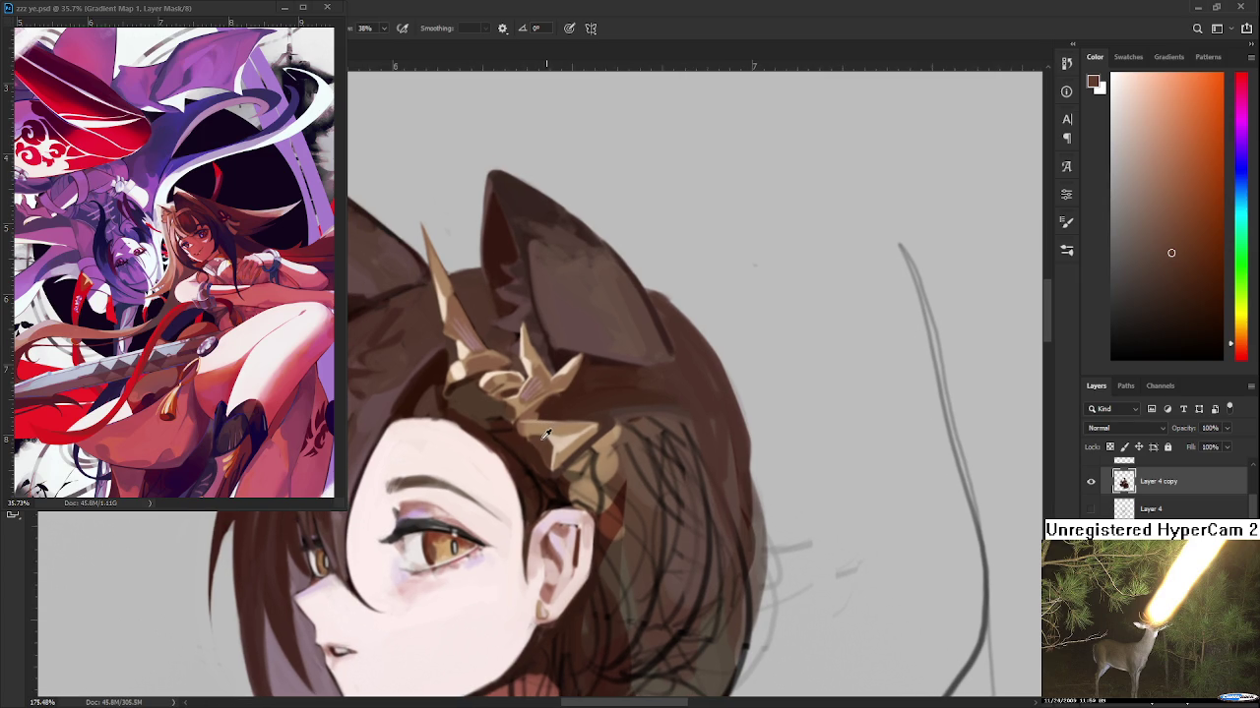
Pick a lavender tone near the forehead and dab a faint accent on the ornament
left_click(551, 431, "alt")
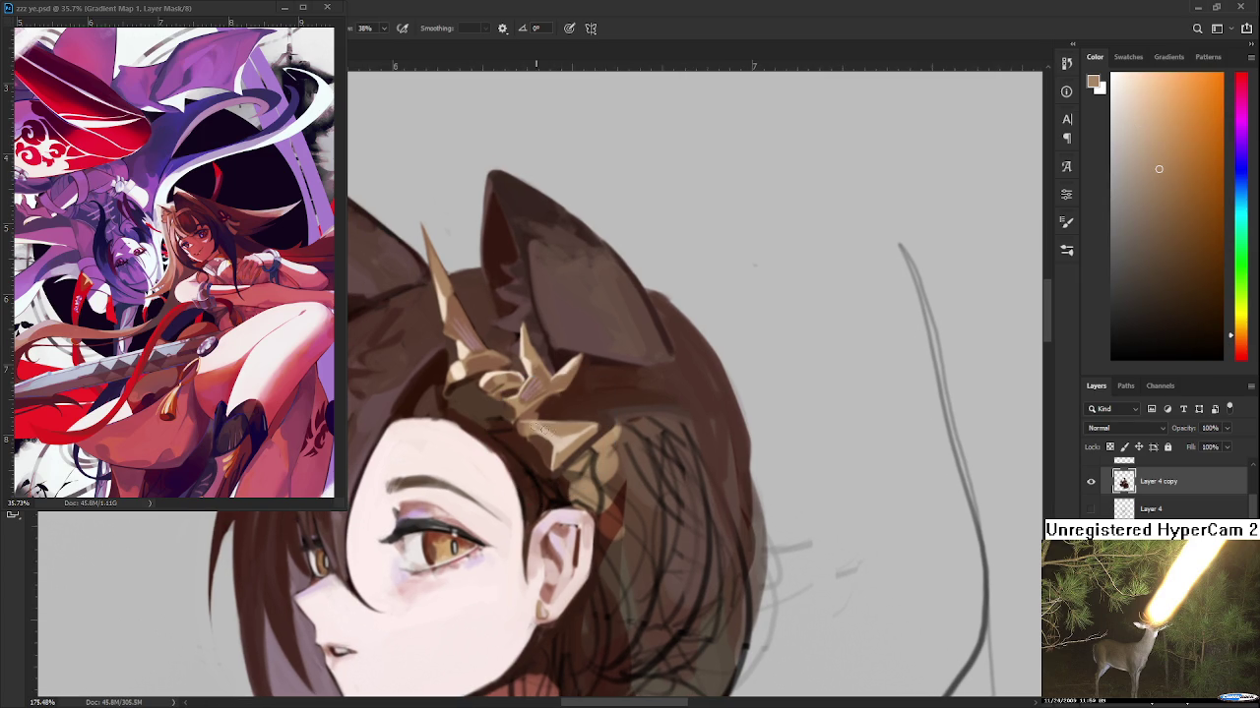
left_click(531, 478, "alt")
left_click(460, 494, "alt")
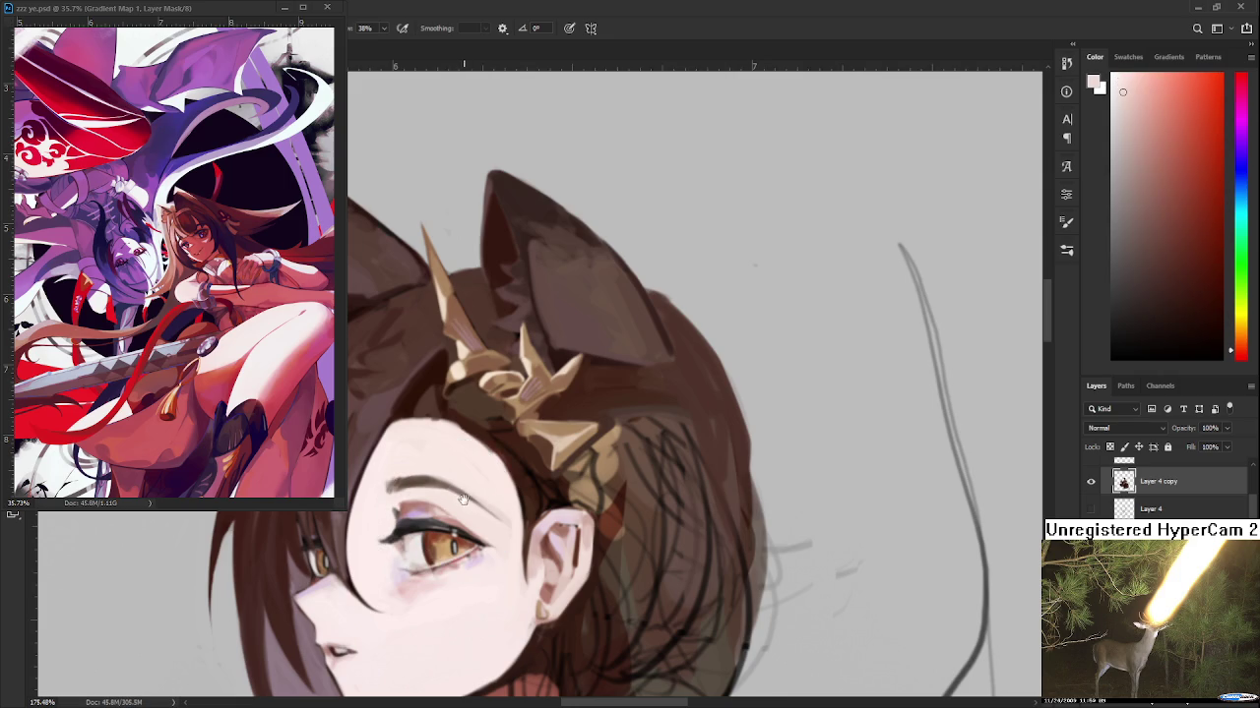
left_click_drag(458, 492, 527, 478)
left_click(481, 497, "alt")
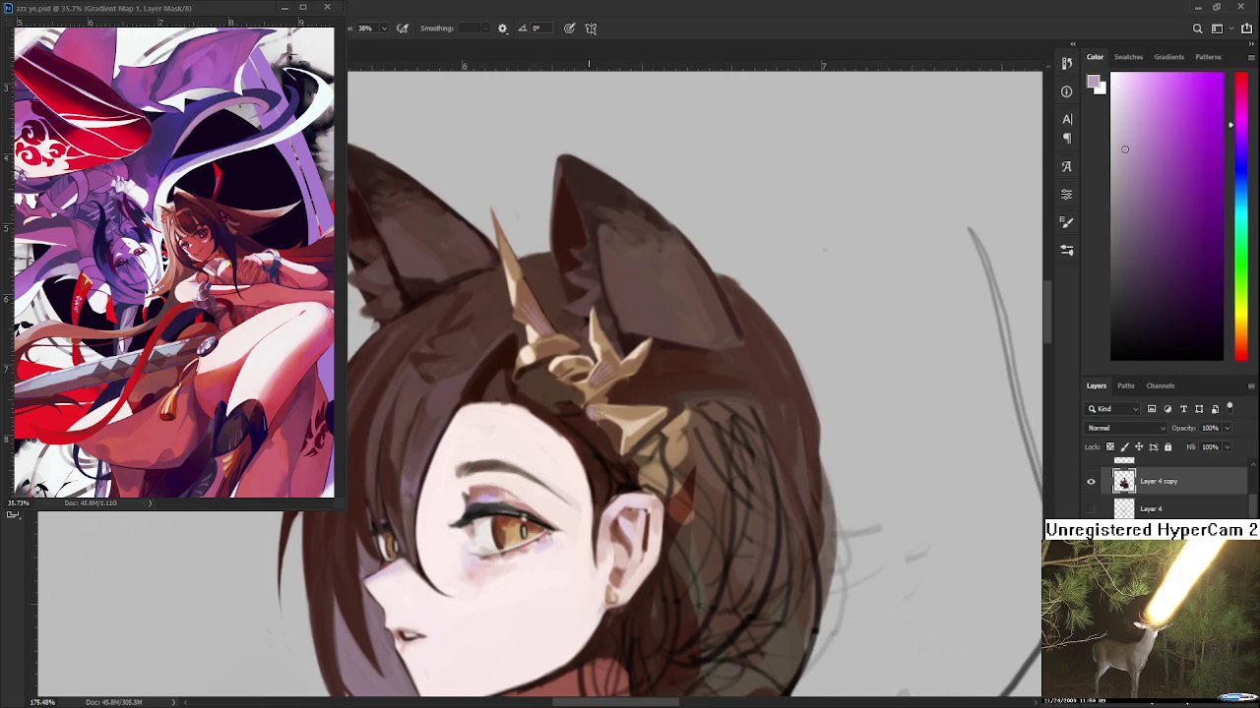
left_click_drag(624, 447, 640, 440)
Sample brownish-red and hair-brown tones from the painting
left_click(633, 368, "alt")
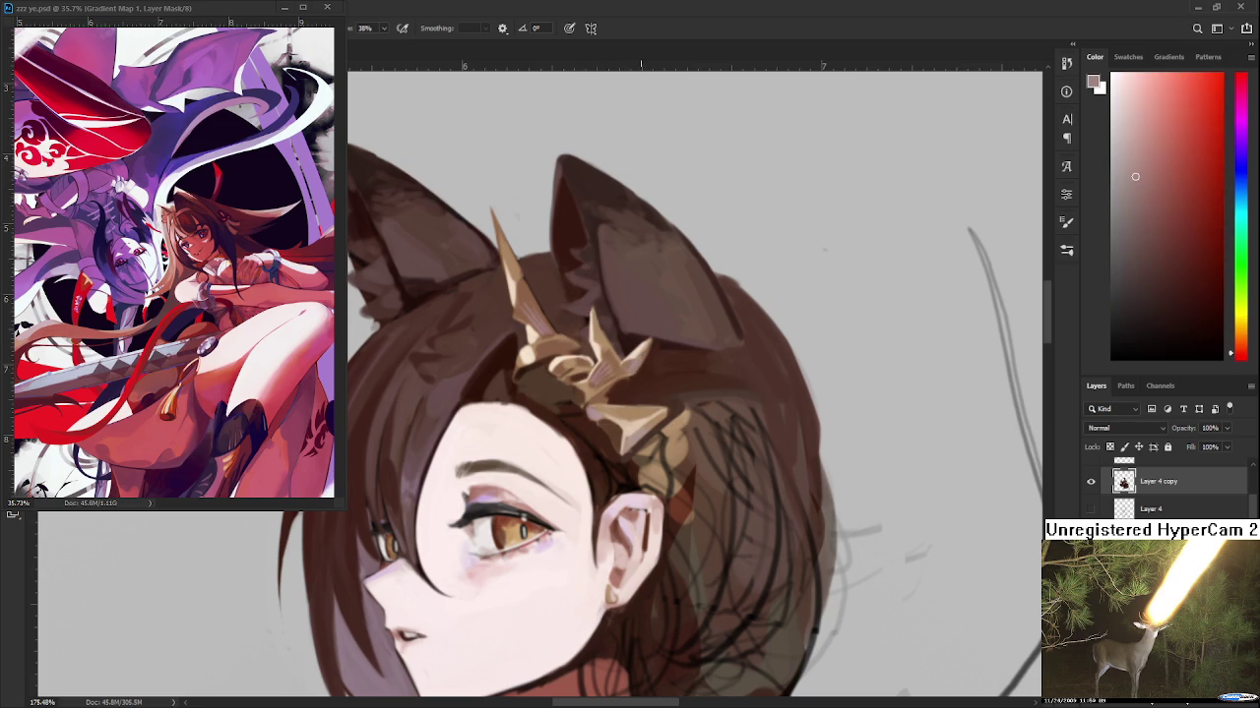
left_click(556, 339, "alt")
scroll(673, 414, "down", 2)
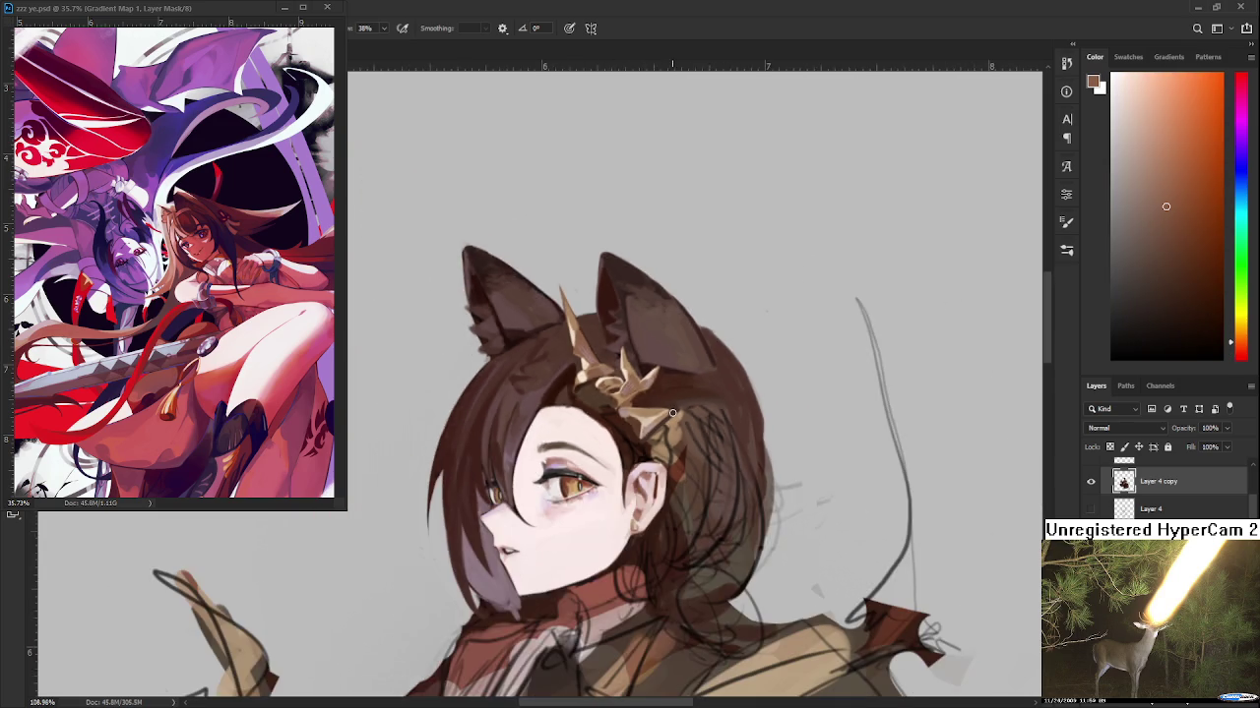
Zoom onto the ornament and paint saturated red-brown over the hair beside the ear
scroll(673, 413, "down", 2)
scroll(673, 413, "down", 1)
scroll(673, 413, "down", 1)
scroll(673, 414, "up", 3)
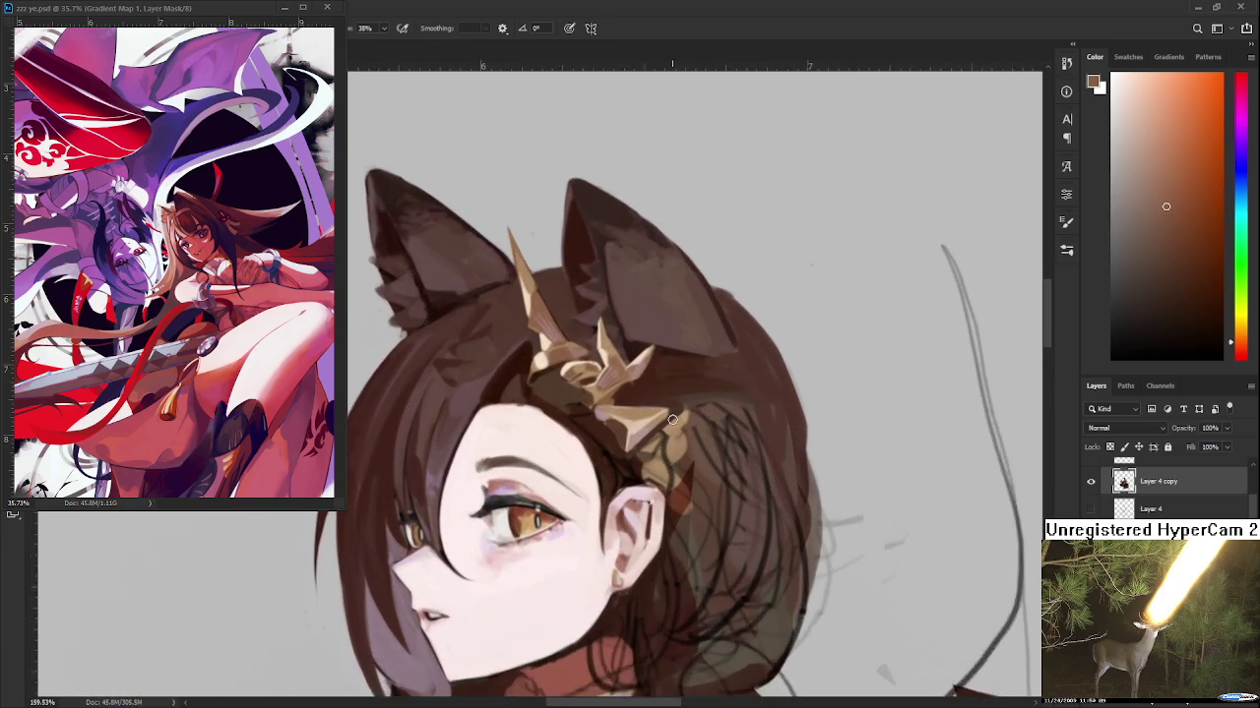
scroll(673, 414, "up", 2)
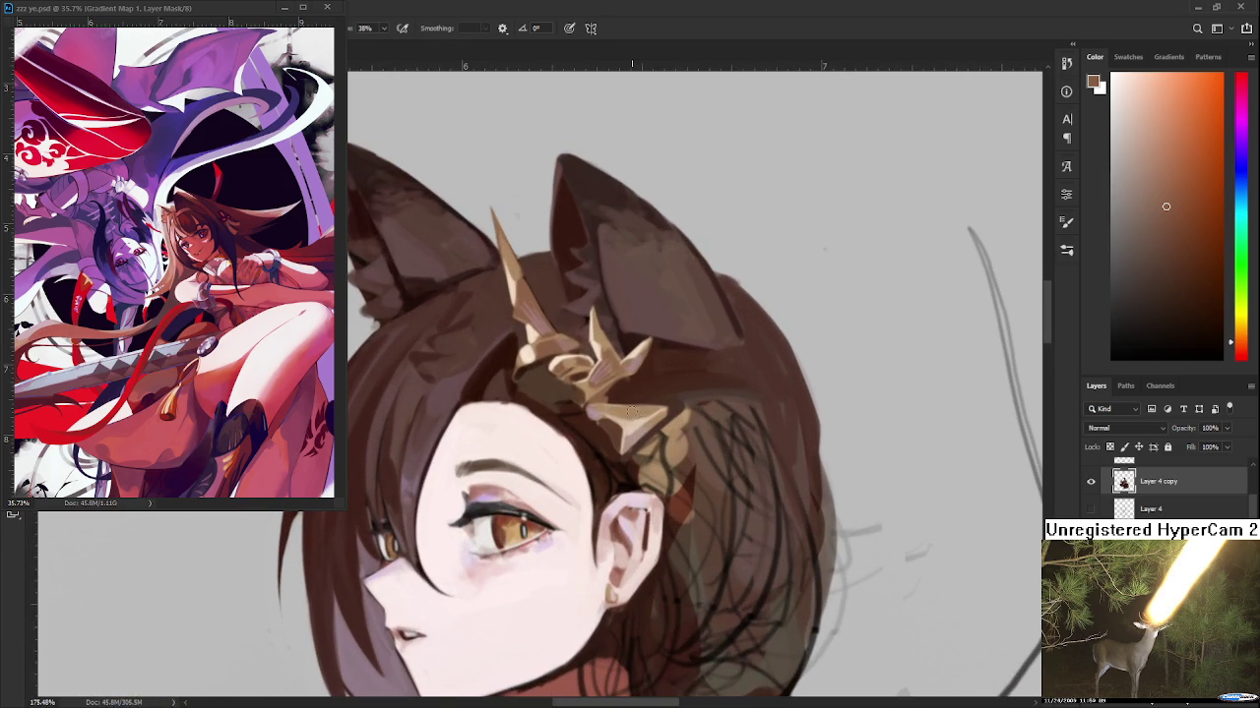
left_click_drag(653, 423, 618, 394)
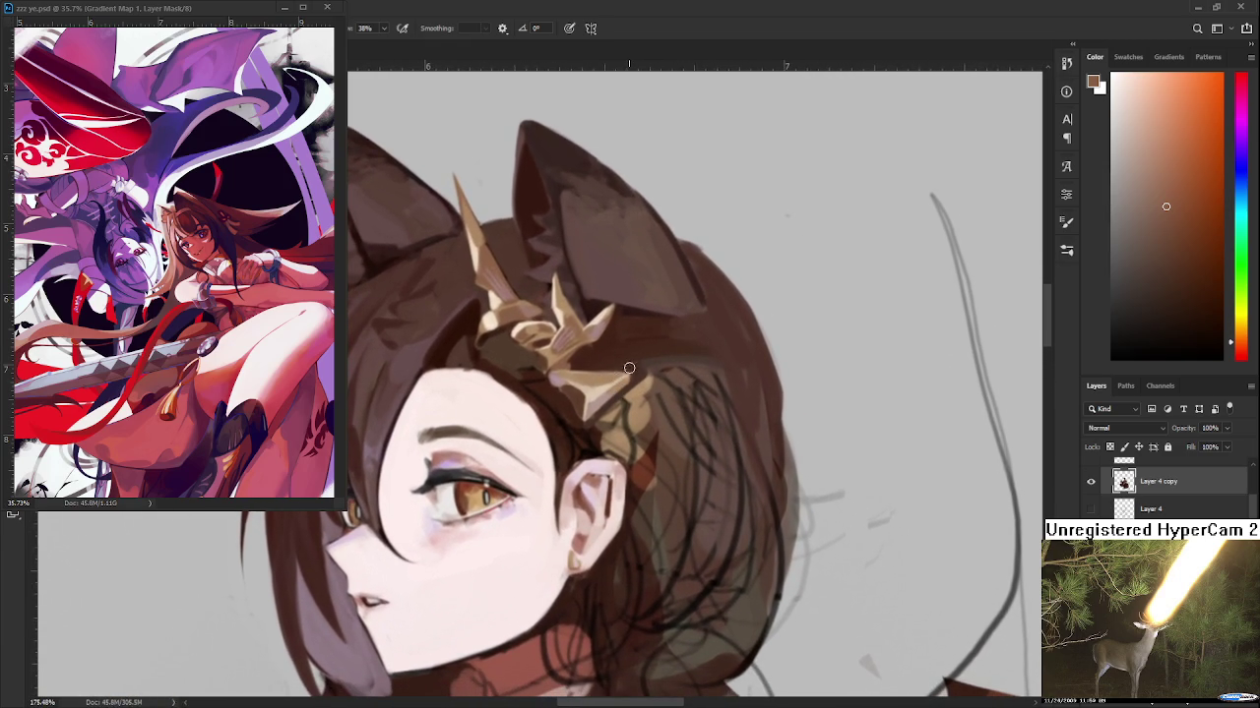
left_click(626, 393, "alt")
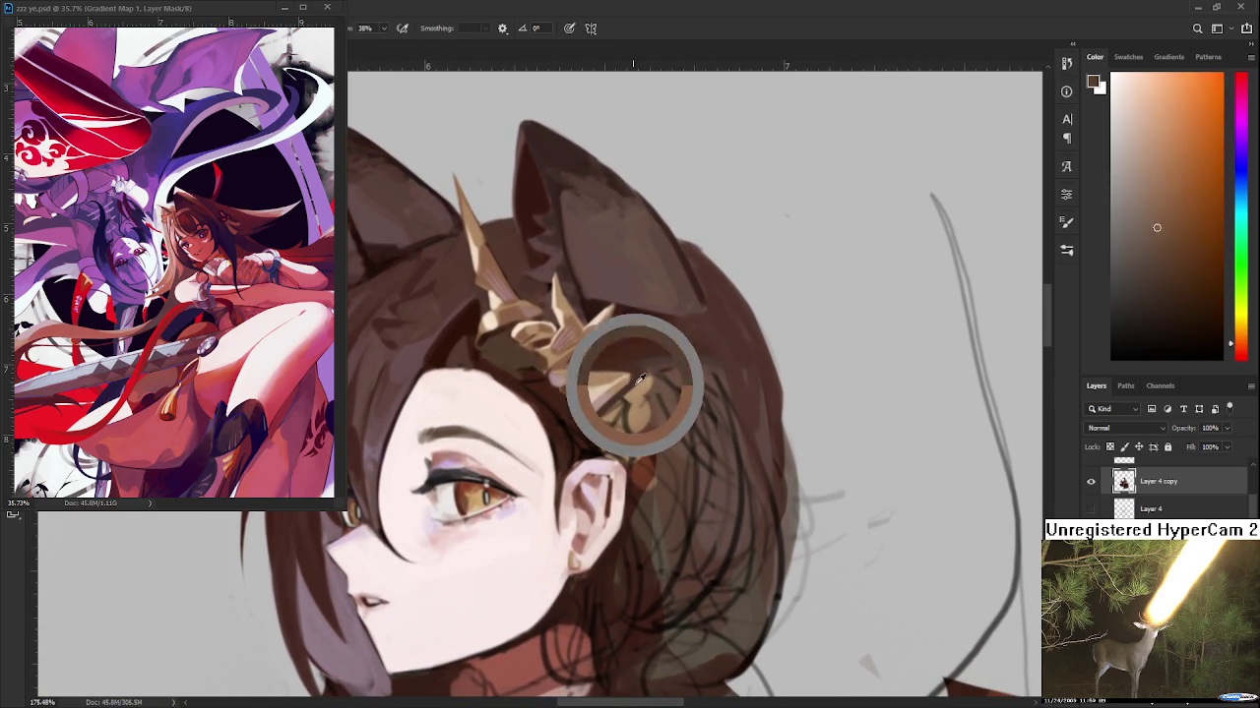
left_click(626, 448, "alt")
mouse_move(618, 462)
left_mouse_down()
mouse_move(641, 447)
mouse_move(644, 392)
left_mouse_up()
Sample light tan from the gold ornament and extend it down toward the ear
left_click(644, 392, "alt")
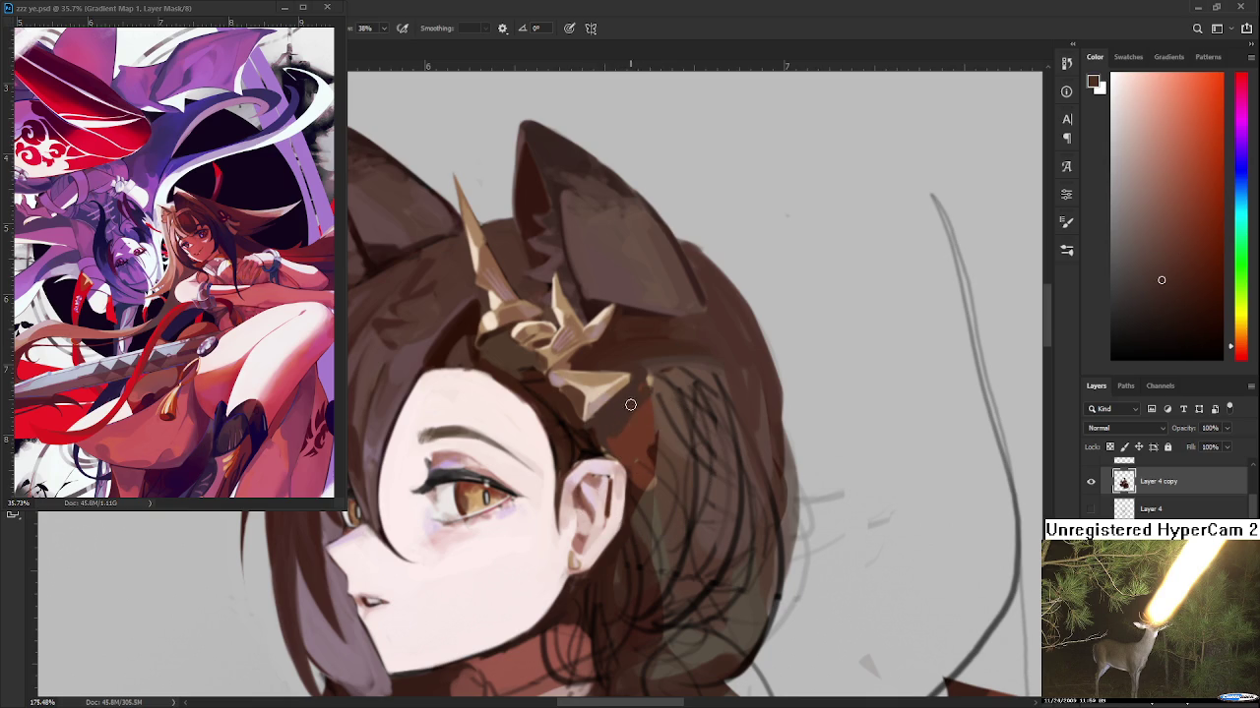
scroll(632, 416, "up", 1)
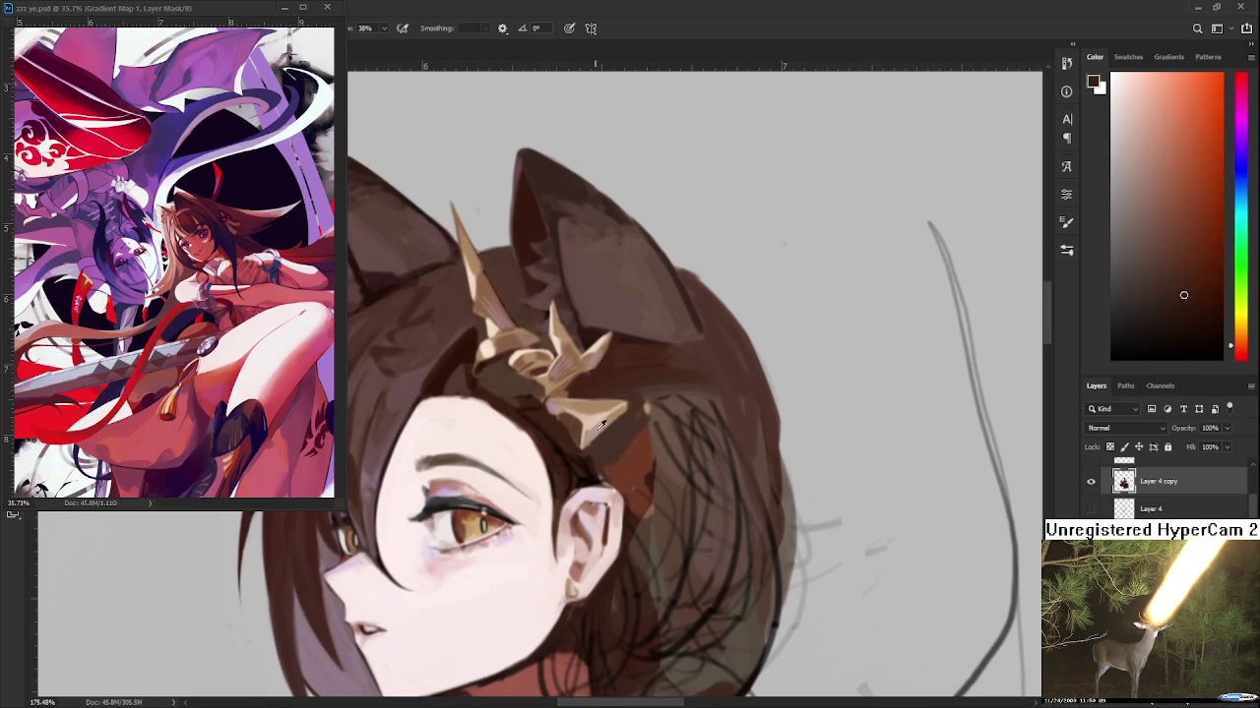
left_click(600, 401, "alt")
left_click_drag(579, 454, 633, 431)
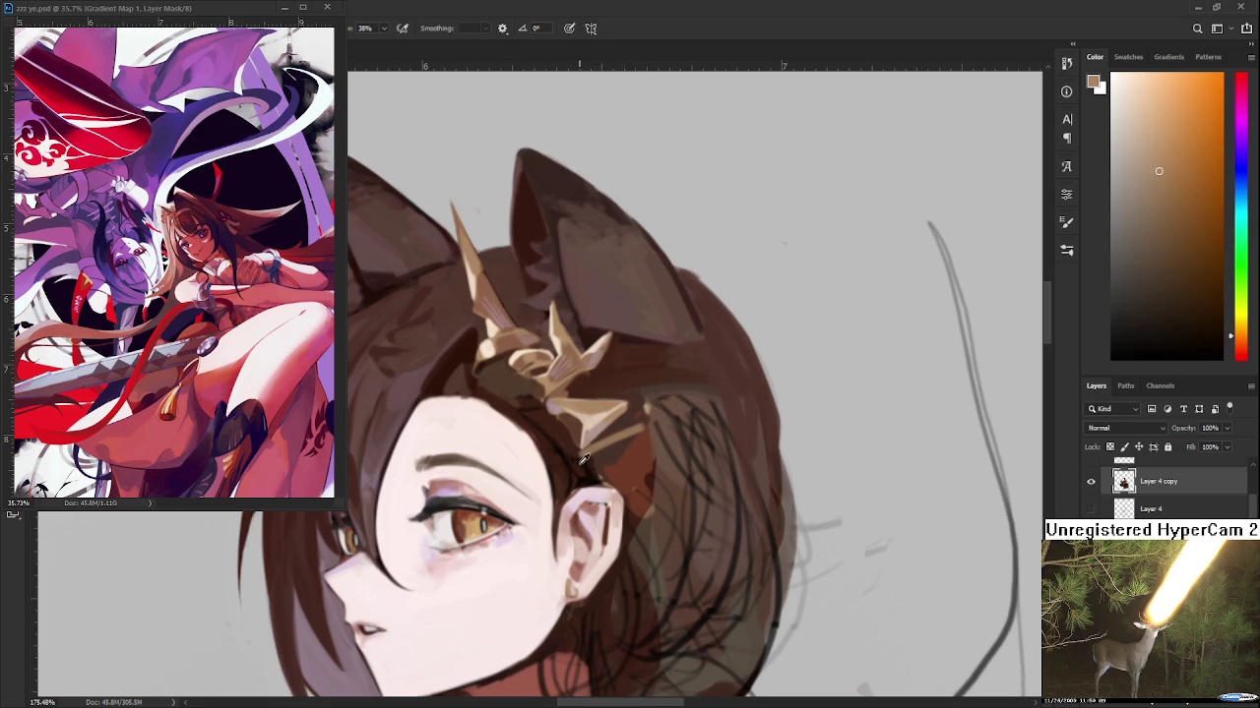
Sample dark reddish-brown, orange-tan and darker browns around the ear
left_click(593, 453, "alt")
left_click(632, 431, "alt")
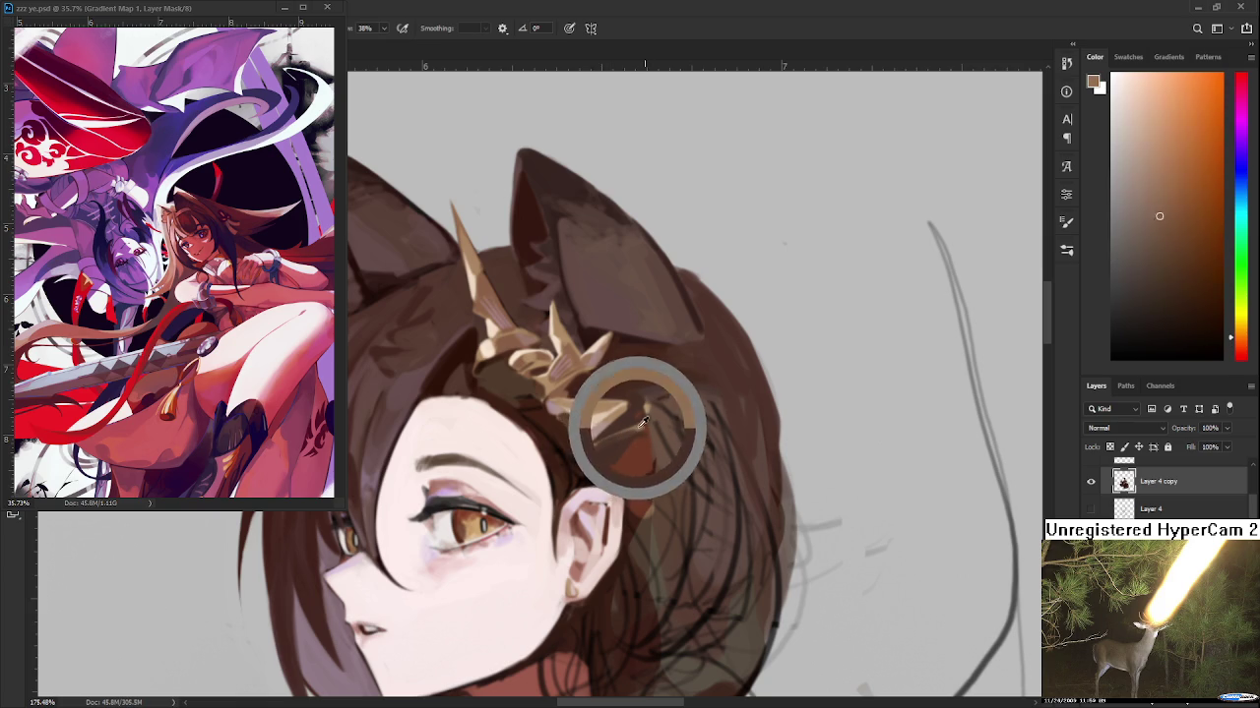
left_click(593, 407, "alt")
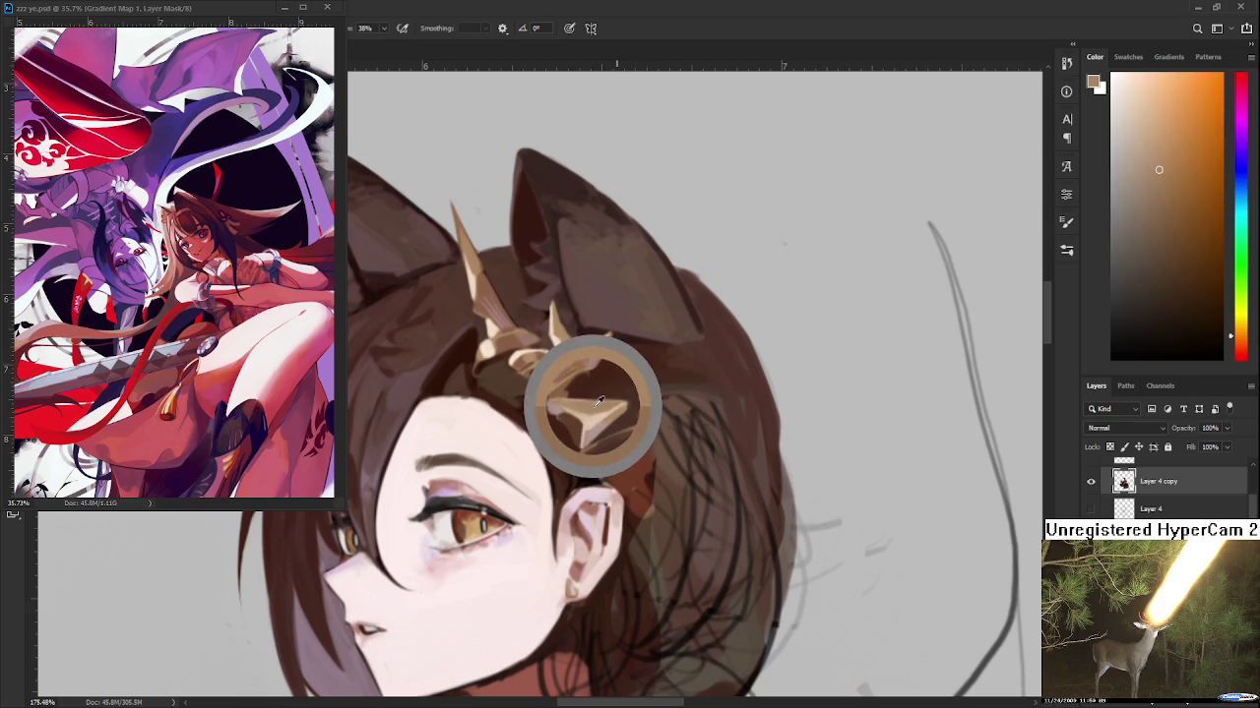
left_click(601, 457, "alt")
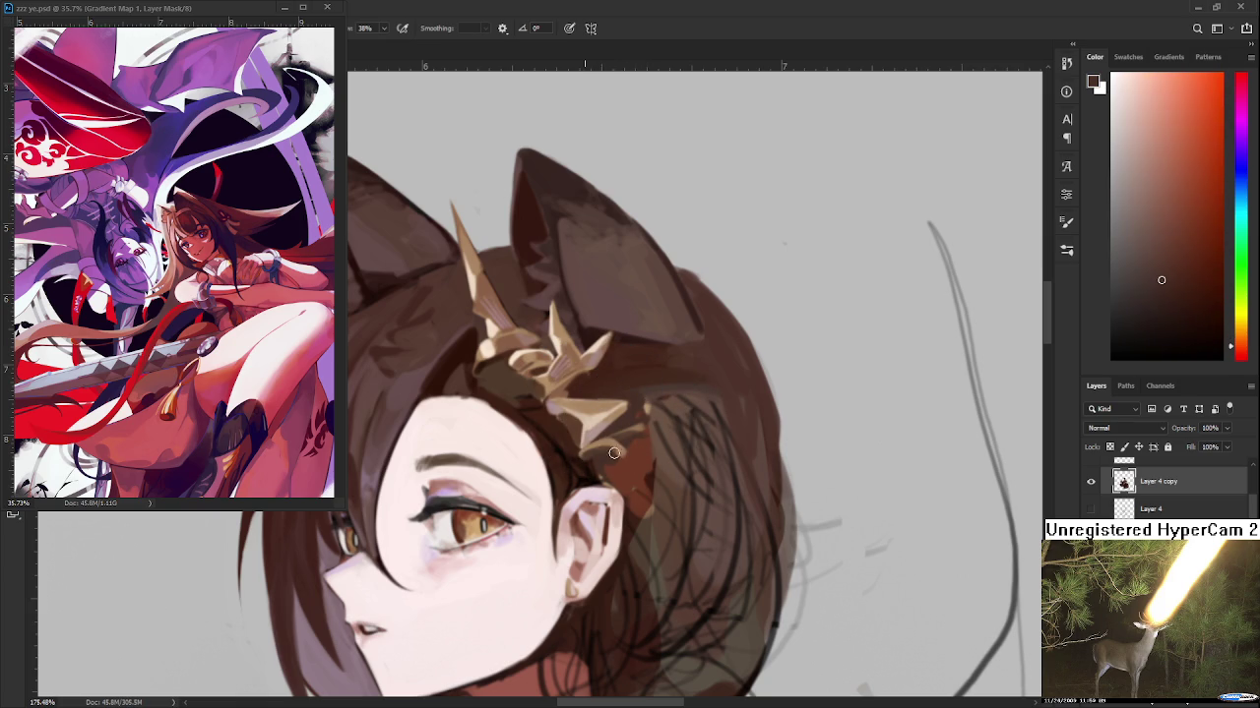
left_click(610, 444, "alt")
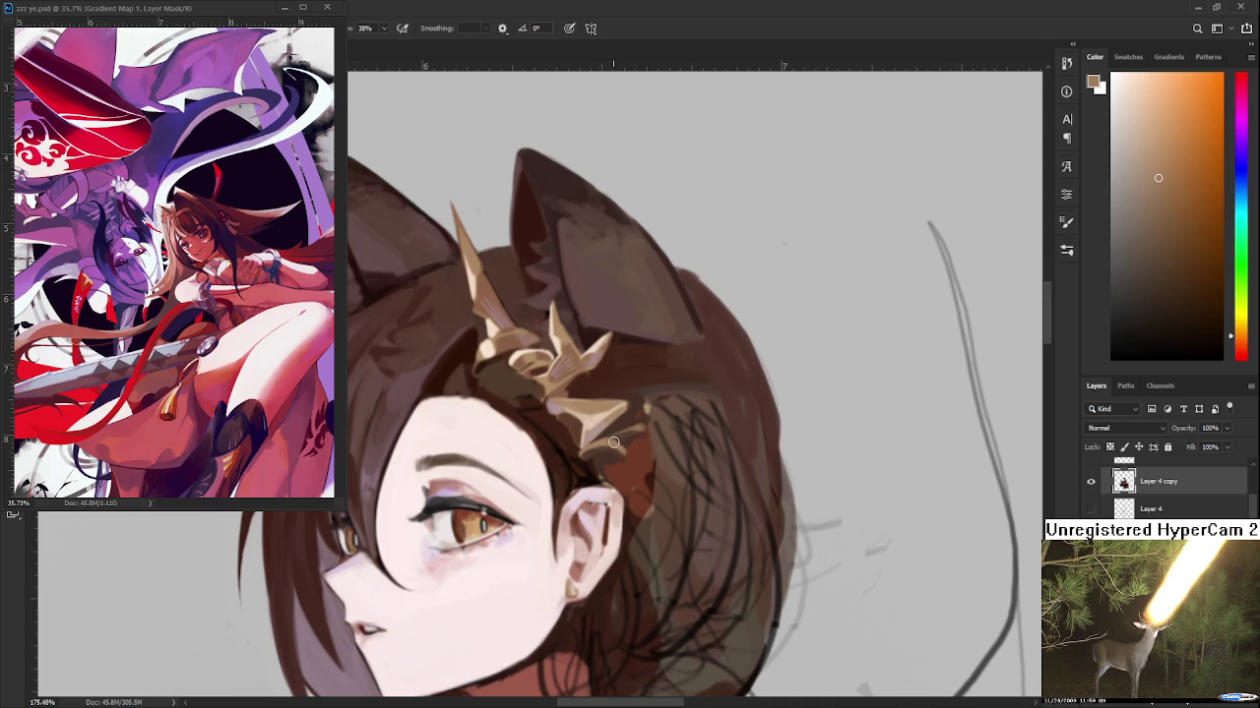
left_click(620, 434, "alt")
left_click(636, 451, "alt")
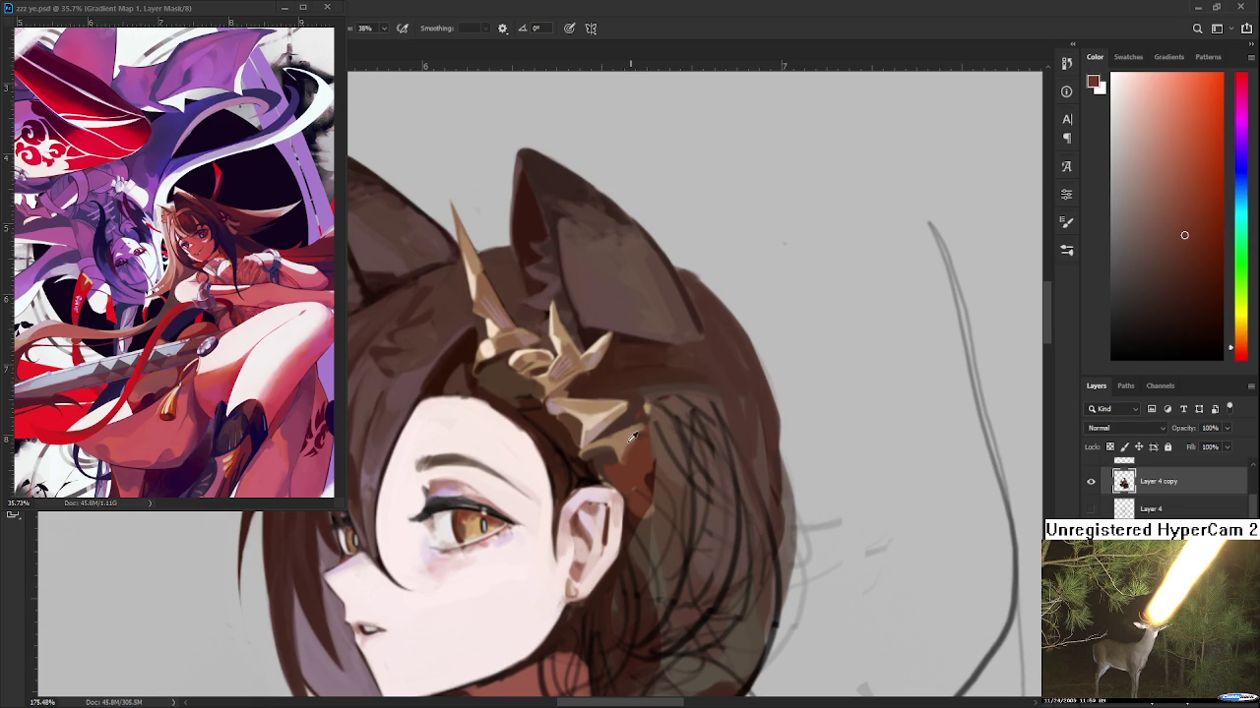
left_click(619, 443, "alt")
left_click(609, 451, "alt")
left_click(574, 453, "alt")
left_click(611, 454, "alt")
Compare reddish-brown tones near the ornament and settle on the reddish-brown
left_click(635, 421, "alt")
left_click(639, 438, "alt")
left_click(641, 433, "alt")
left_click(640, 437, "alt")
left_click(640, 438, "alt")
scroll(630, 471, "down", 5)
scroll(630, 470, "up", 3)
scroll(633, 467, "up", 3)
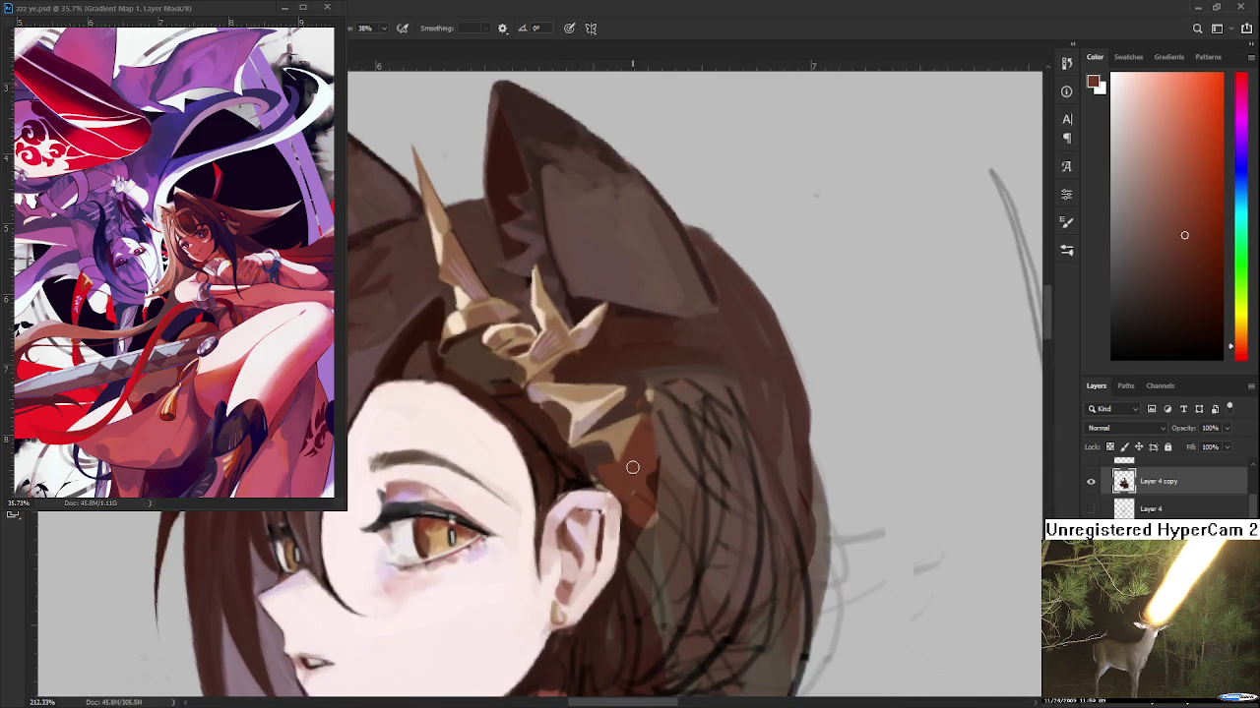
Extend the reddish patch up to the ornament and dab light peach below it
left_click_drag(632, 468, 615, 436)
left_click(620, 436, "alt")
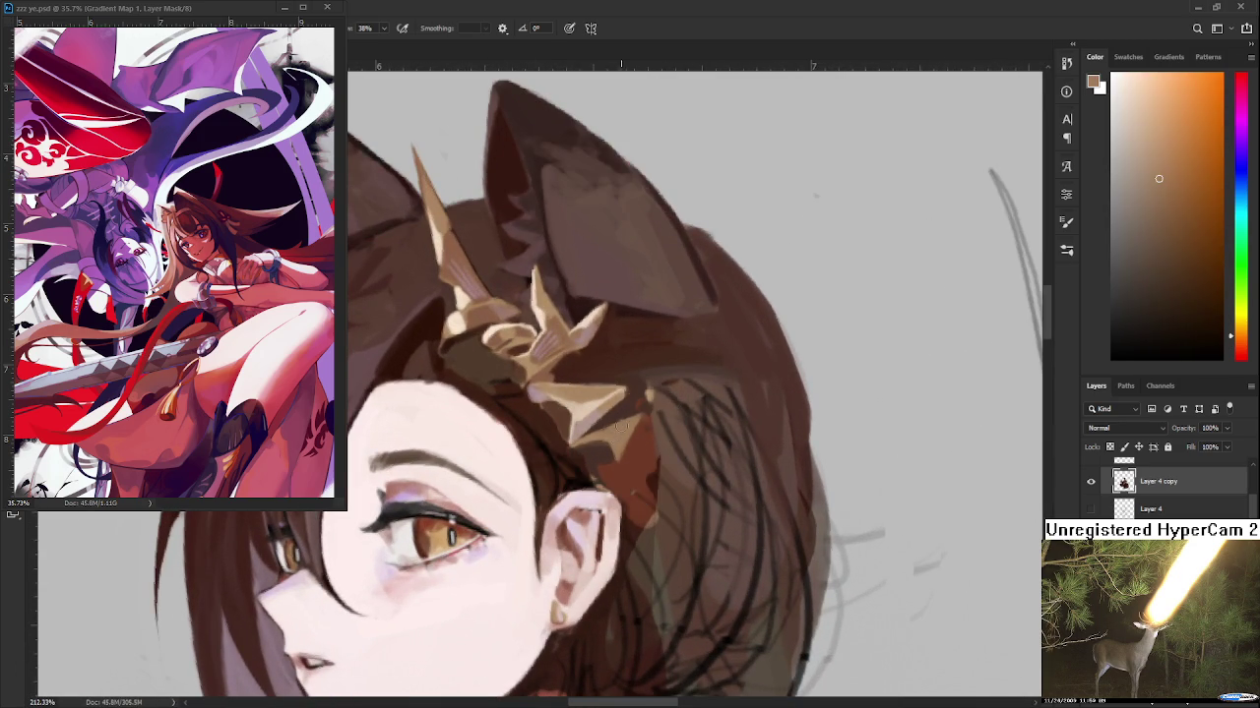
left_click(622, 439, "alt")
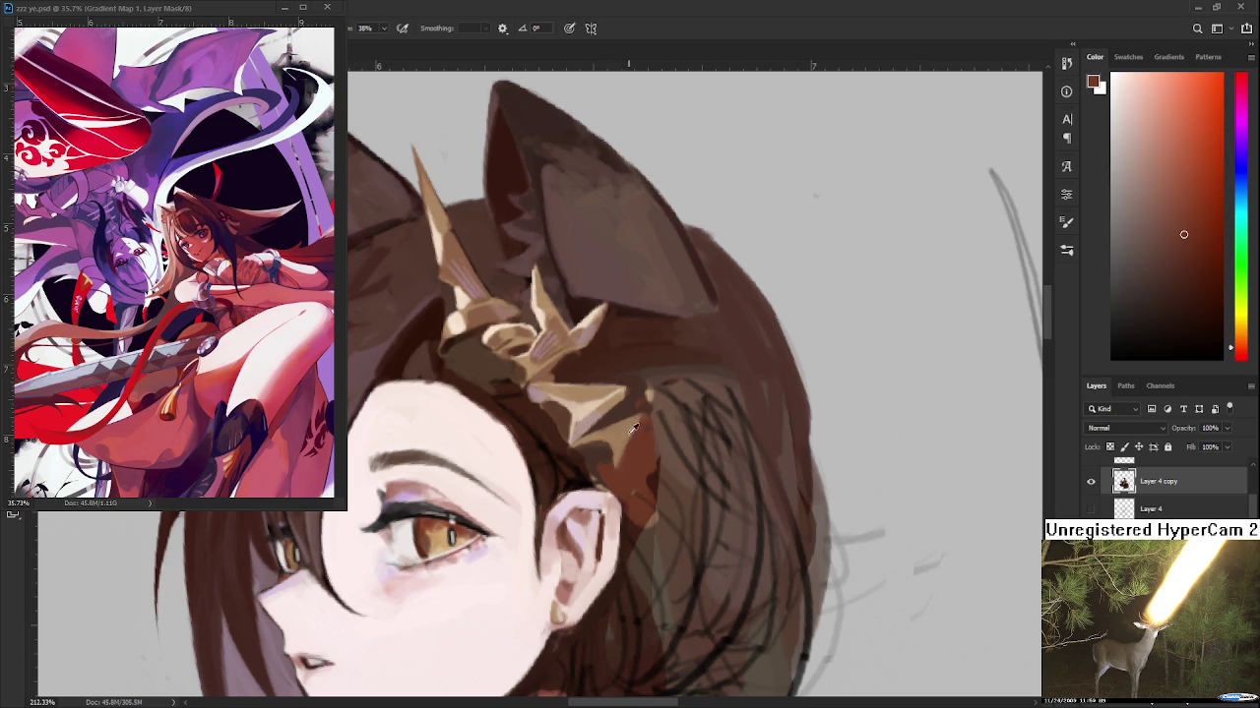
left_click(588, 410, "alt")
left_click_drag(614, 445, 616, 456)
Sample pinkish-brown and dark brown from the ornament and surrounding hair
left_click(618, 433, "alt")
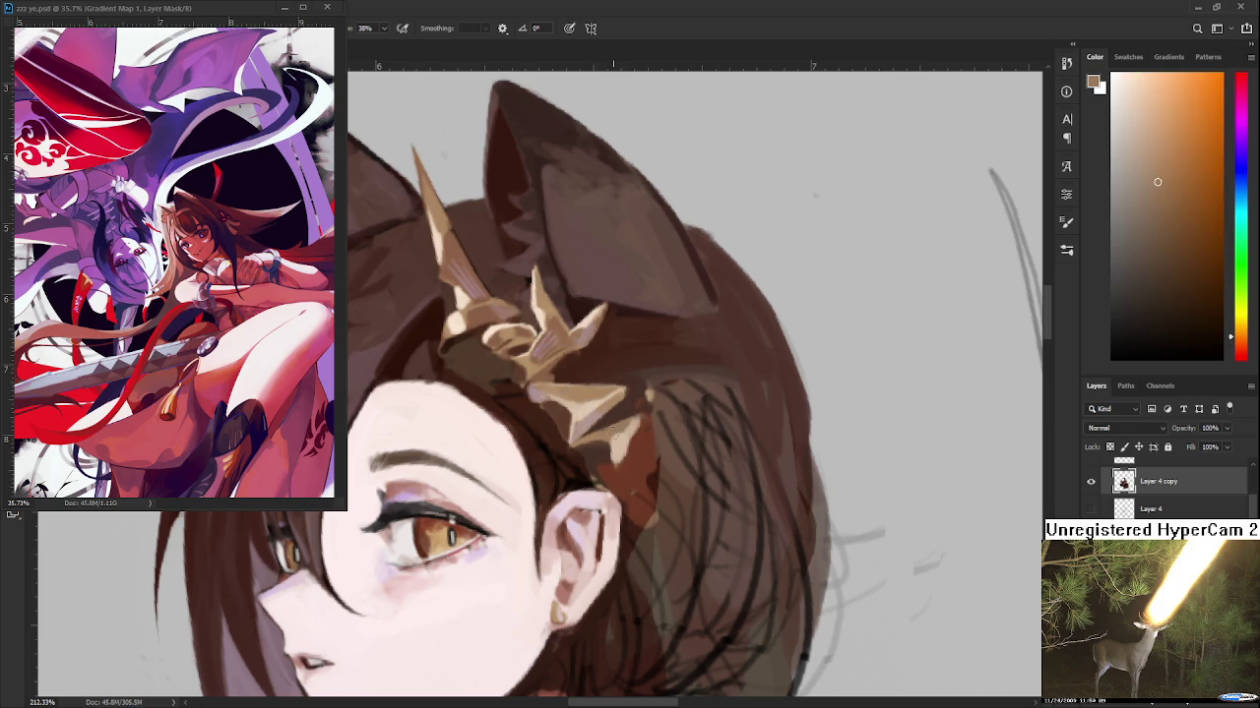
left_click(622, 440, "alt")
left_click(647, 416, "alt")
left_click(587, 425, "alt")
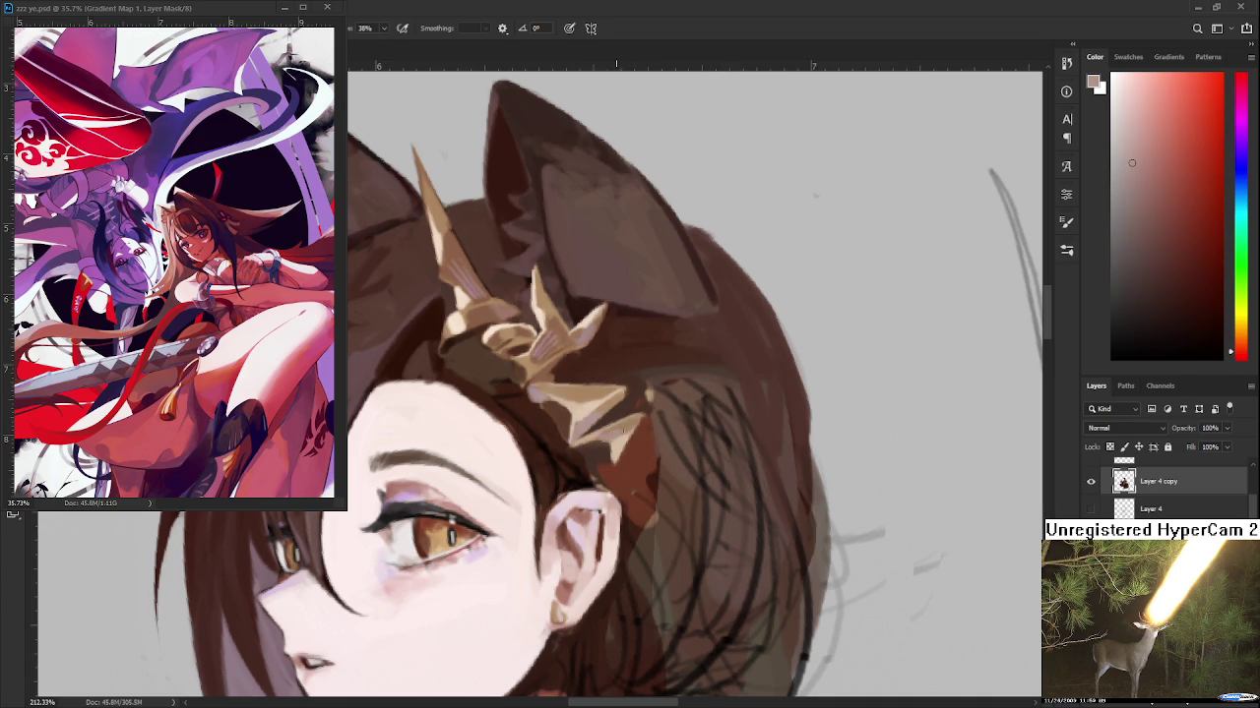
left_click(591, 436, "alt")
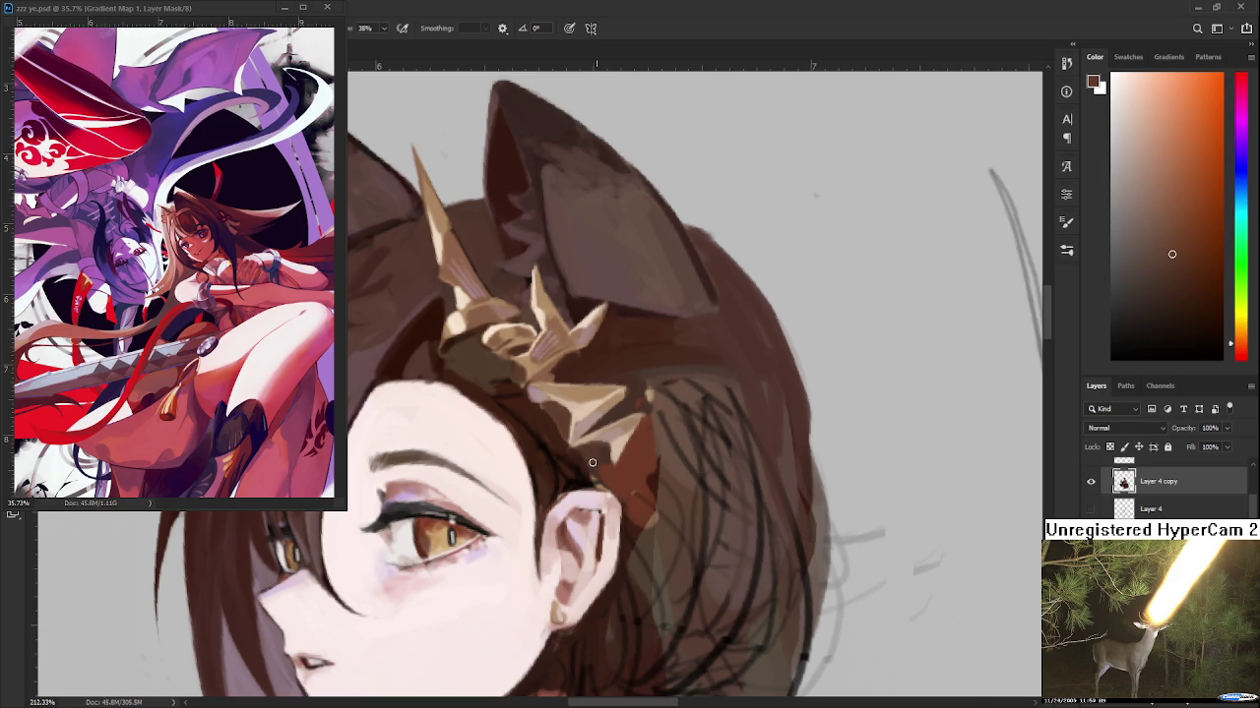
left_click(600, 451, "alt")
left_click(596, 445, "alt")
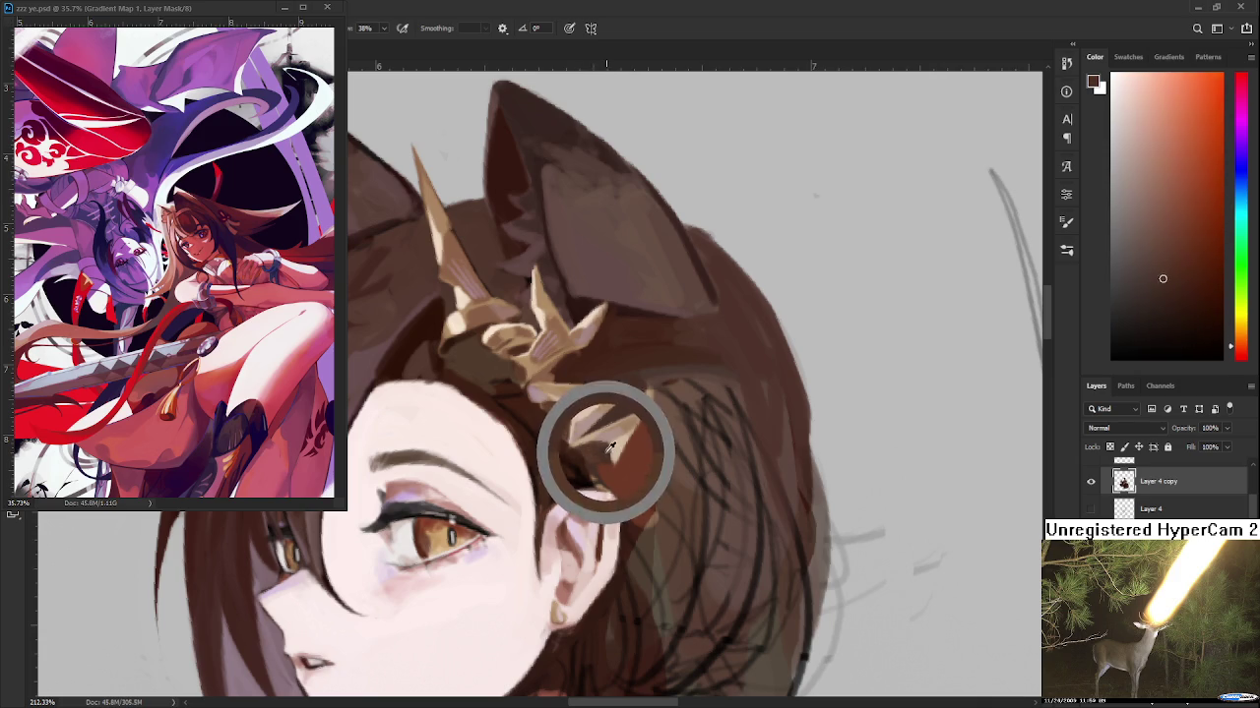
left_click(590, 444, "alt")
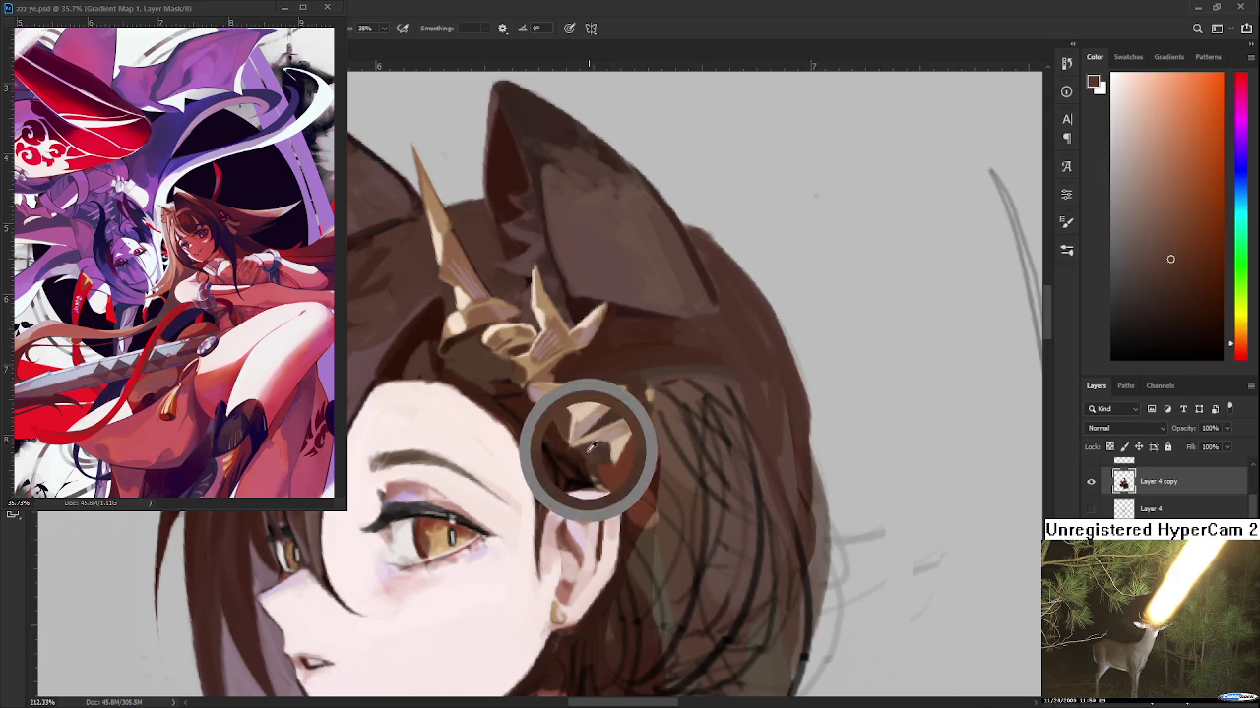
left_click(601, 450, "alt")
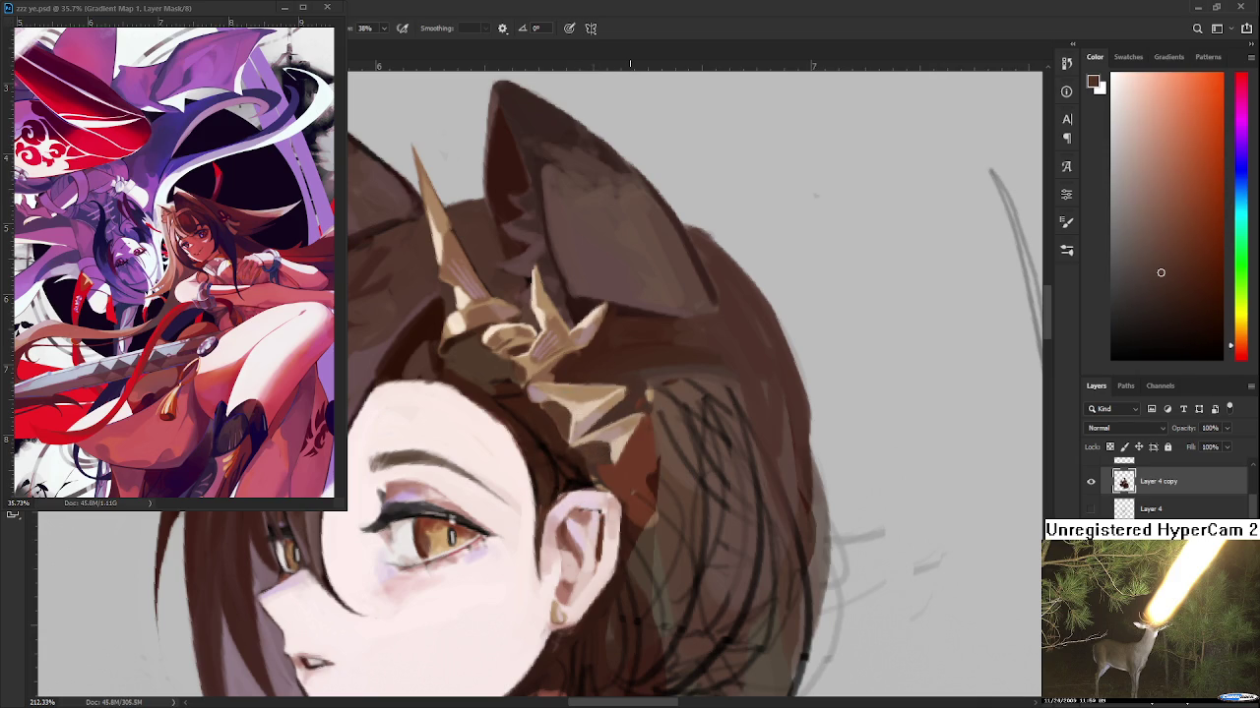
Zoom out to check the ornament's lower facets
scroll(626, 441, "down", 3)
scroll(626, 441, "down", 2)
scroll(625, 440, "down", 2)
scroll(625, 441, "down", 2)
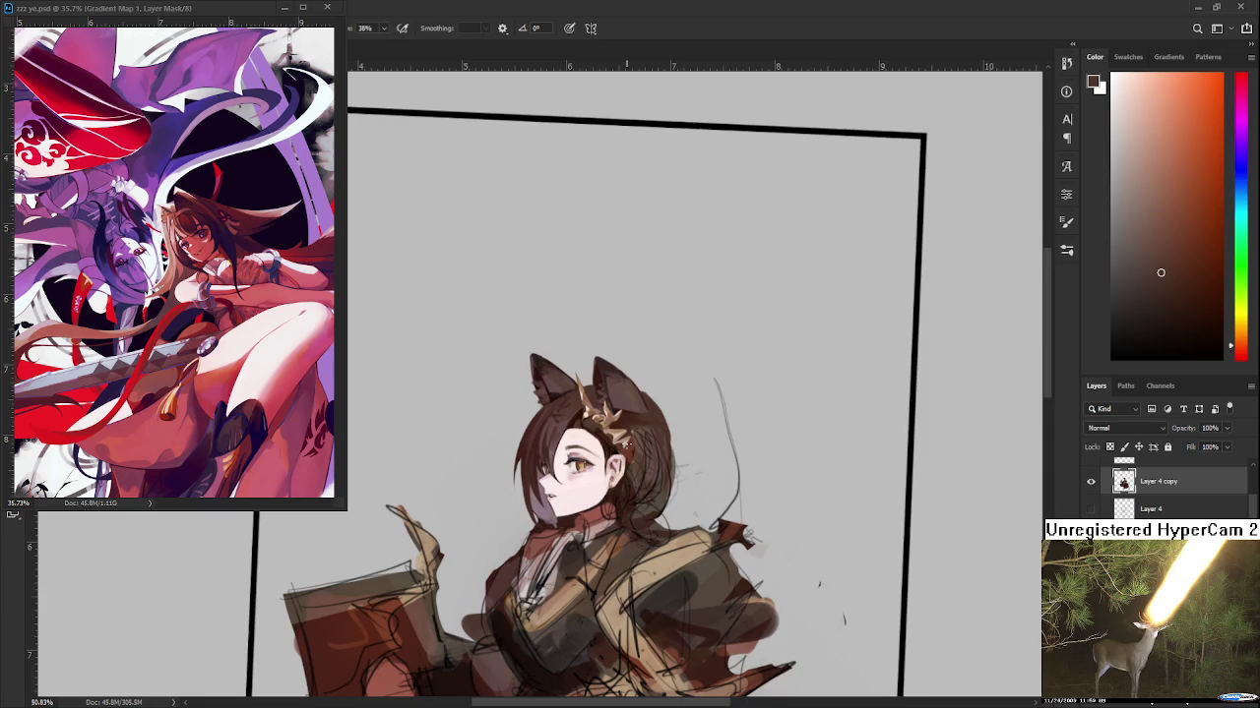
Zoom back onto the head, sample a crown colour and rotate the view
scroll(626, 445, "up", 2)
scroll(626, 445, "up", 2)
scroll(620, 449, "up", 2)
scroll(616, 452, "up", 2)
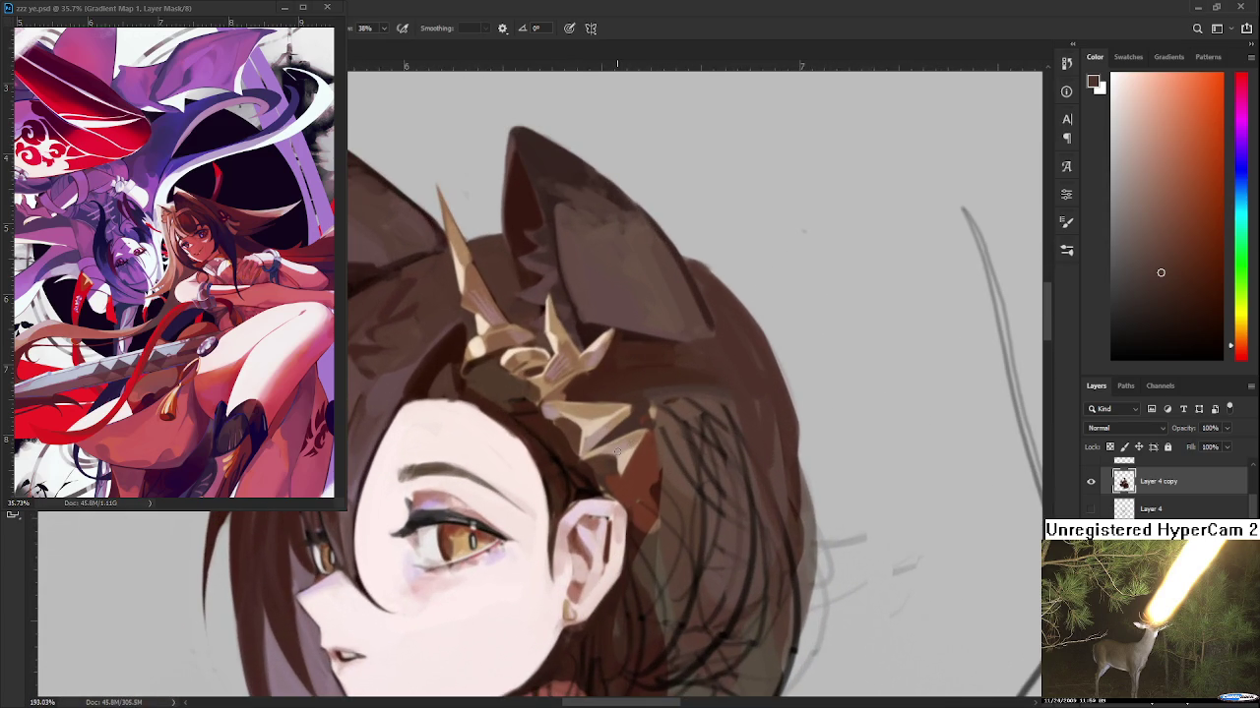
left_click_drag(660, 478, 639, 466)
left_click(548, 436, "alt")
key("r")
mouse_move(548, 436)
left_mouse_down()
mouse_move(551, 462)
mouse_move(548, 415)
mouse_move(554, 441)
mouse_move(542, 445)
mouse_move(567, 427)
mouse_move(576, 441)
mouse_move(590, 423)
mouse_move(579, 427)
left_mouse_up()
Sample crown browns and light skin pink while rotating the view around the crown
left_click(609, 433, "alt")
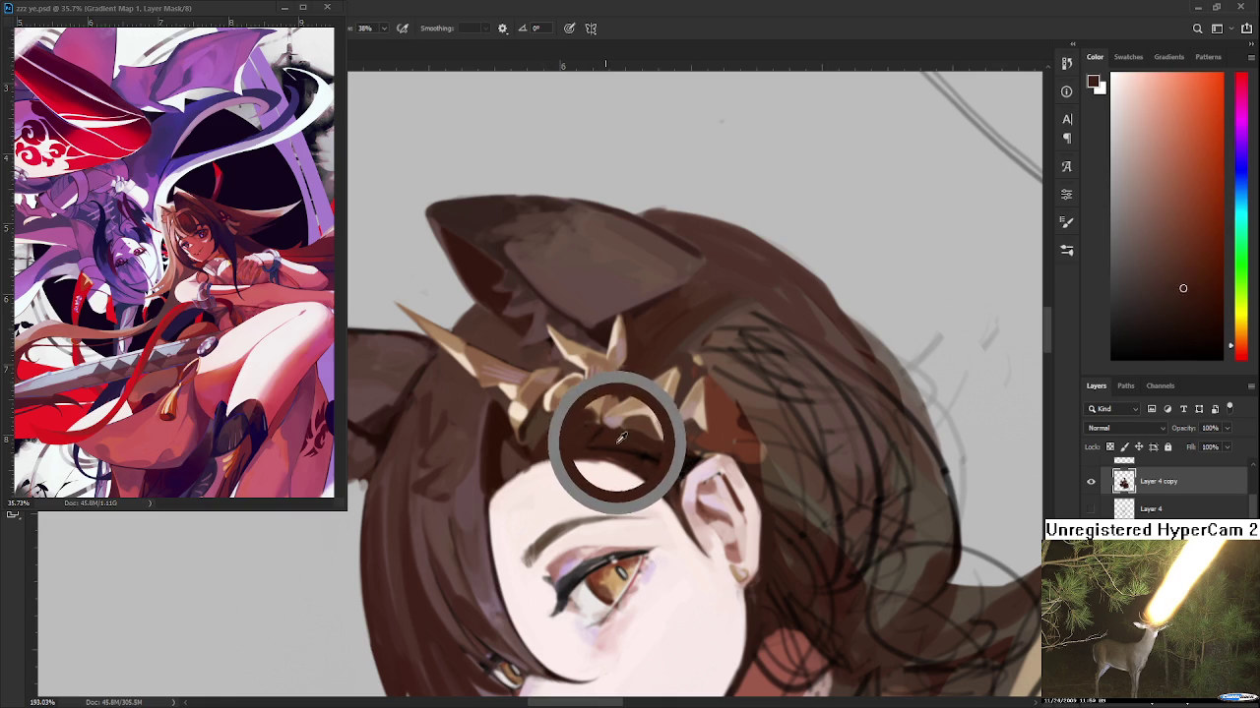
left_click(628, 431, "alt")
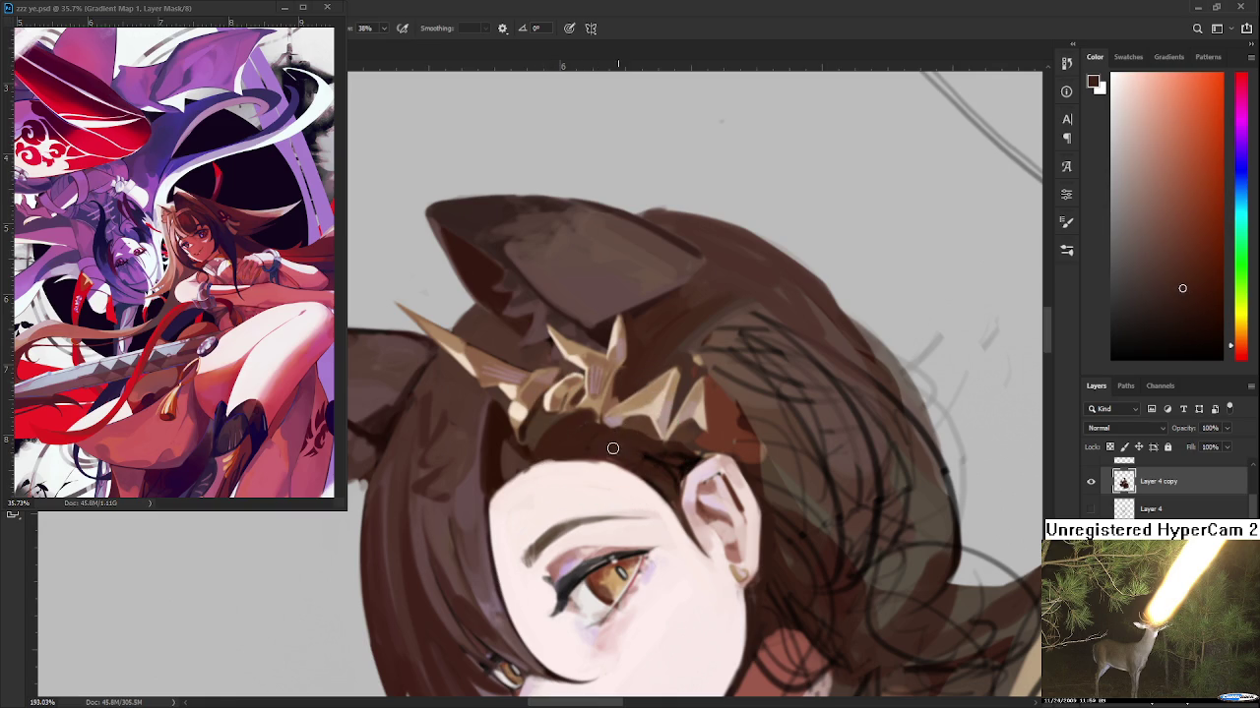
left_click(610, 463, "alt")
key("r")
mouse_move(610, 464)
left_mouse_down()
mouse_move(612, 482)
mouse_move(539, 487)
left_mouse_up()
left_click(537, 482, "alt")
key("r")
left_click_drag(554, 507, 595, 489)
Sample orange-brown, dark brown, light tan and reddish browns around the crown, rotating clockwise
left_click(604, 395, "alt")
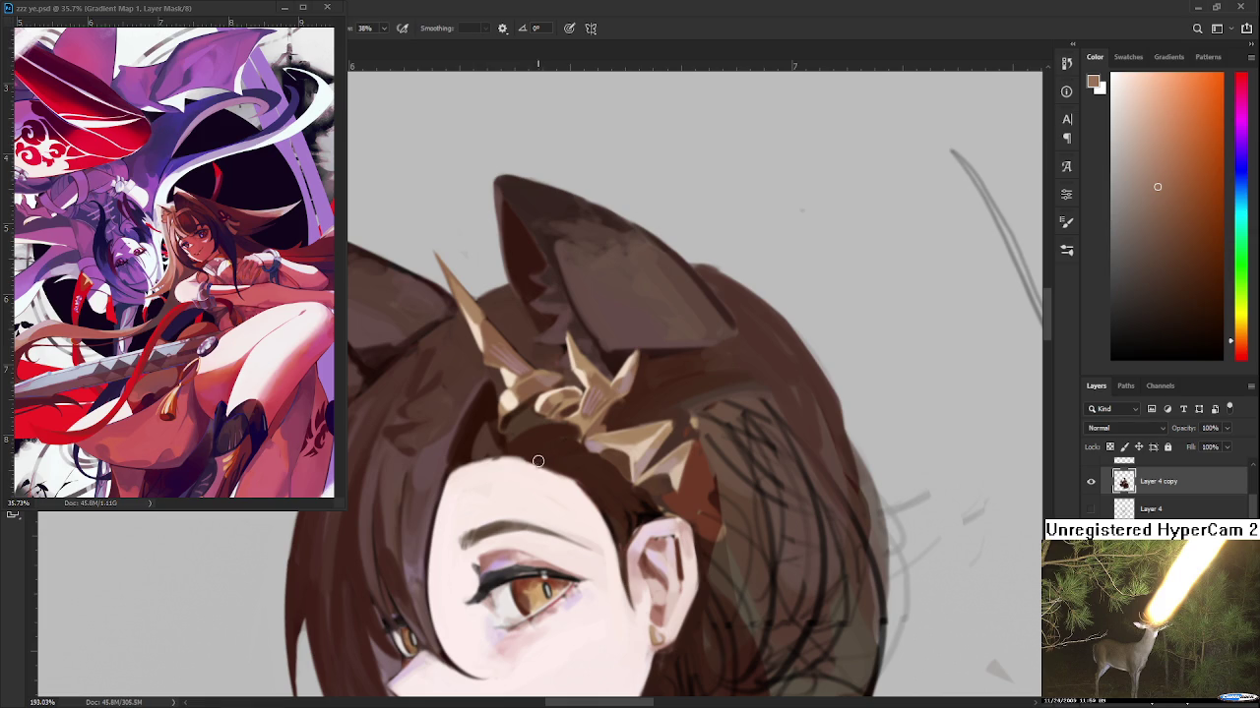
left_click(551, 451, "alt")
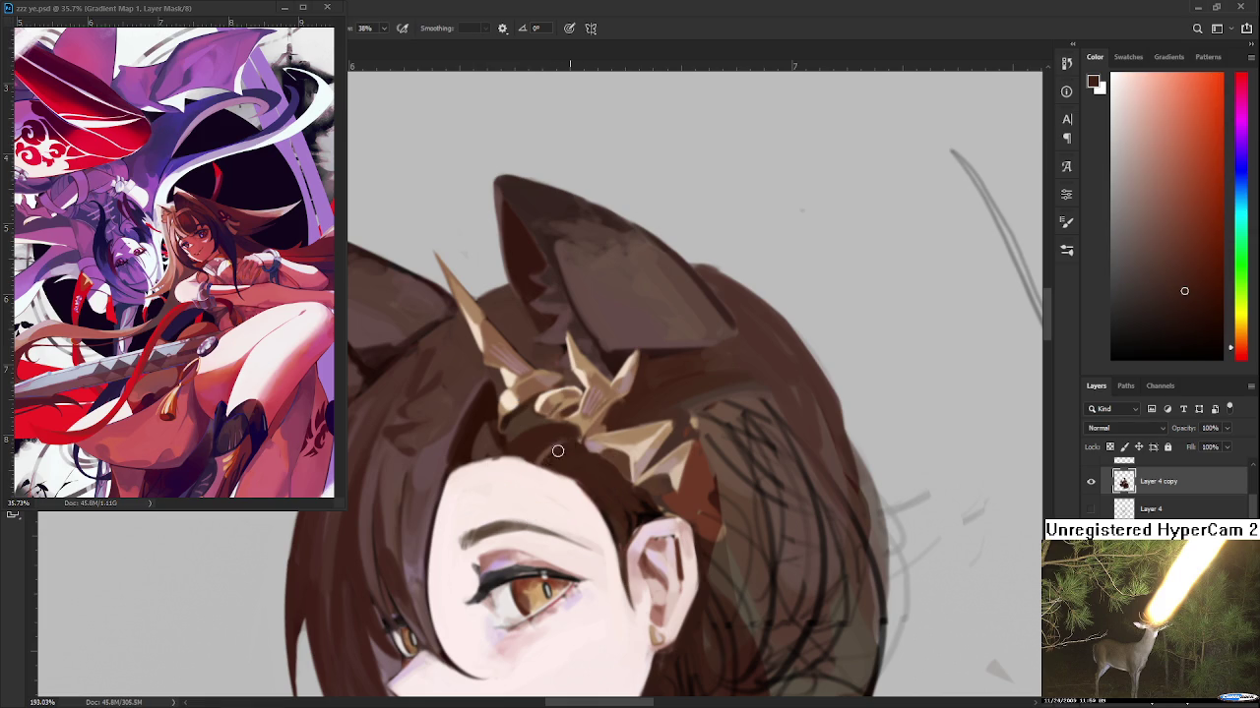
left_click(585, 426, "alt")
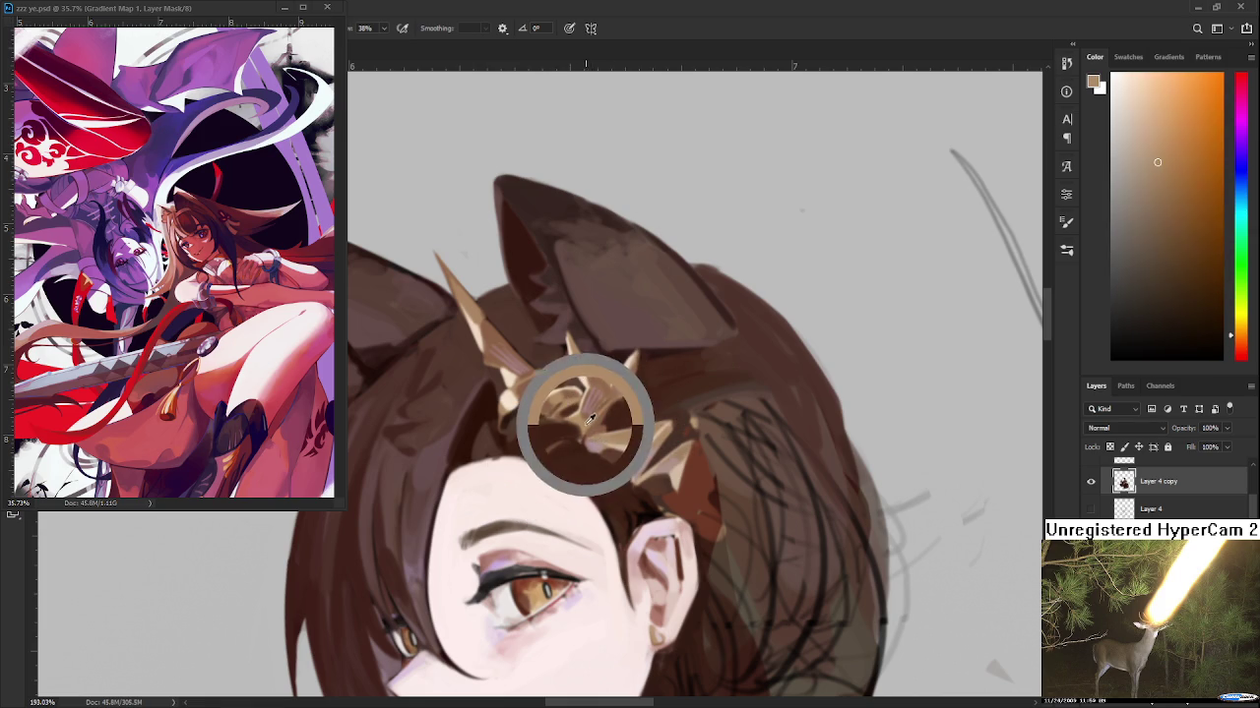
left_click(558, 444, "alt")
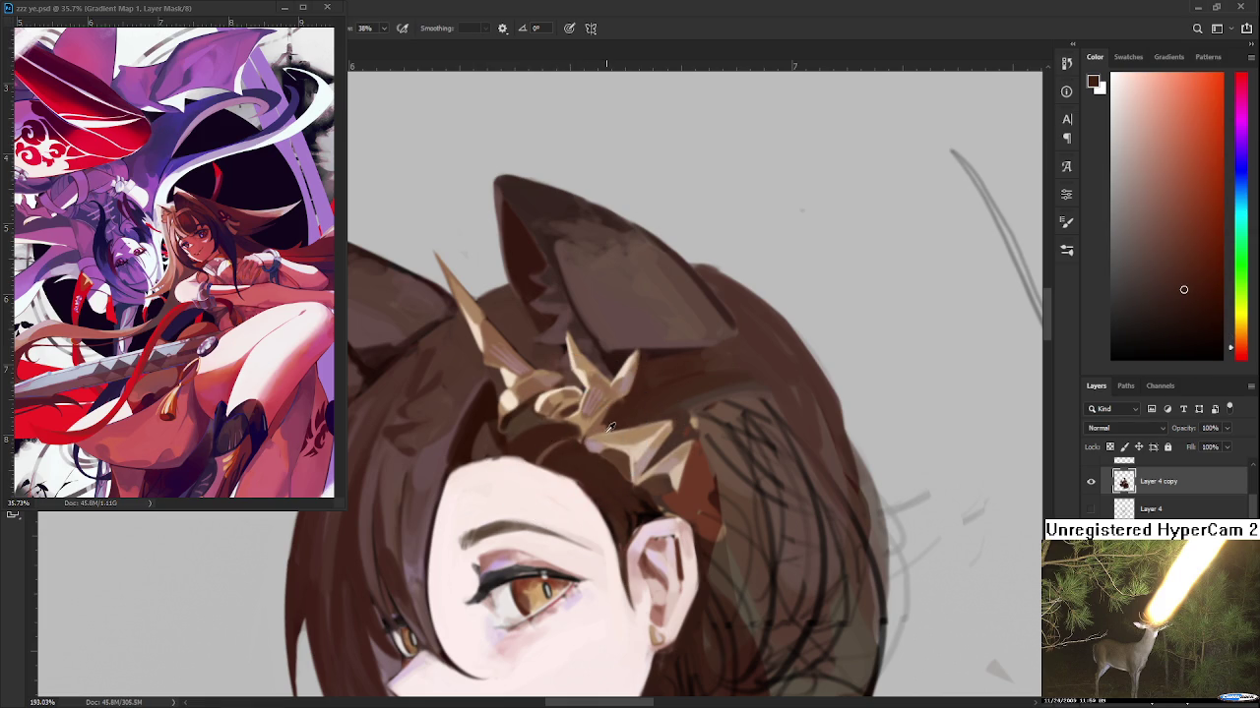
left_click(597, 425, "alt")
left_click(585, 462, "alt")
left_click(587, 466, "alt")
key("r")
left_click_drag(588, 466, 630, 512)
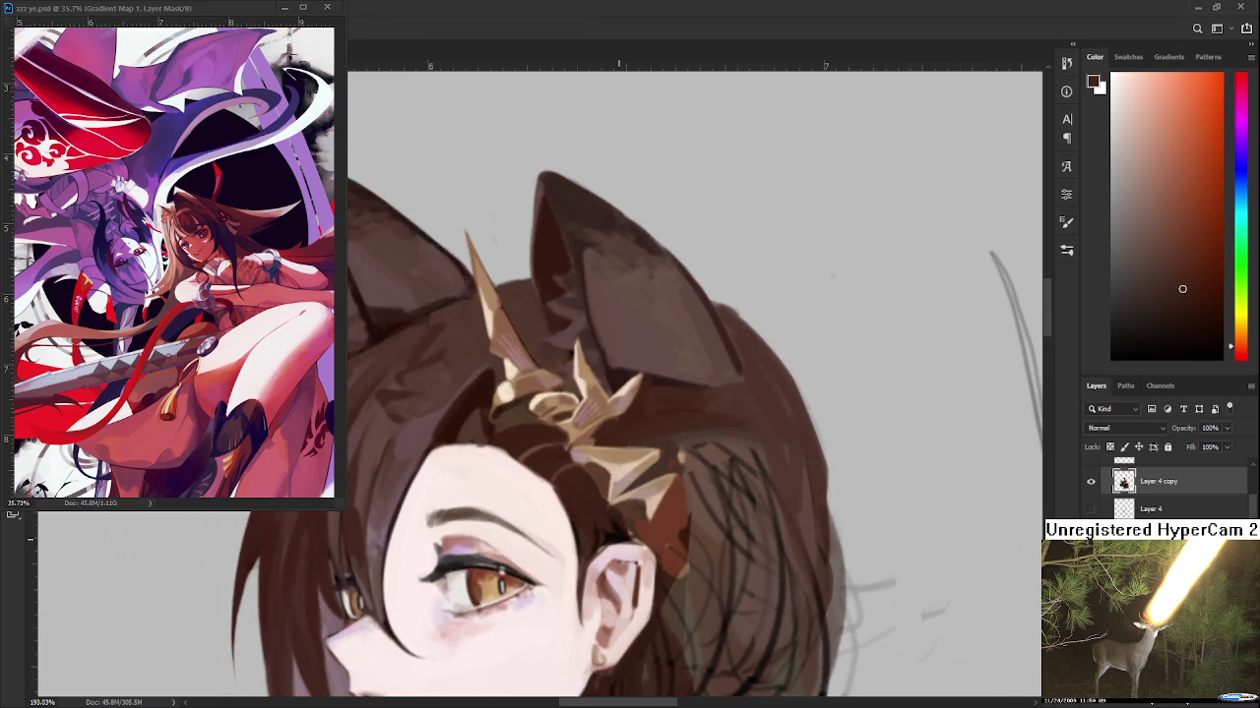
Zoom in, tilt the ears left, sample a hair brown, then rotate back toward upright
scroll(623, 488, "down", 5)
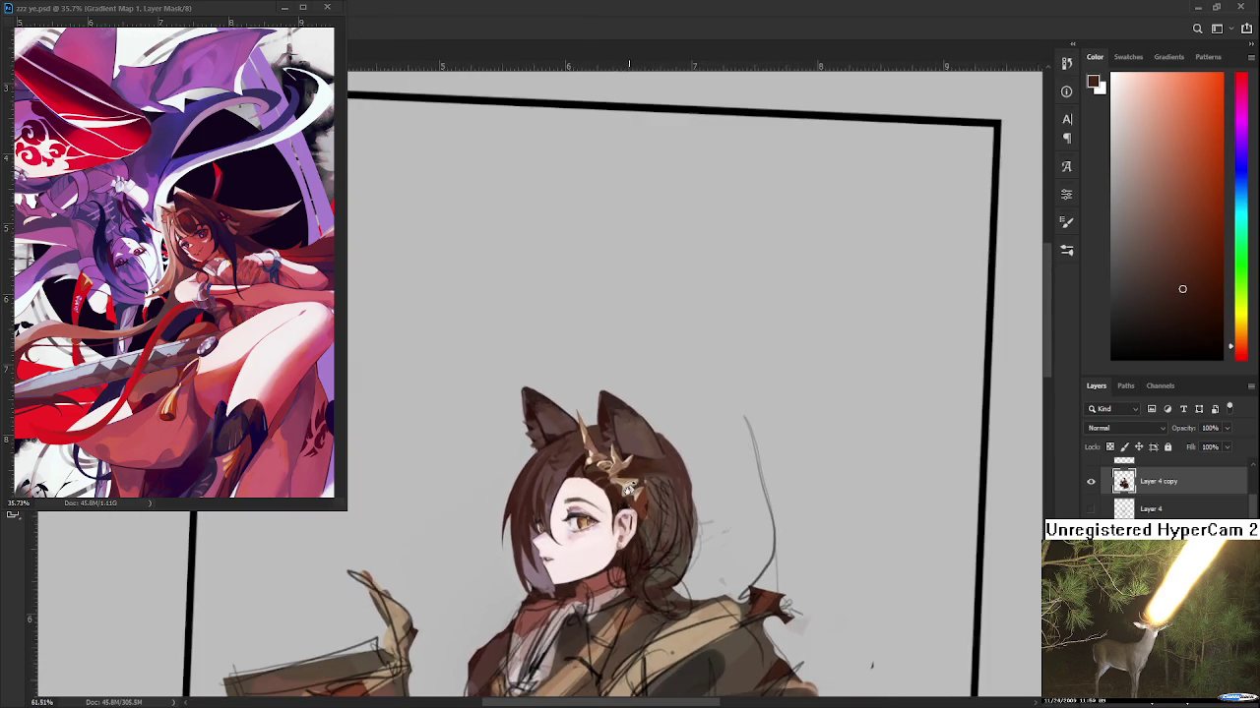
scroll(623, 488, "up", 4)
scroll(605, 479, "up", 2)
scroll(582, 471, "up", 1)
mouse_move(582, 470)
left_mouse_down()
mouse_move(616, 452)
mouse_move(510, 458)
mouse_move(546, 462)
mouse_move(614, 433)
mouse_move(527, 485)
left_mouse_up()
left_click(627, 409, "alt")
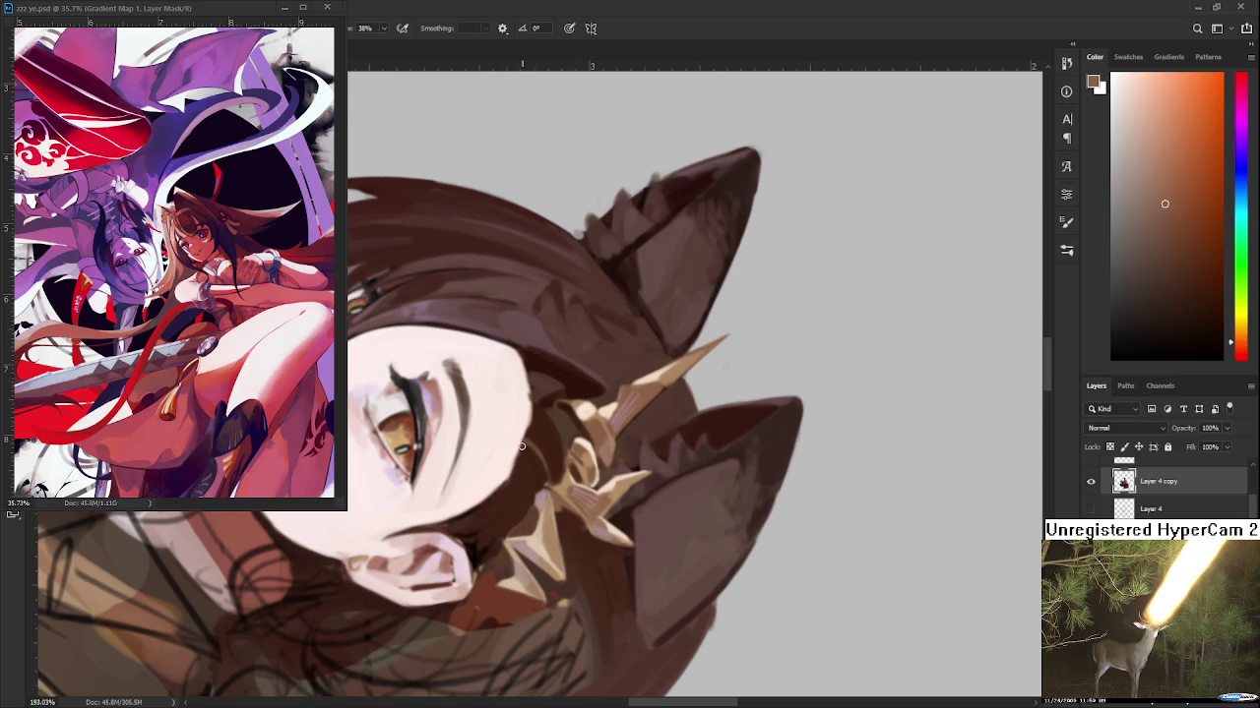
key("r")
mouse_move(517, 526)
left_mouse_down()
mouse_move(615, 393)
mouse_move(649, 408)
left_mouse_up()
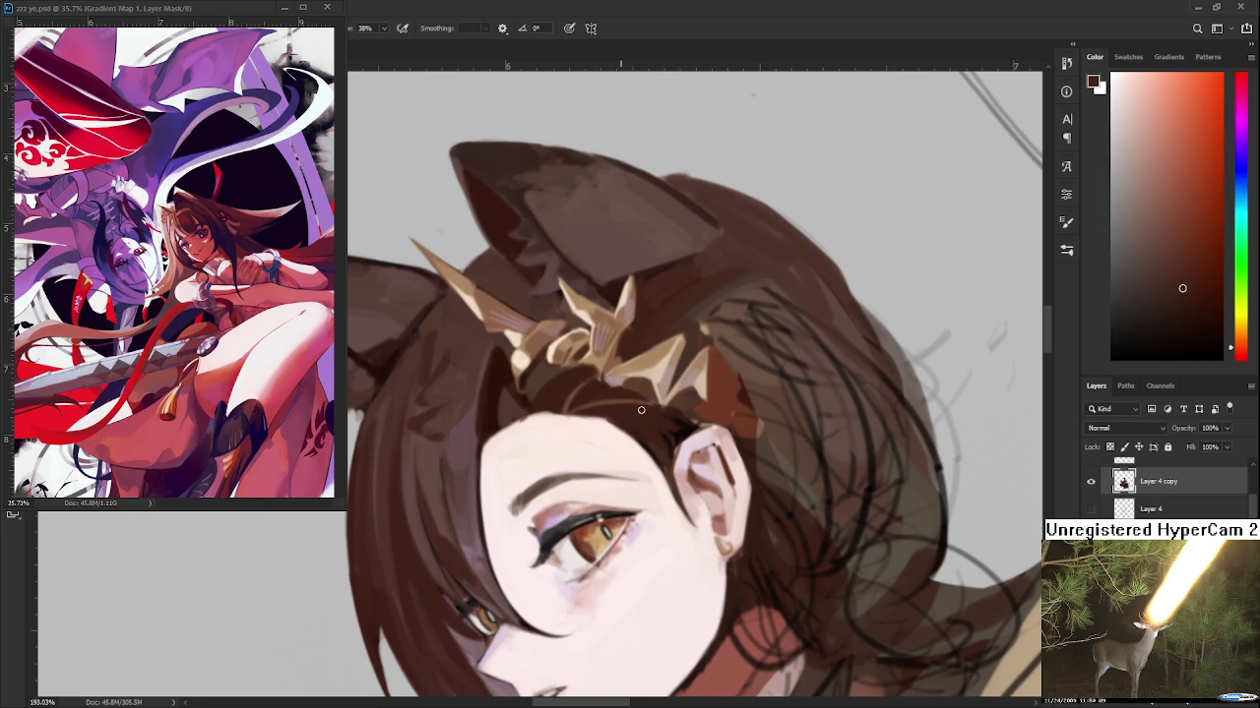
Set the head upright and sample orange-brown and darker hair browns for the hairline strands
key("r")
left_click_drag(634, 409, 620, 393)
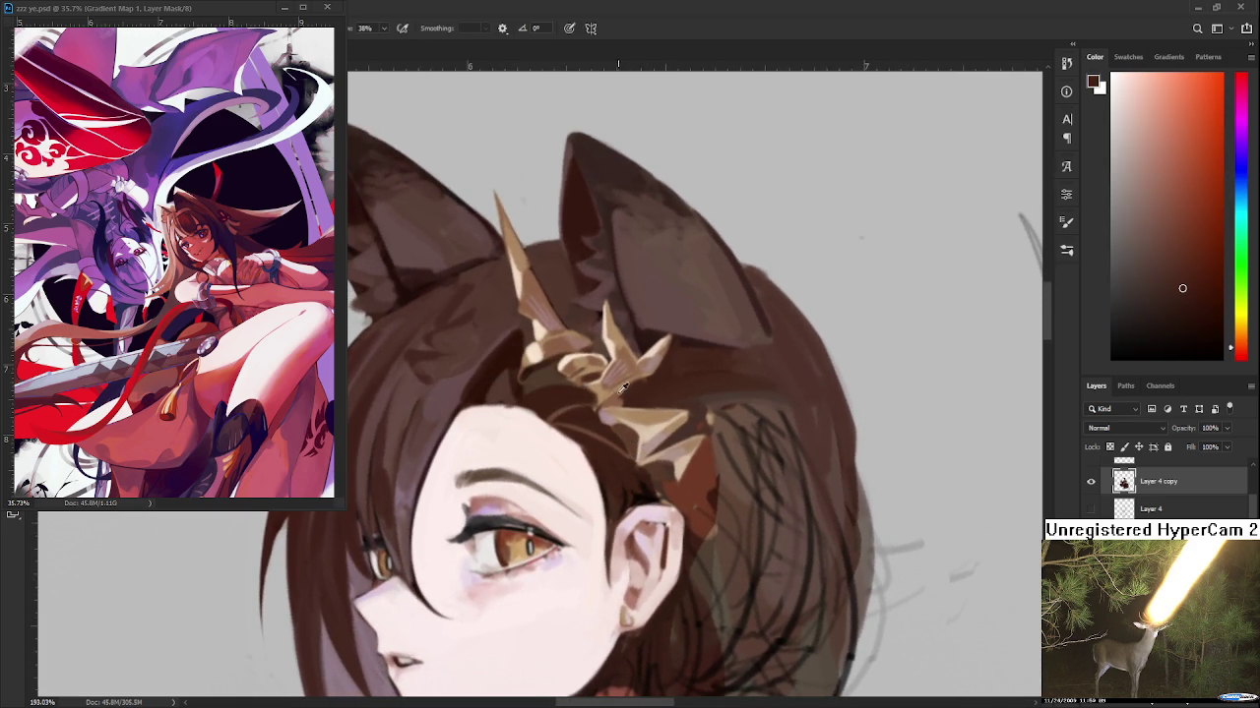
left_click(620, 394, "alt")
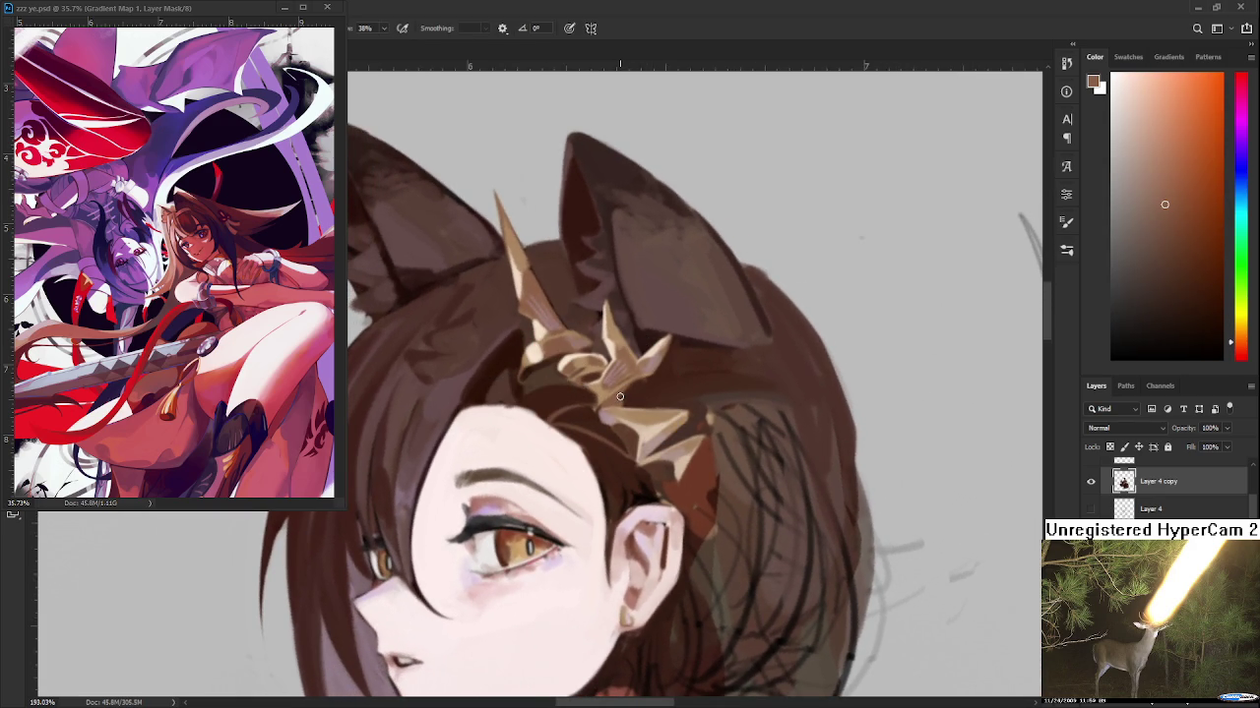
left_click(625, 389, "alt")
left_click_drag(625, 390, 596, 366)
left_click(595, 366, "alt")
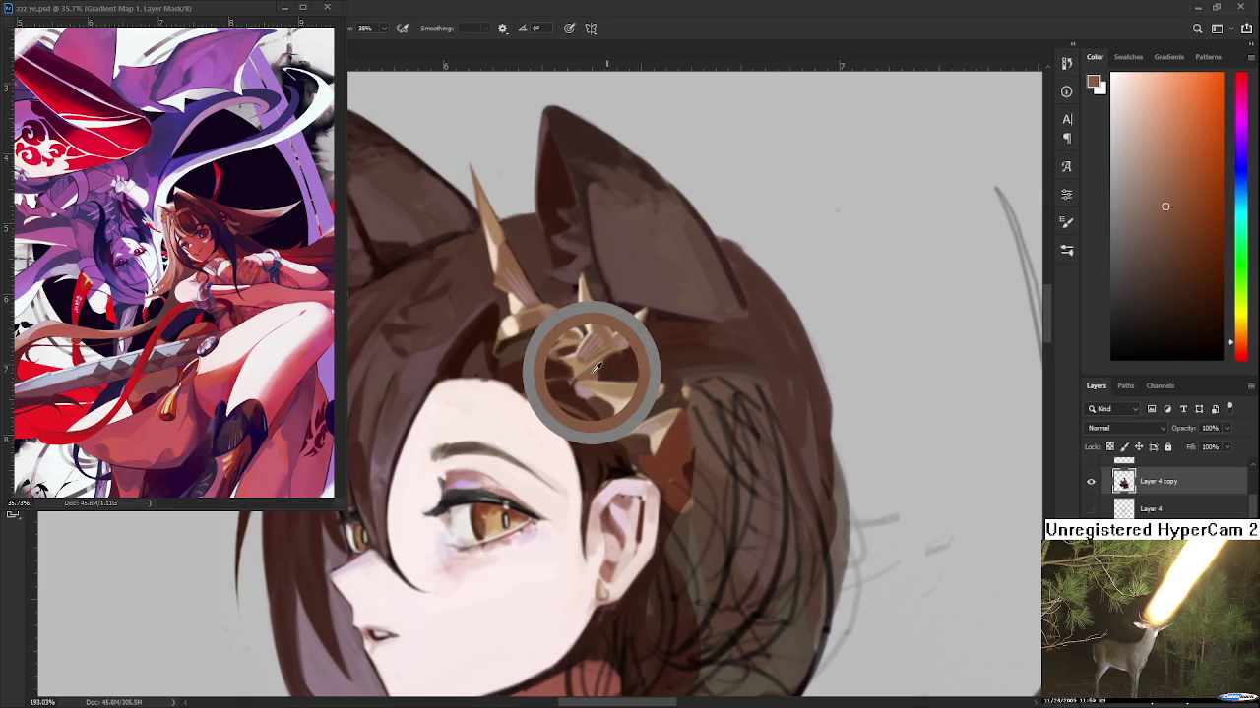
left_click(586, 440, "alt")
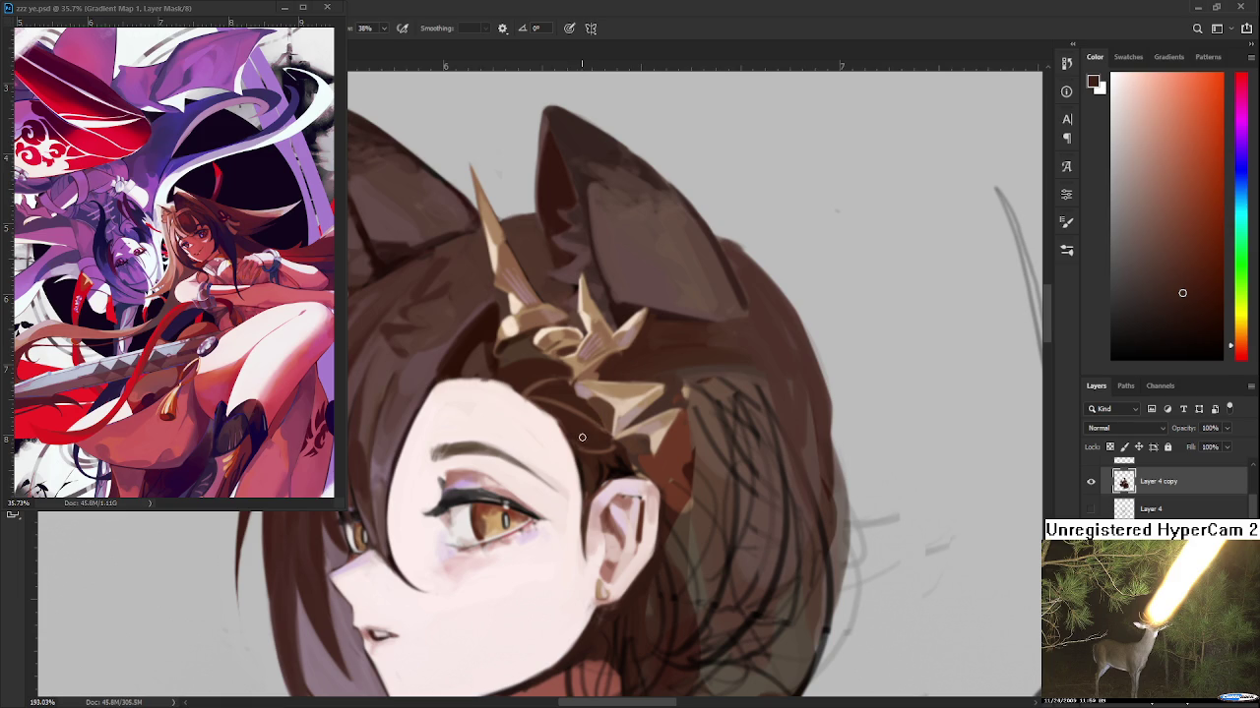
left_click(589, 455, "alt")
Zoom to the head and sample orange-brown, dark reddish-brown and crown tan to shade the hair behind the ear
scroll(622, 433, "down", 5)
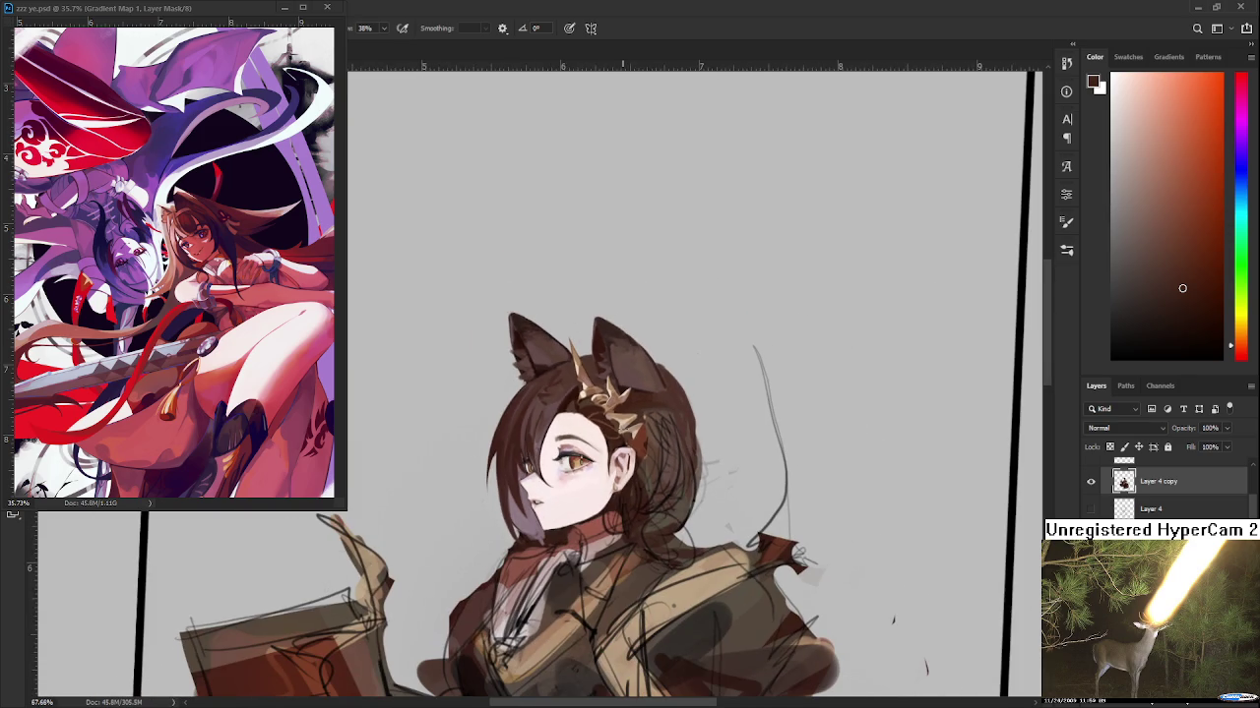
scroll(679, 398, "up", 1)
scroll(679, 399, "up", 2)
scroll(679, 399, "up", 3)
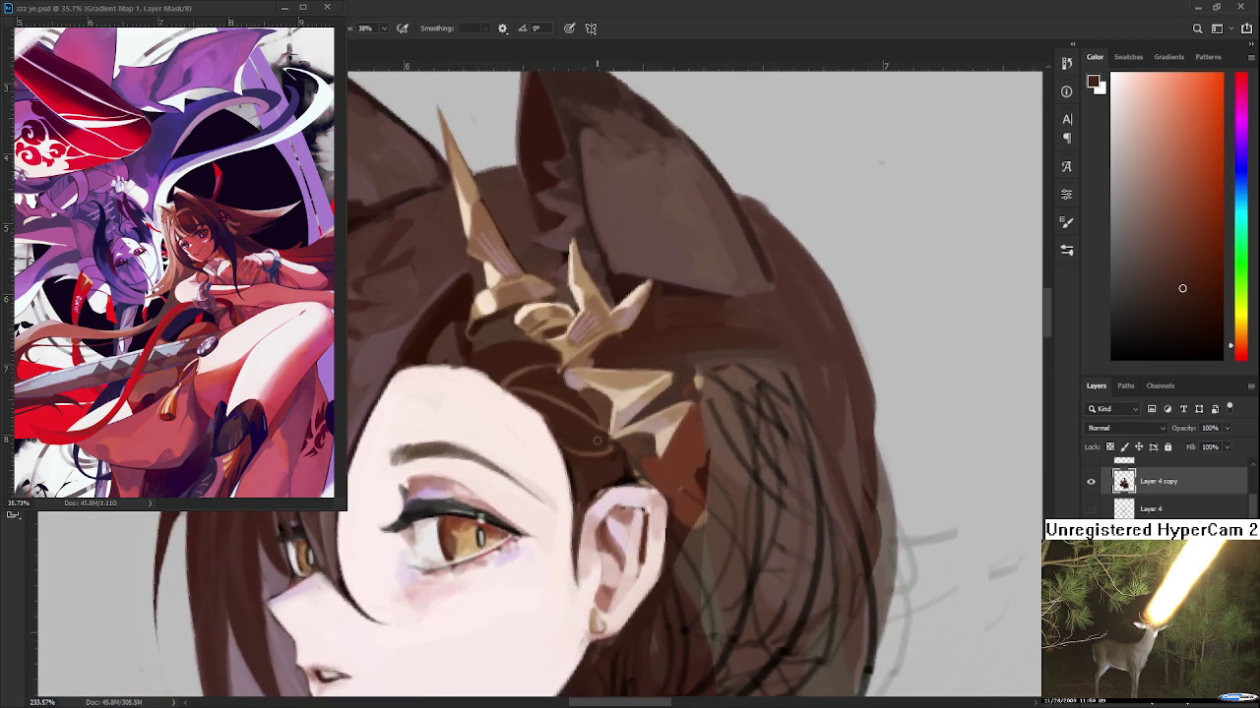
left_click(624, 365, "alt")
left_click_drag(603, 451, 594, 396)
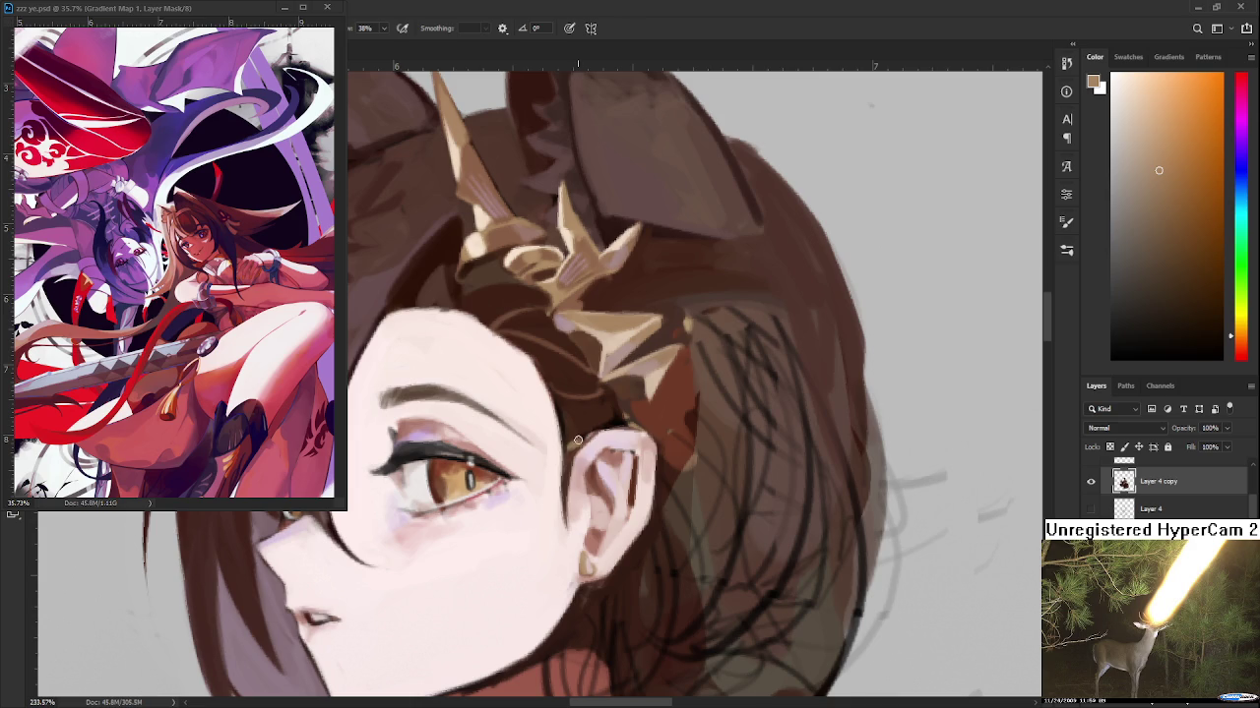
left_click(587, 426, "alt")
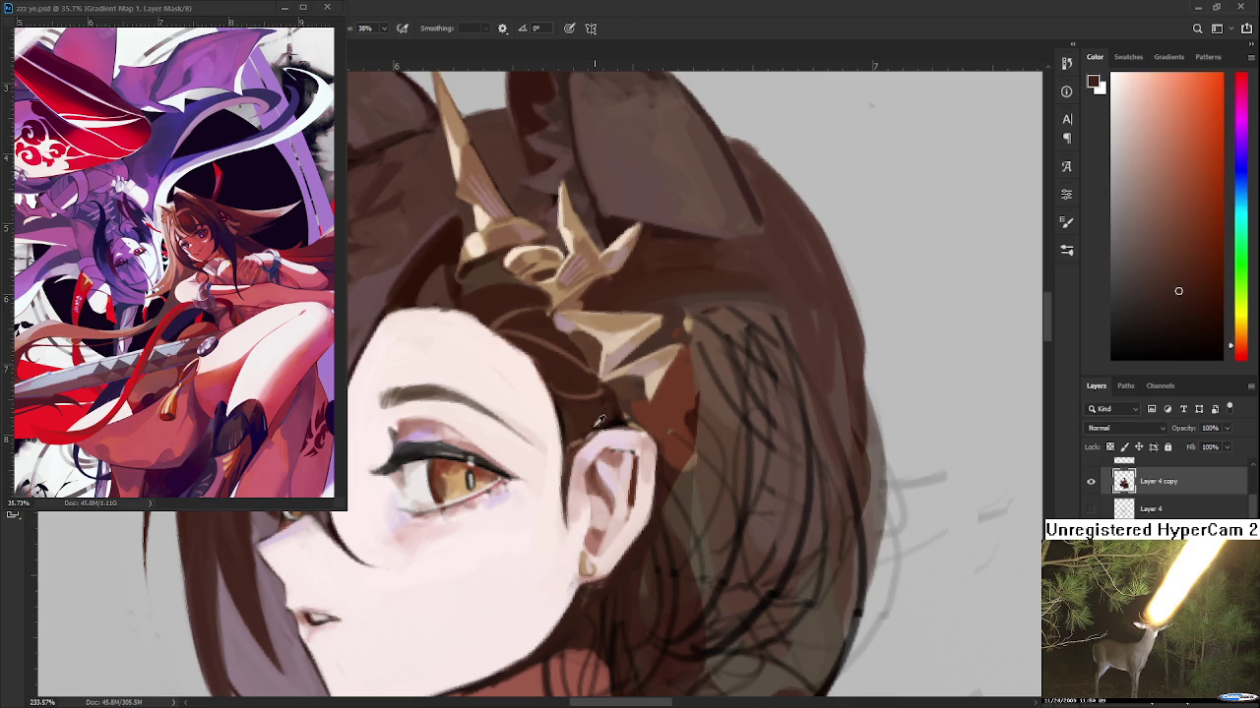
left_click(612, 329, "alt")
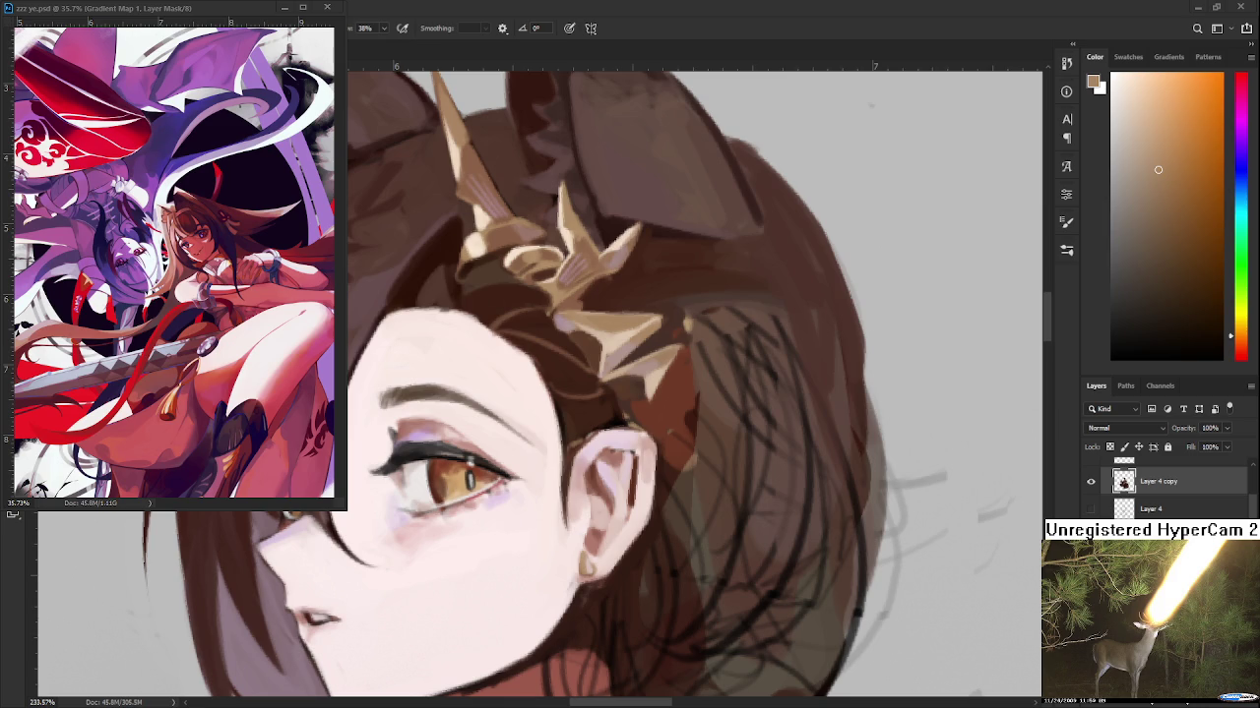
scroll(672, 551, "down", 5)
Zoom onto the head and sample dark reddish browns from the hair near the crown
scroll(667, 523, "down", 3)
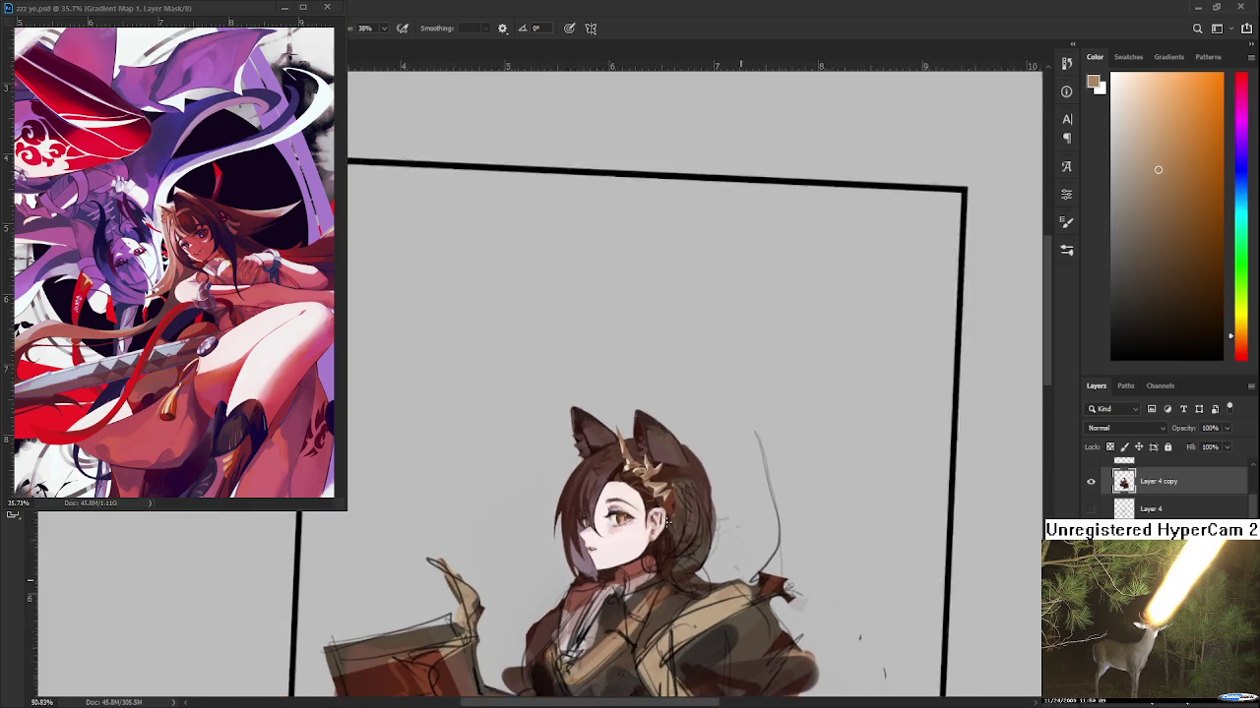
scroll(666, 524, "up", 3)
scroll(667, 523, "up", 2)
scroll(587, 462, "up", 2)
mouse_move(587, 462)
left_mouse_down()
mouse_move(554, 413)
mouse_move(674, 399)
mouse_move(507, 454)
left_mouse_up()
left_click(550, 429, "alt")
scroll(507, 454, "up", 2)
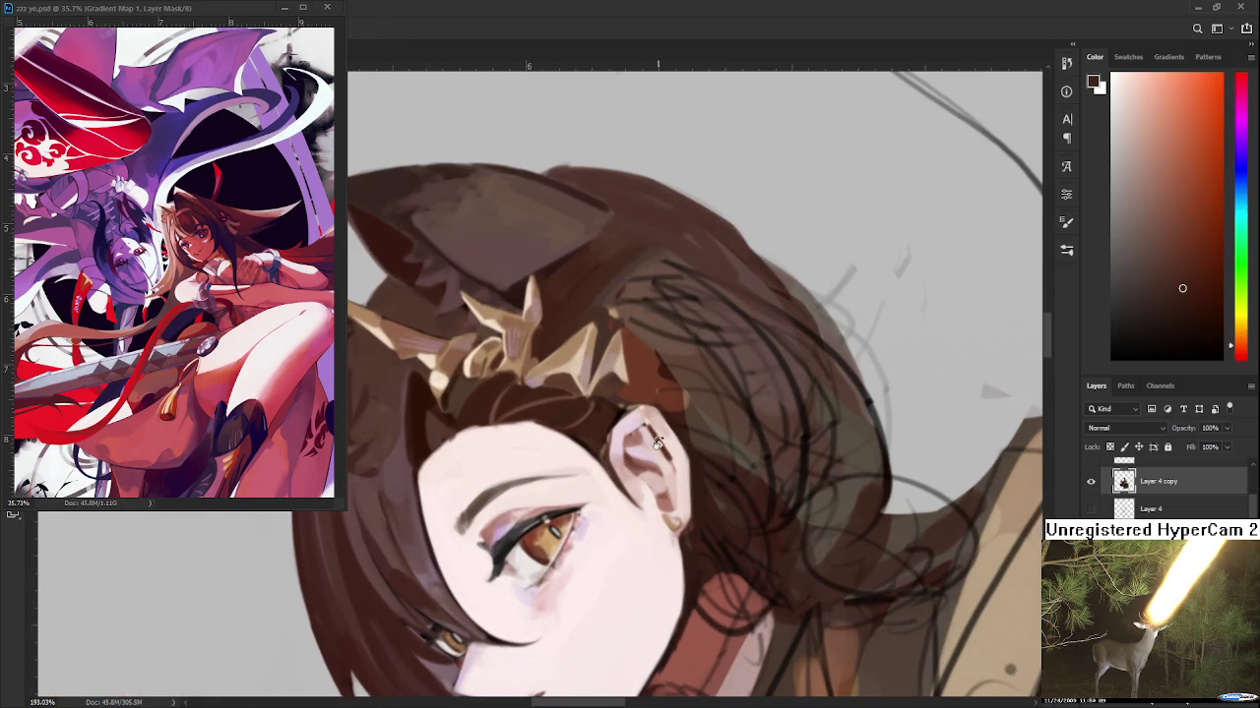
left_click(471, 384, "alt")
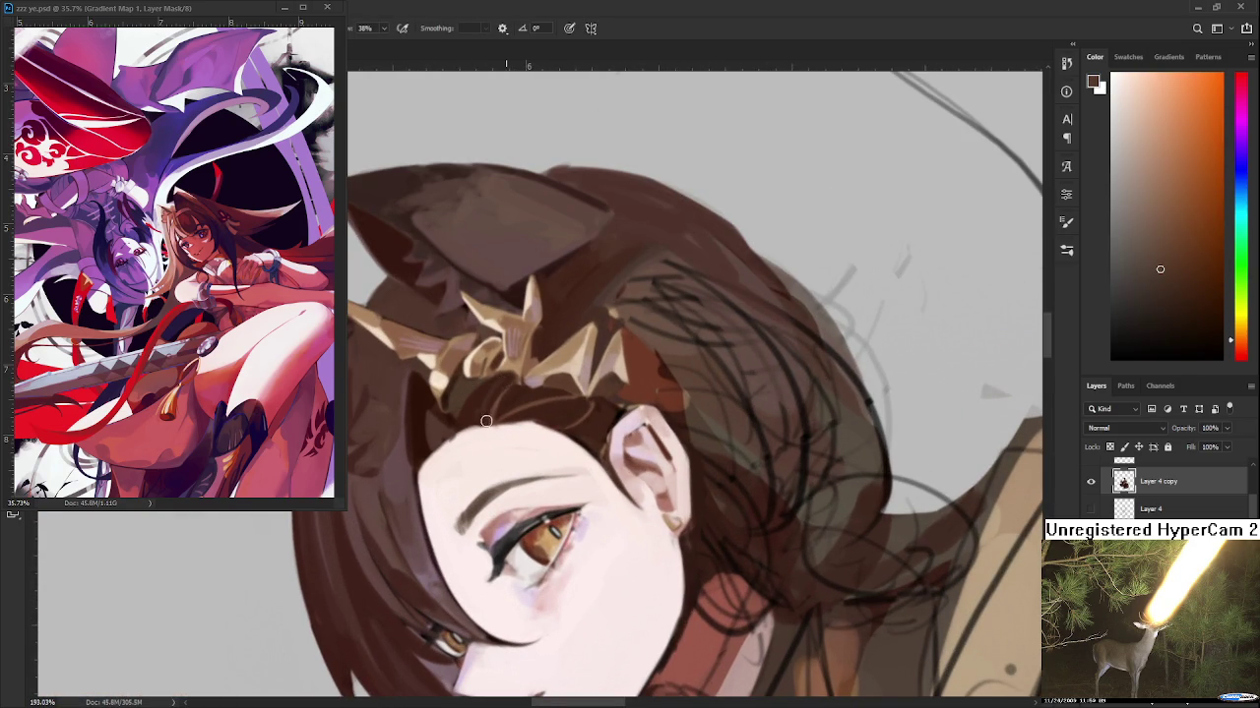
left_click(499, 380, "alt")
left_click(419, 480, "alt")
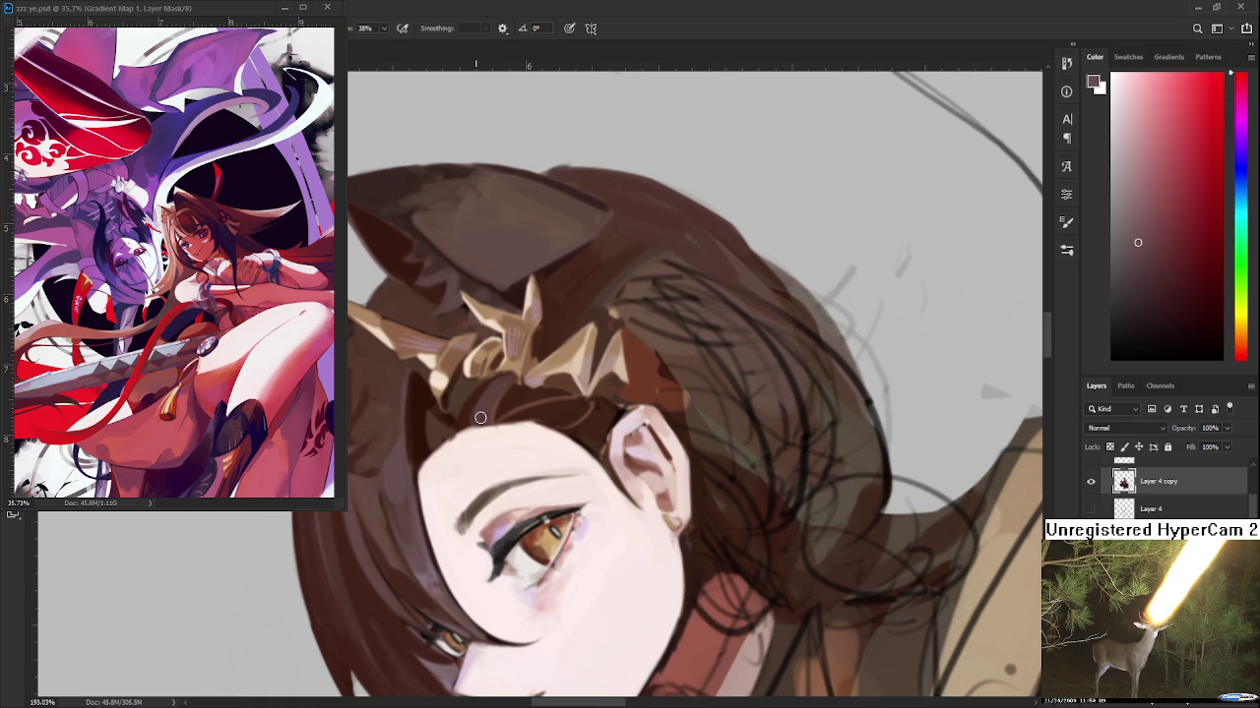
Rotate the canvas sideways and sample warmer hair browns beside the eye
key("r")
mouse_move(616, 446)
left_mouse_down()
mouse_move(509, 504)
mouse_move(512, 374)
left_mouse_up()
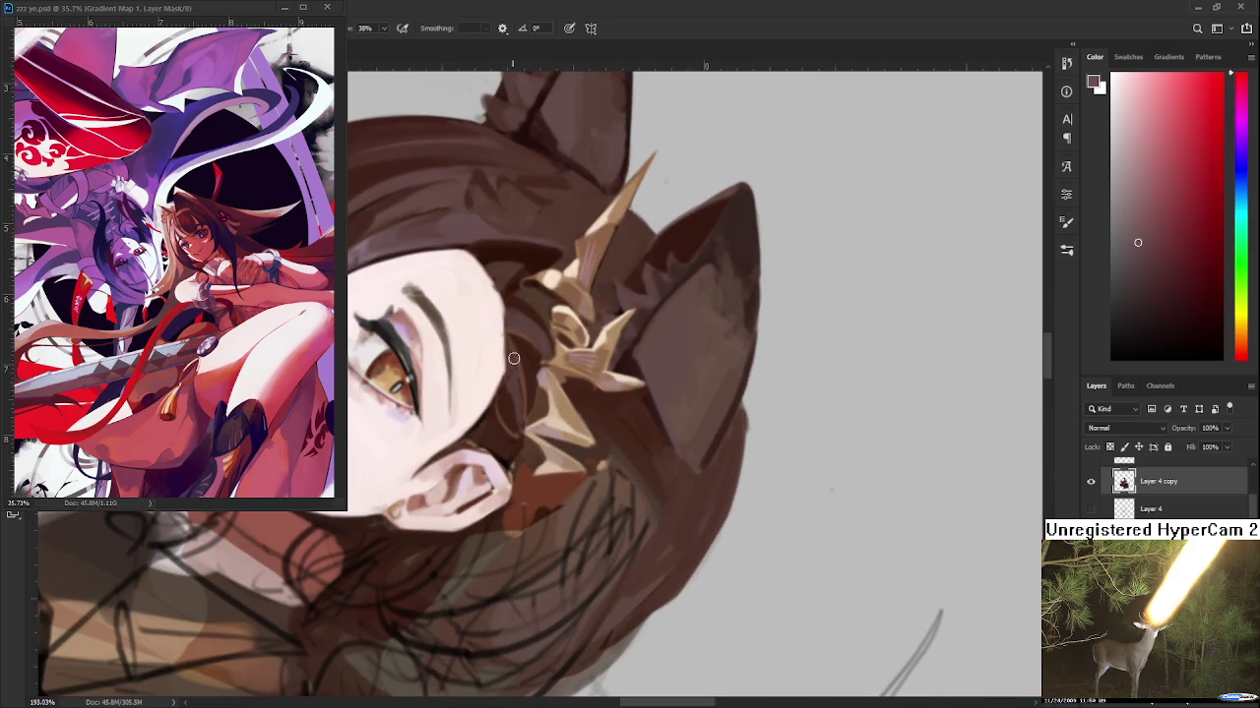
left_click(518, 374, "alt")
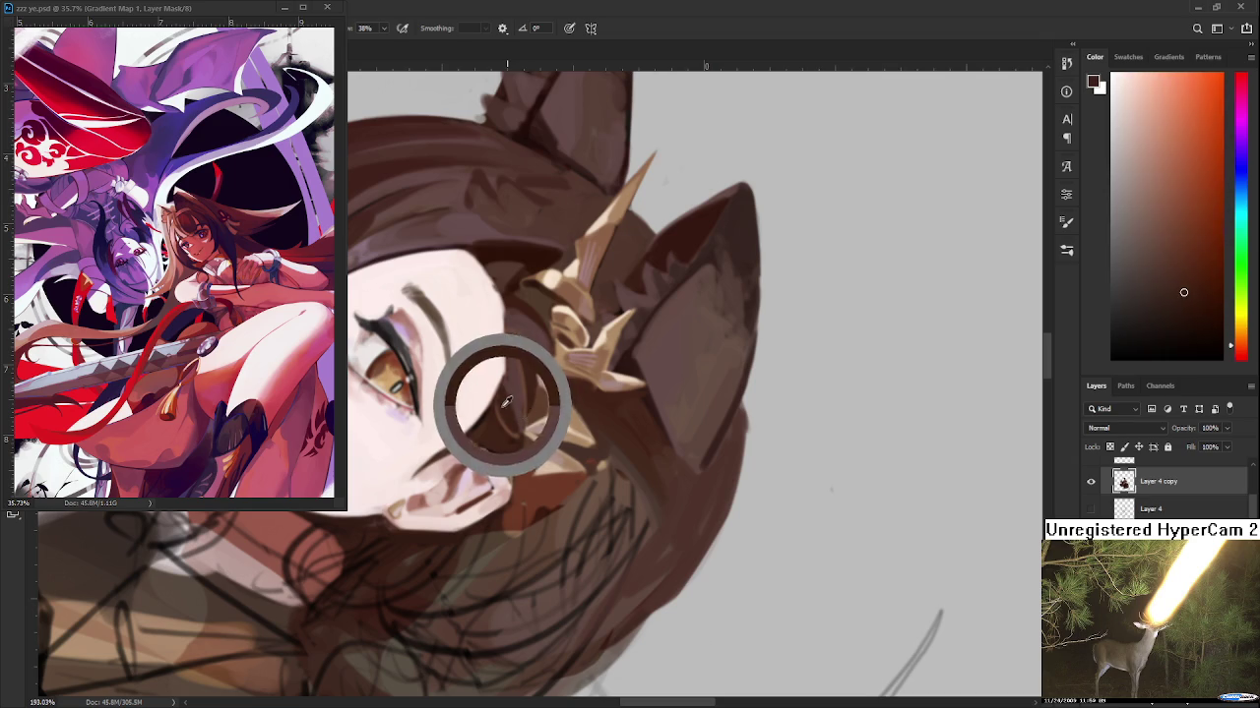
left_click(511, 366, "alt")
left_click(514, 390, "alt")
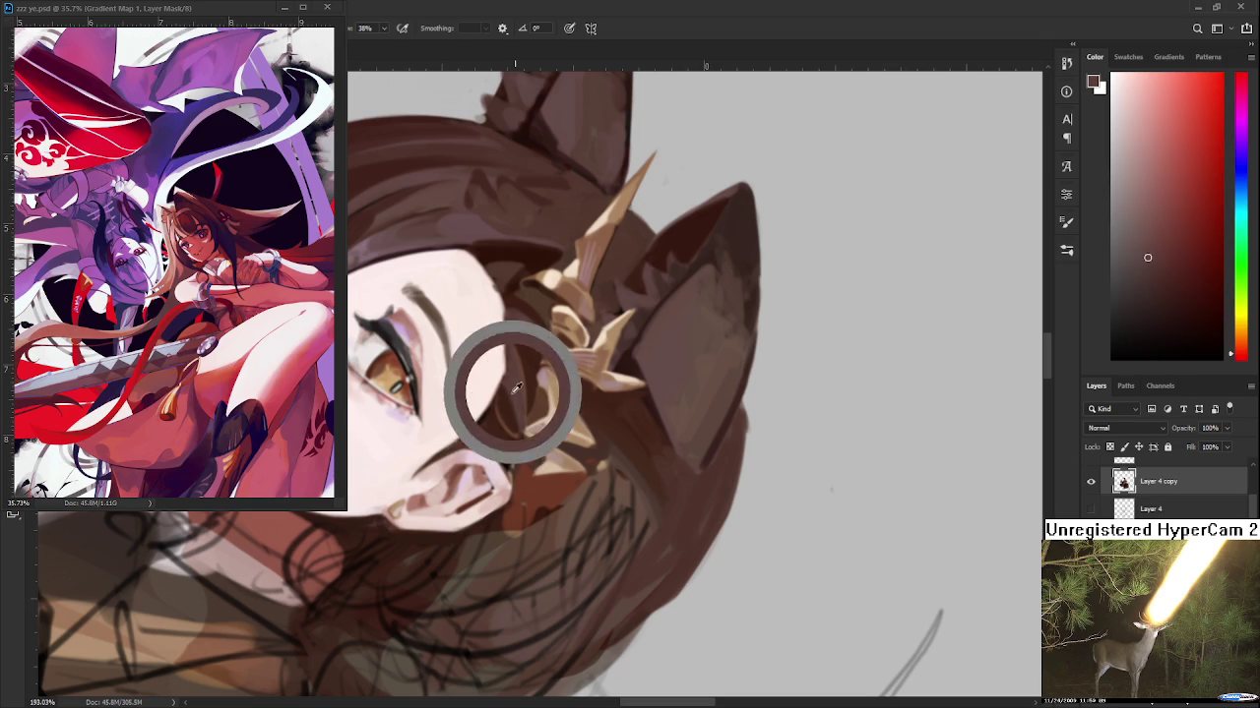
left_click(514, 408, "alt")
left_click(513, 390, "alt")
left_click_drag(522, 393, 610, 325)
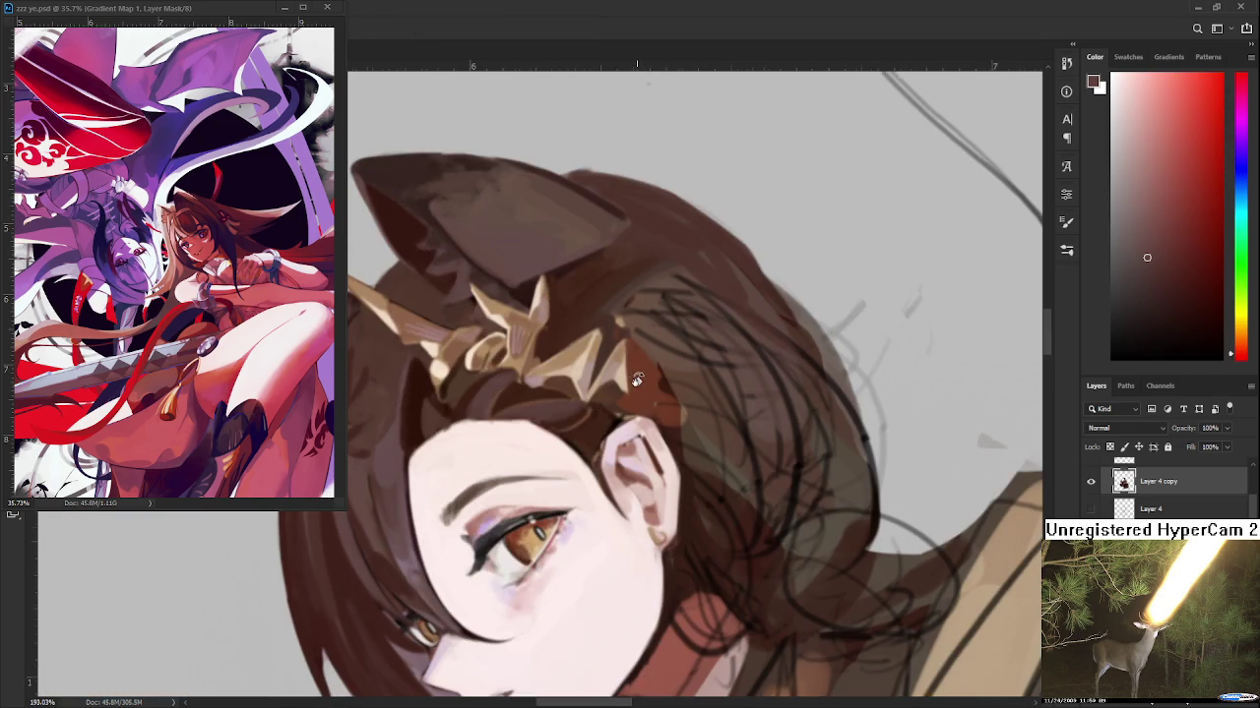
Re-tilt the view and sample red-brown hair tones beside the gold ornament
scroll(638, 380, "down", 3)
scroll(638, 379, "up", 2)
scroll(637, 380, "up", 3)
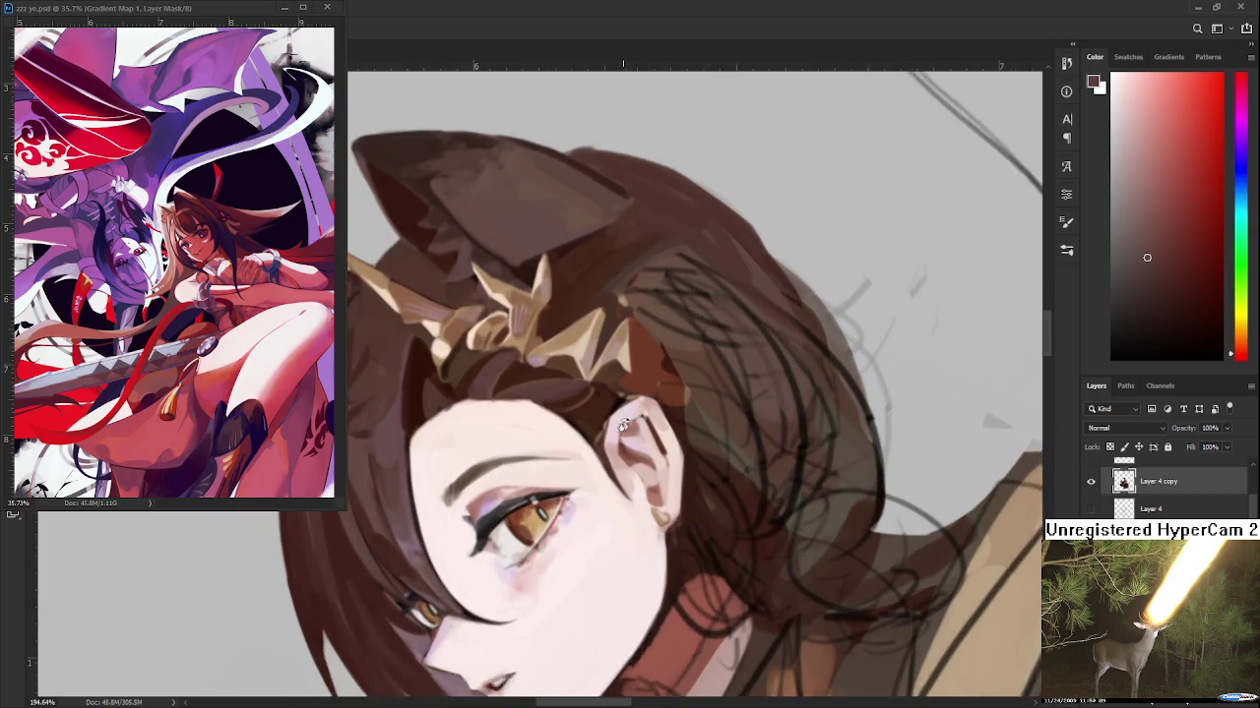
scroll(638, 380, "up", 1)
mouse_move(638, 380)
left_mouse_down()
mouse_move(566, 376)
mouse_move(520, 456)
left_mouse_up()
left_click(519, 456, "alt")
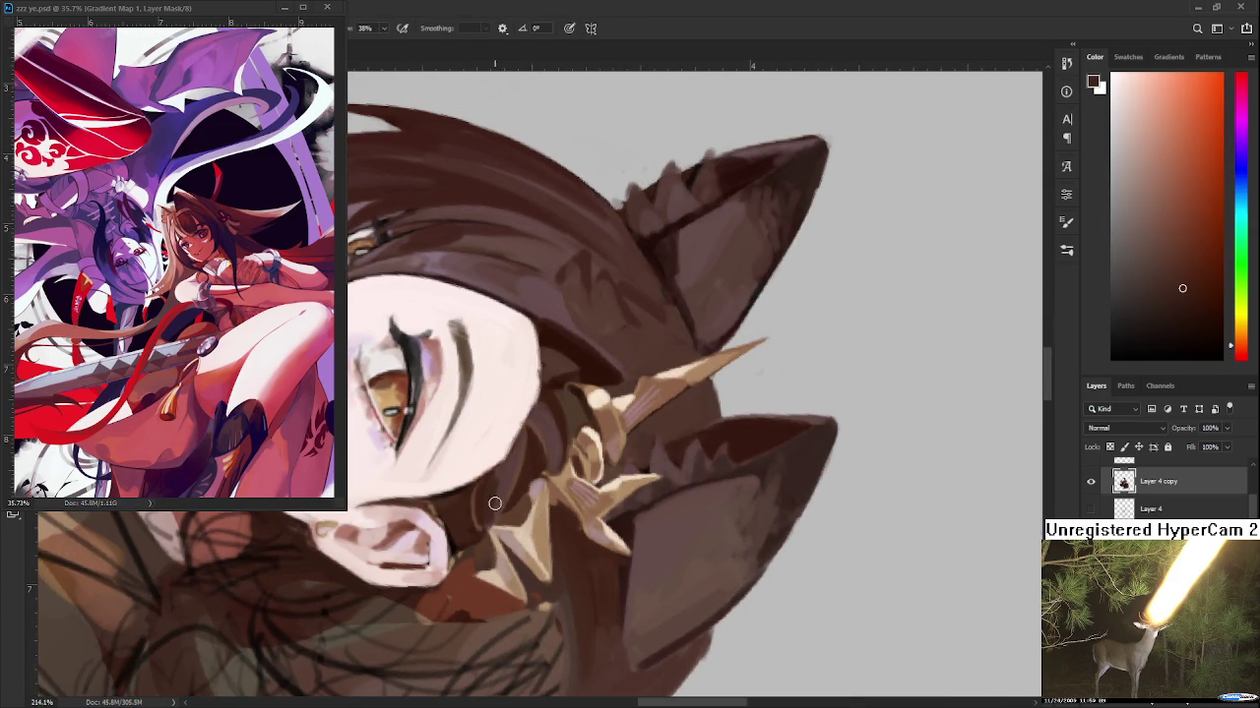
left_click(558, 449, "alt")
Reset the view upright, rotate around the gold ornament and sample hair browns there
key("r")
key("Escape")
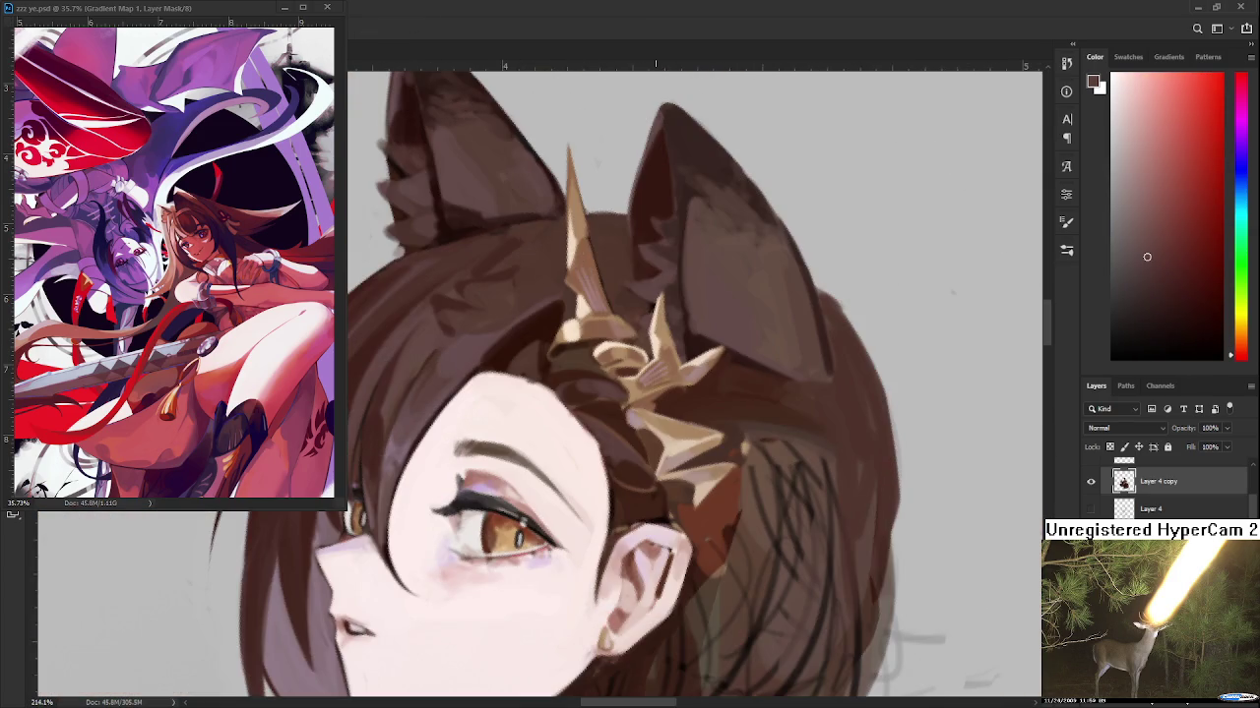
scroll(522, 408, "down", 5)
scroll(521, 408, "up", 6)
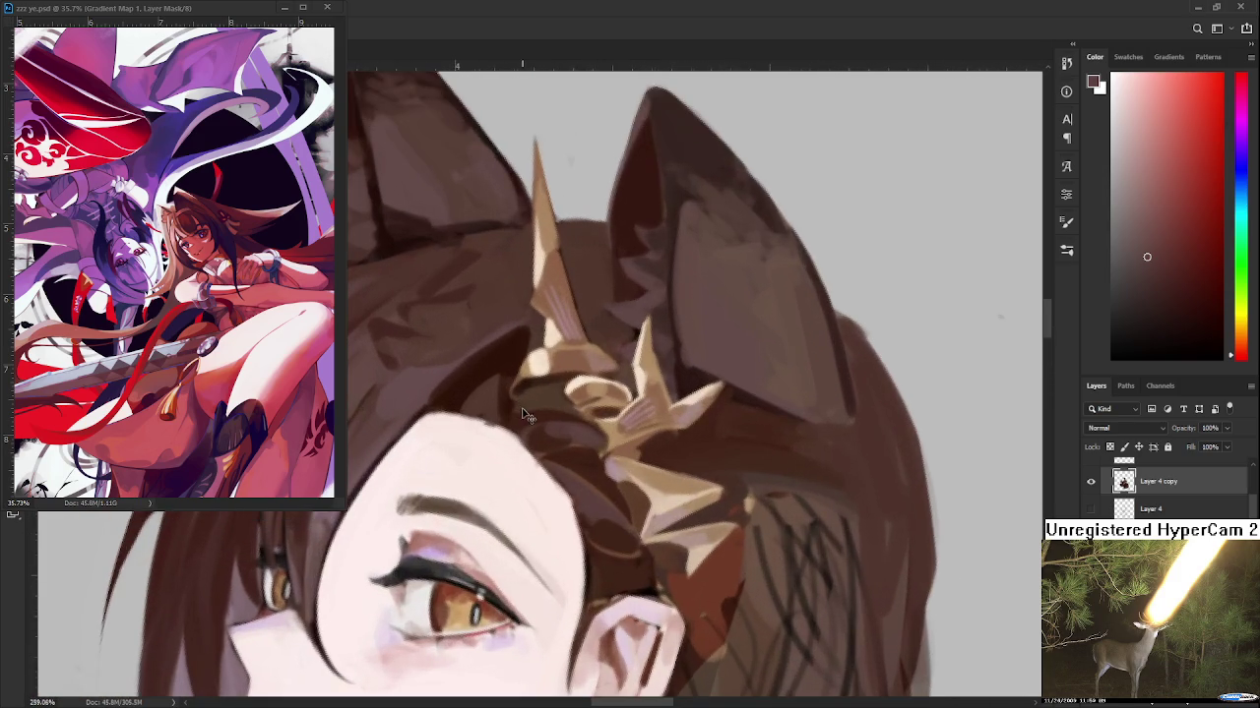
left_click_drag(522, 409, 601, 394)
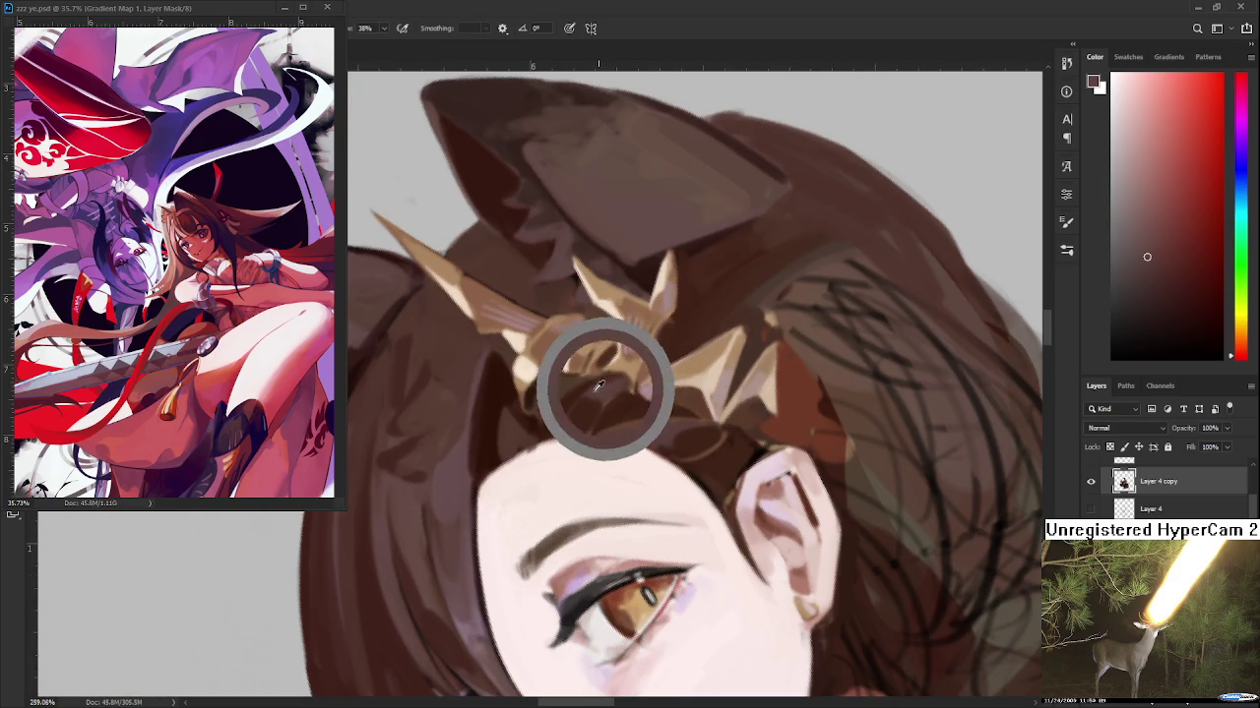
left_click_drag(591, 404, 459, 399)
left_click(534, 438, "alt")
left_click(534, 435, "alt")
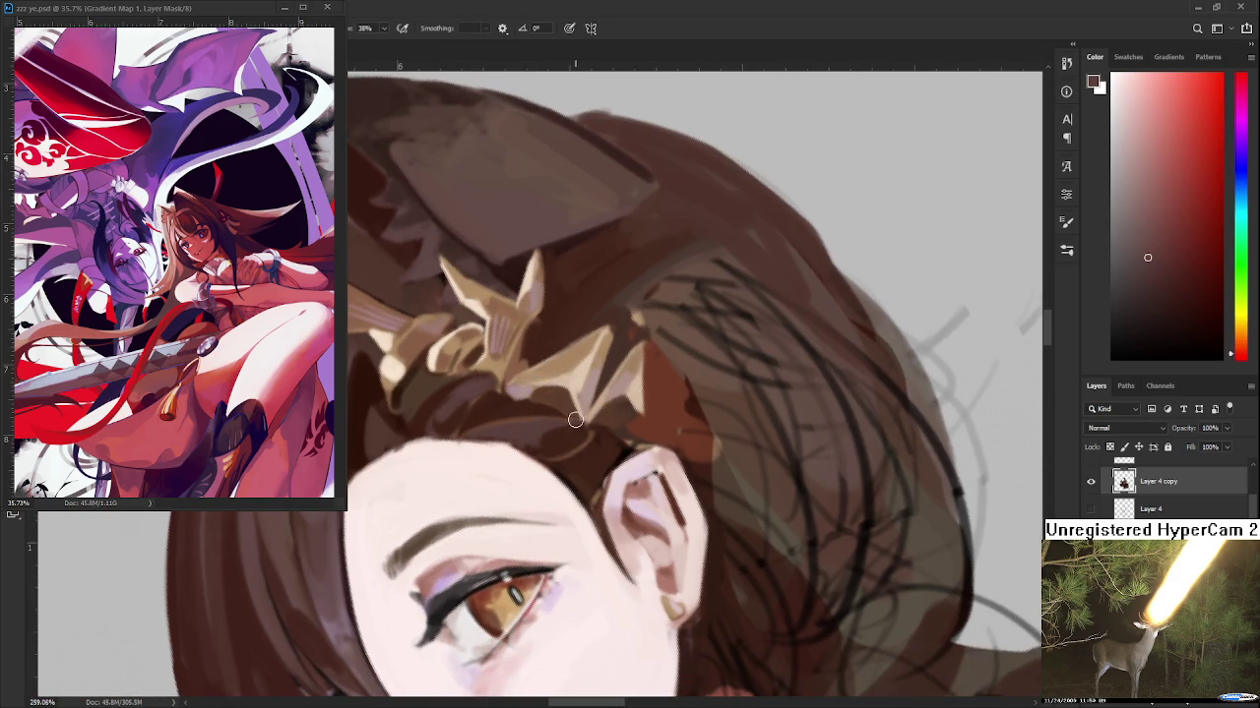
left_click_drag(577, 458, 558, 434)
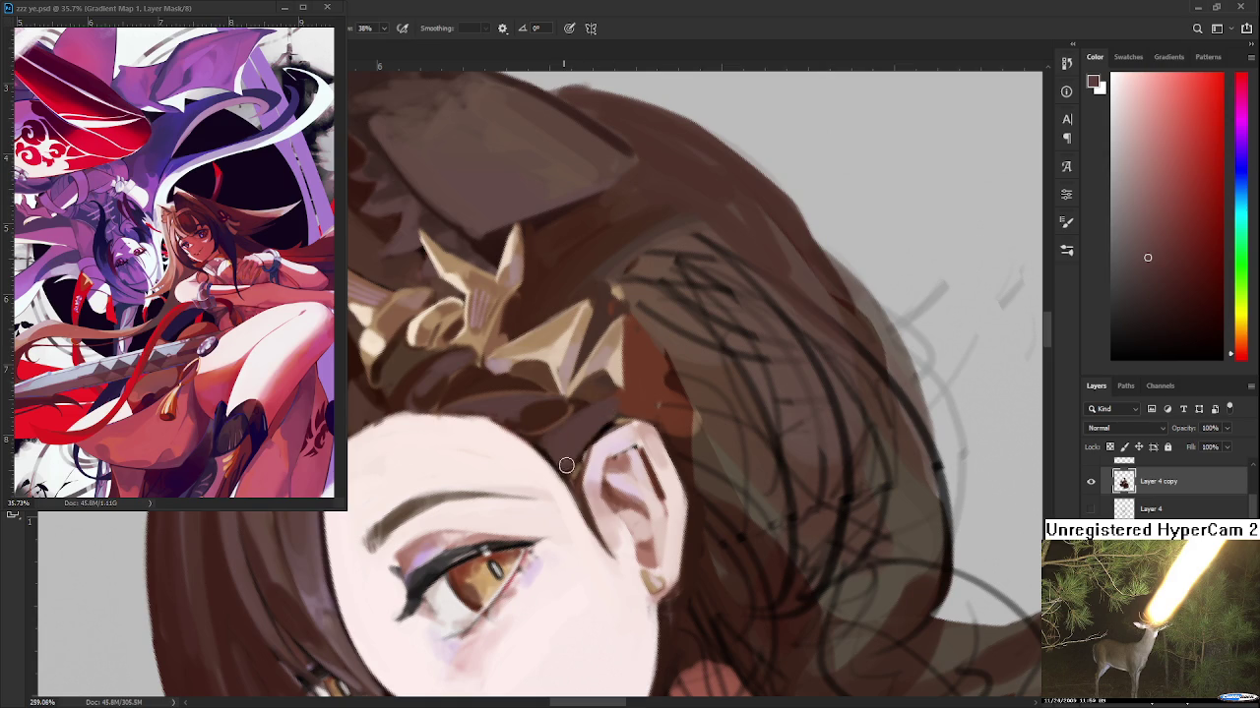
Pick redder browns for the hair gap between the ornament and the ear
left_click(638, 397, "alt")
left_click(581, 412, "alt")
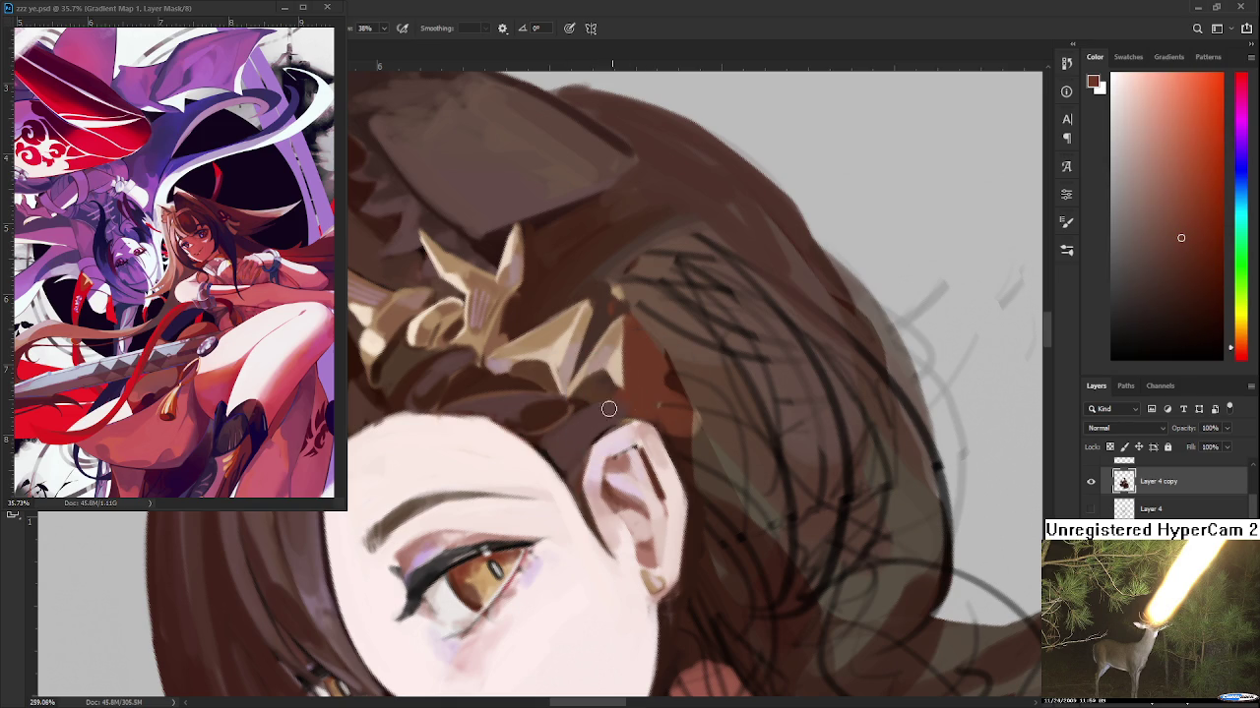
left_click(621, 400, "alt")
left_click(614, 408, "alt")
scroll(610, 423, "down", 5)
scroll(610, 423, "down", 2)
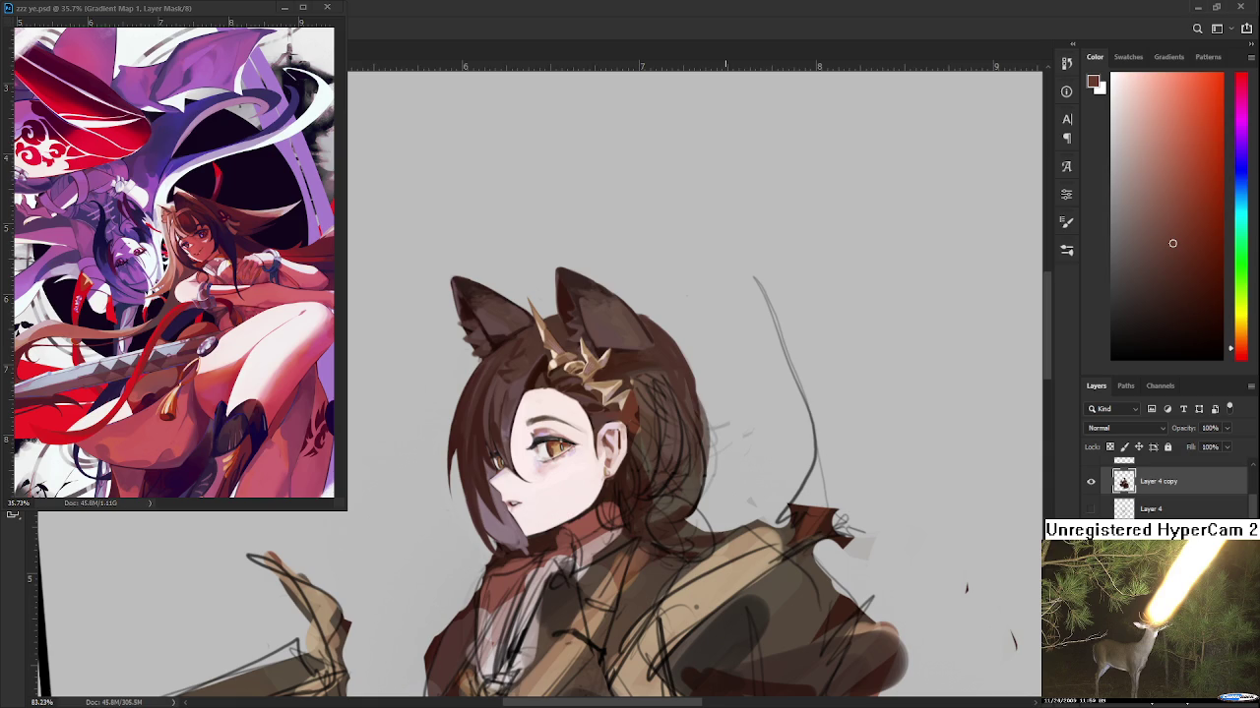
Tilt the view onto the face and ear, sample dark browns, then reset rotation upright
scroll(724, 506, "up", 5)
left_click_drag(593, 500, 595, 508)
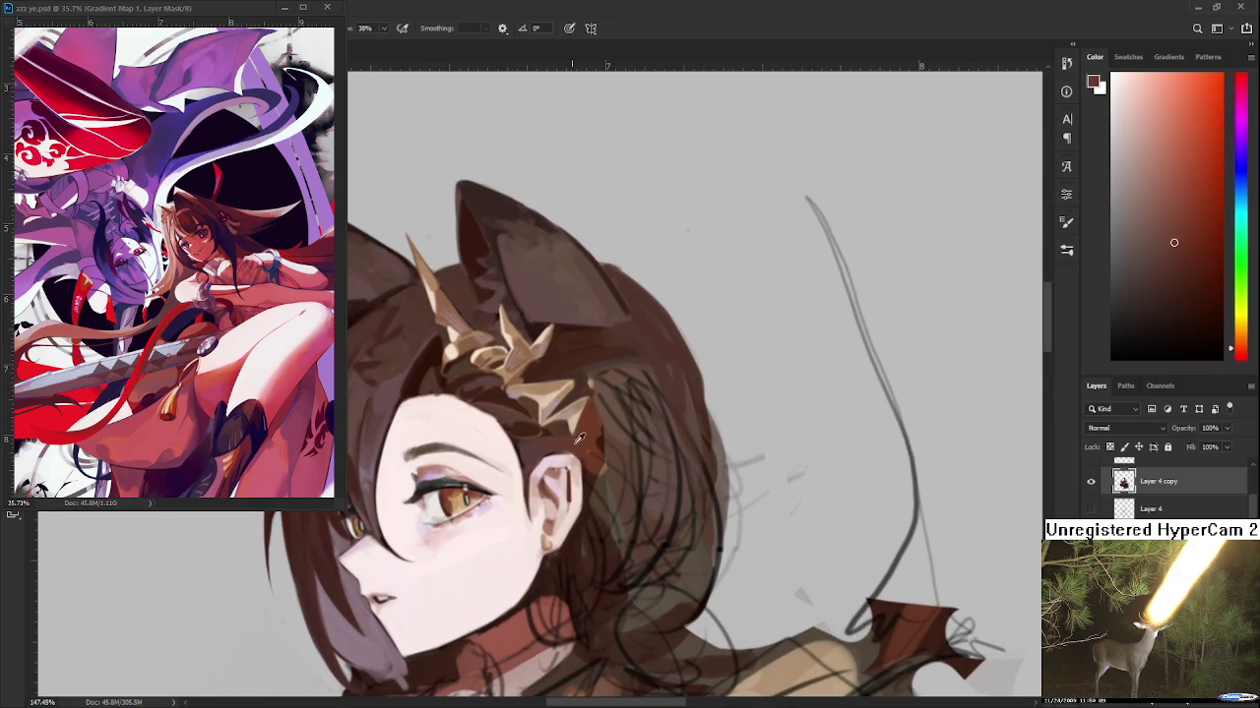
left_click_drag(576, 437, 534, 475)
left_click(519, 453, "alt")
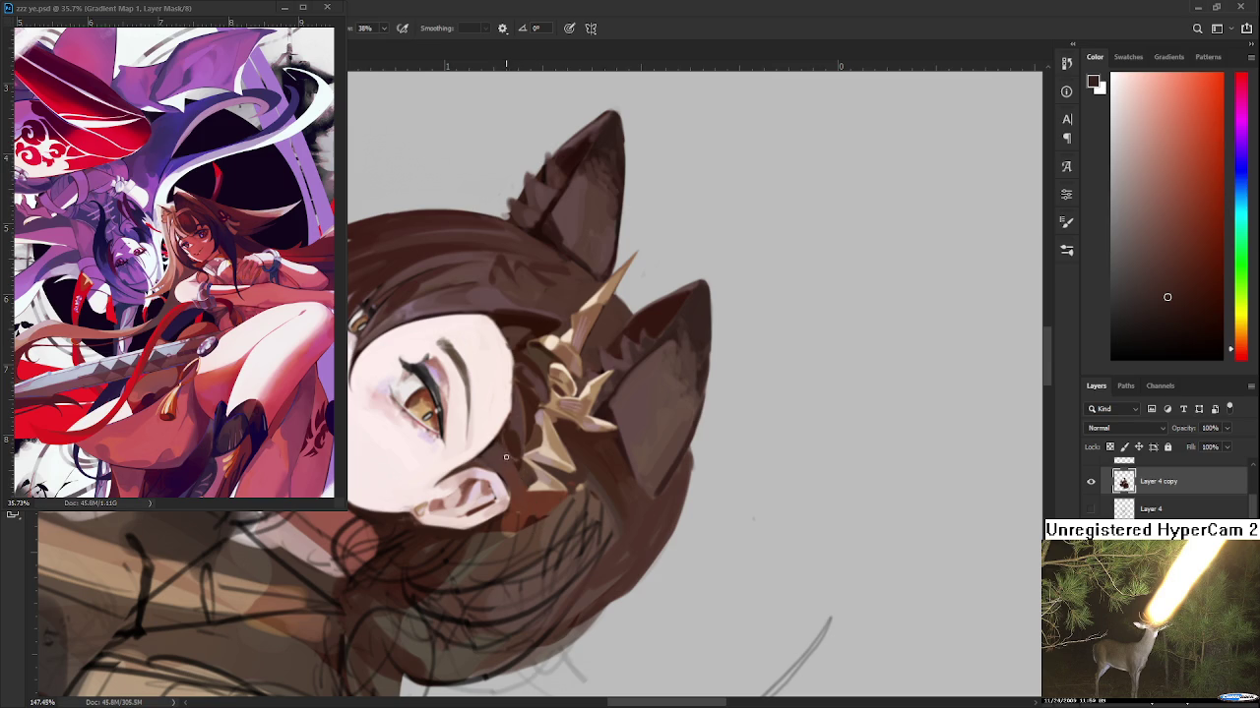
left_click(517, 490, "alt")
key("r")
key("Escape")
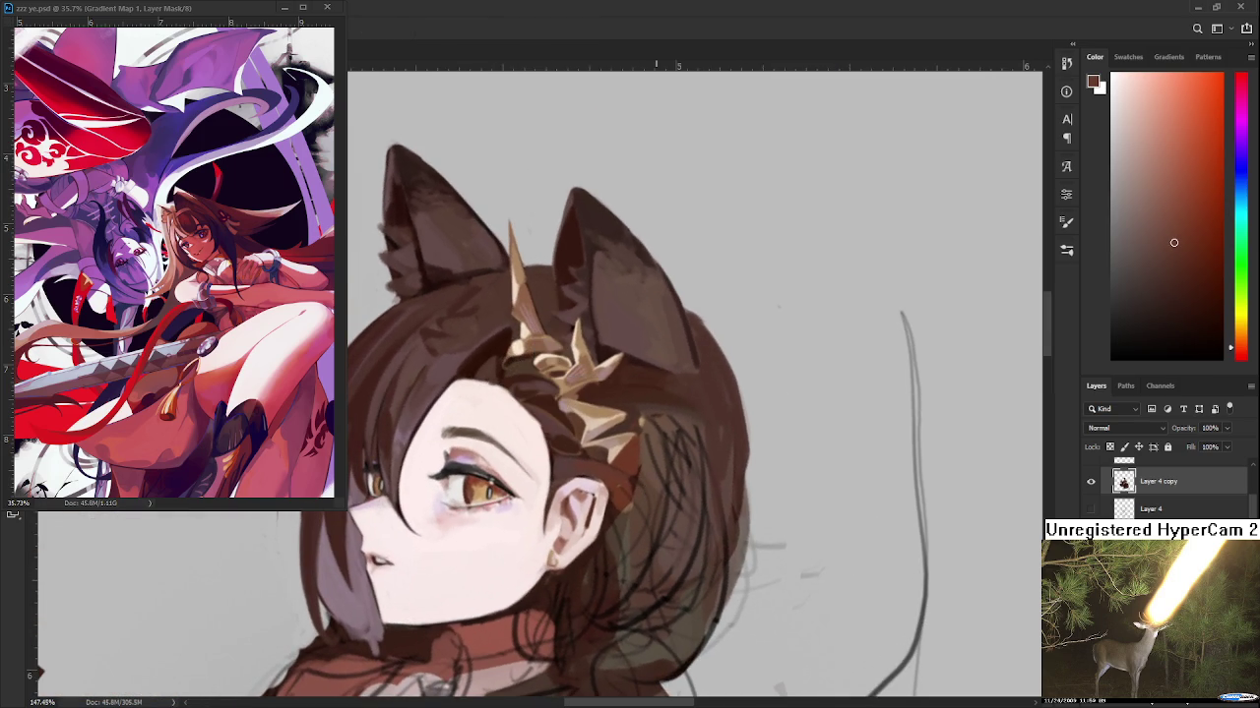
scroll(658, 485, "down", 3)
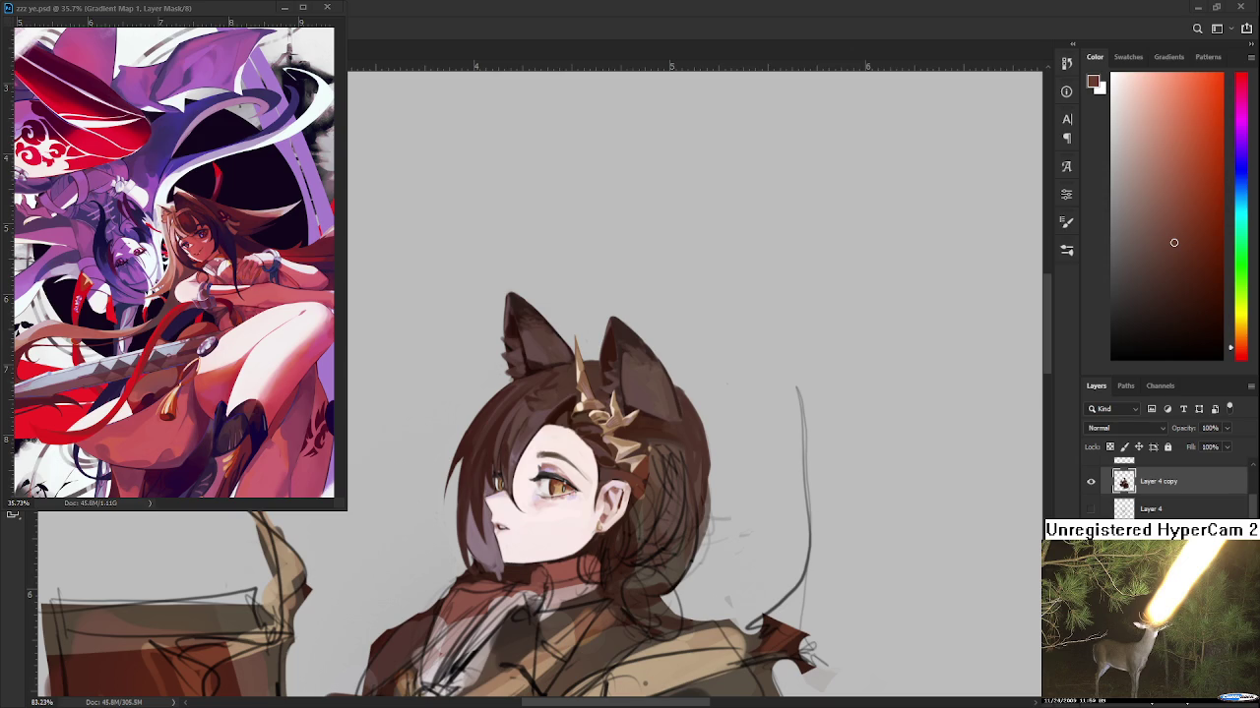
scroll(634, 348, "up", 2)
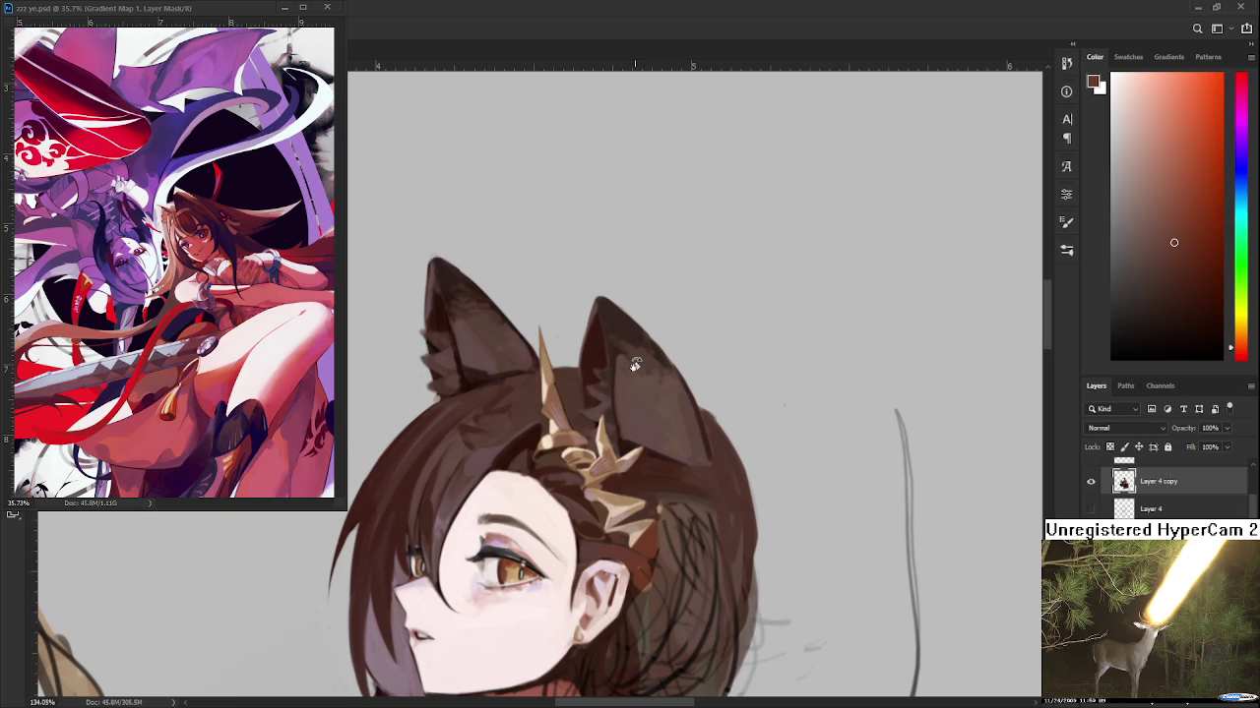
Sample darker browns from the ear tips and the right animal ear
left_click(438, 307, "alt")
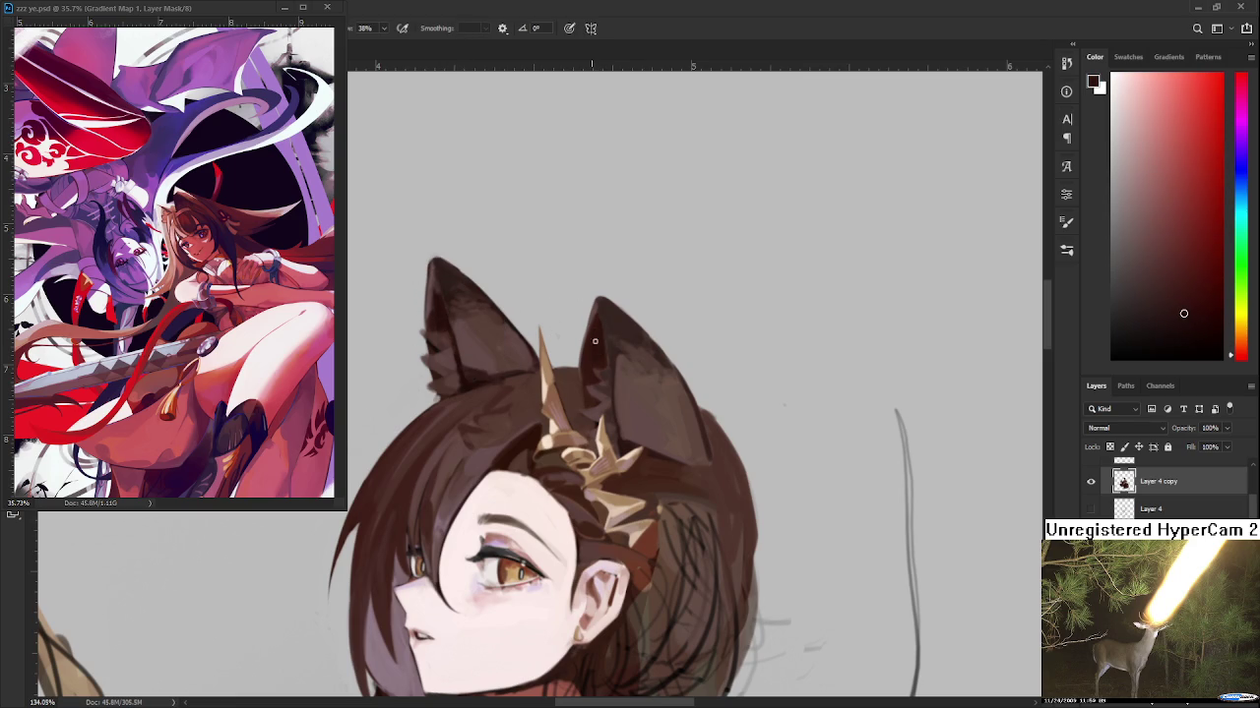
left_click(598, 305, "alt")
left_click(438, 271, "alt")
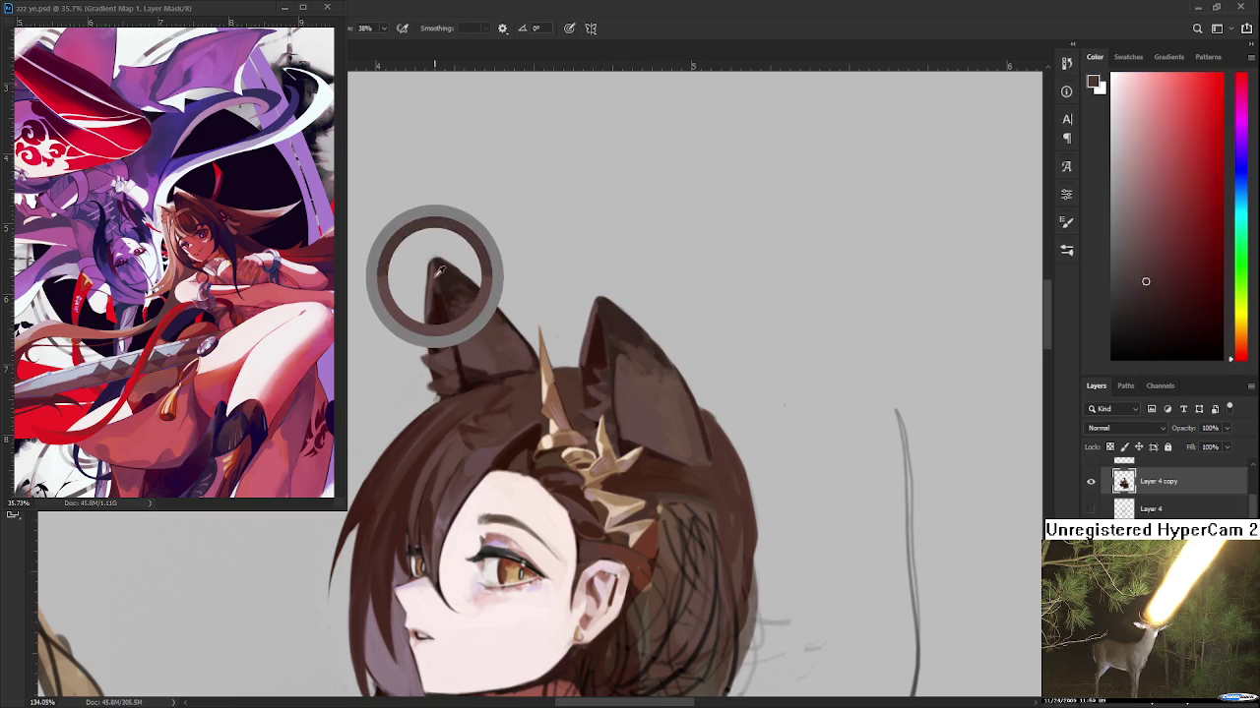
left_click(595, 344, "alt")
left_click(590, 325, "alt")
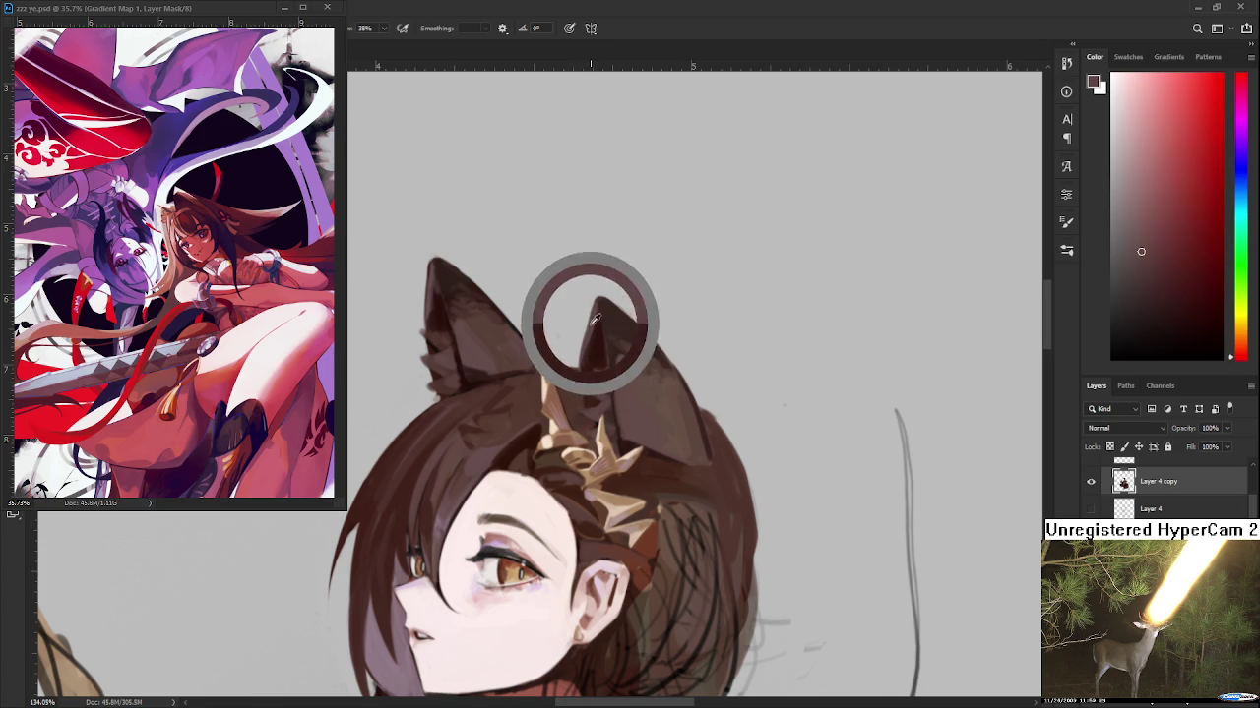
left_click(596, 340, "alt")
left_click(598, 302, "alt")
left_click(601, 302, "alt")
left_click(597, 322, "alt")
left_click(600, 339, "alt")
left_click(600, 315, "alt")
left_click(595, 320, "alt")
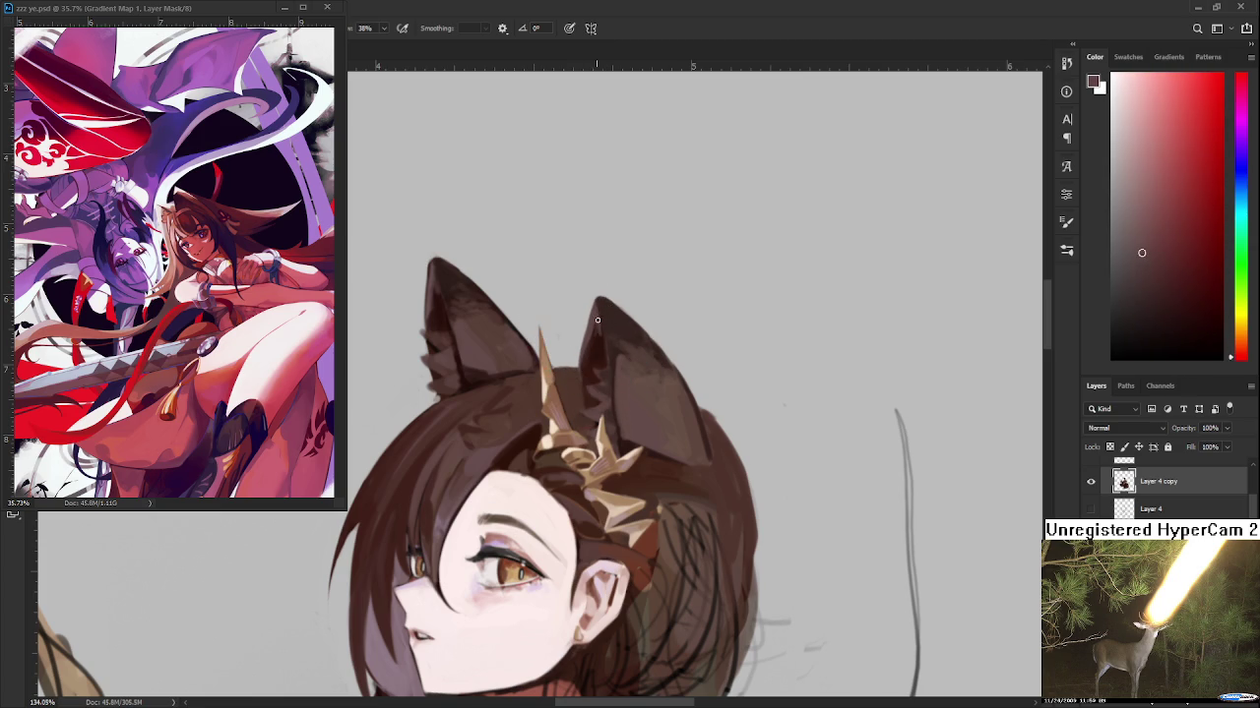
left_click(603, 335, "alt")
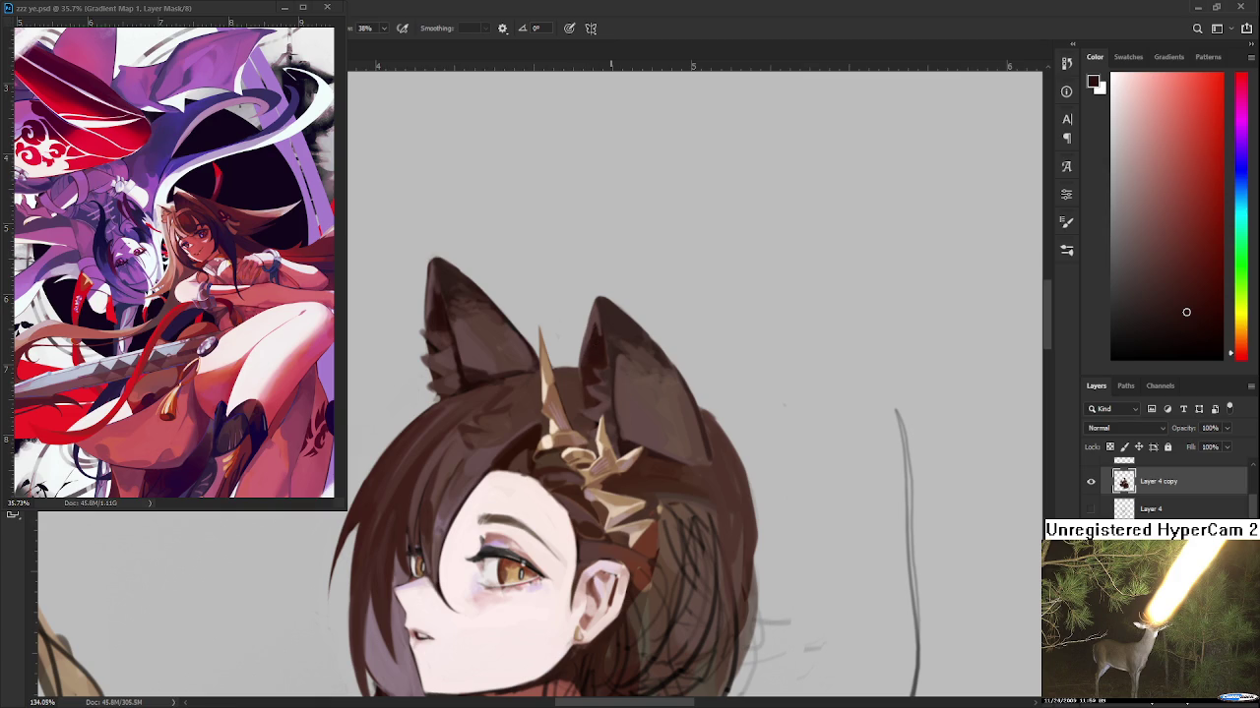
scroll(784, 406, "down", 5)
scroll(670, 394, "up", 5)
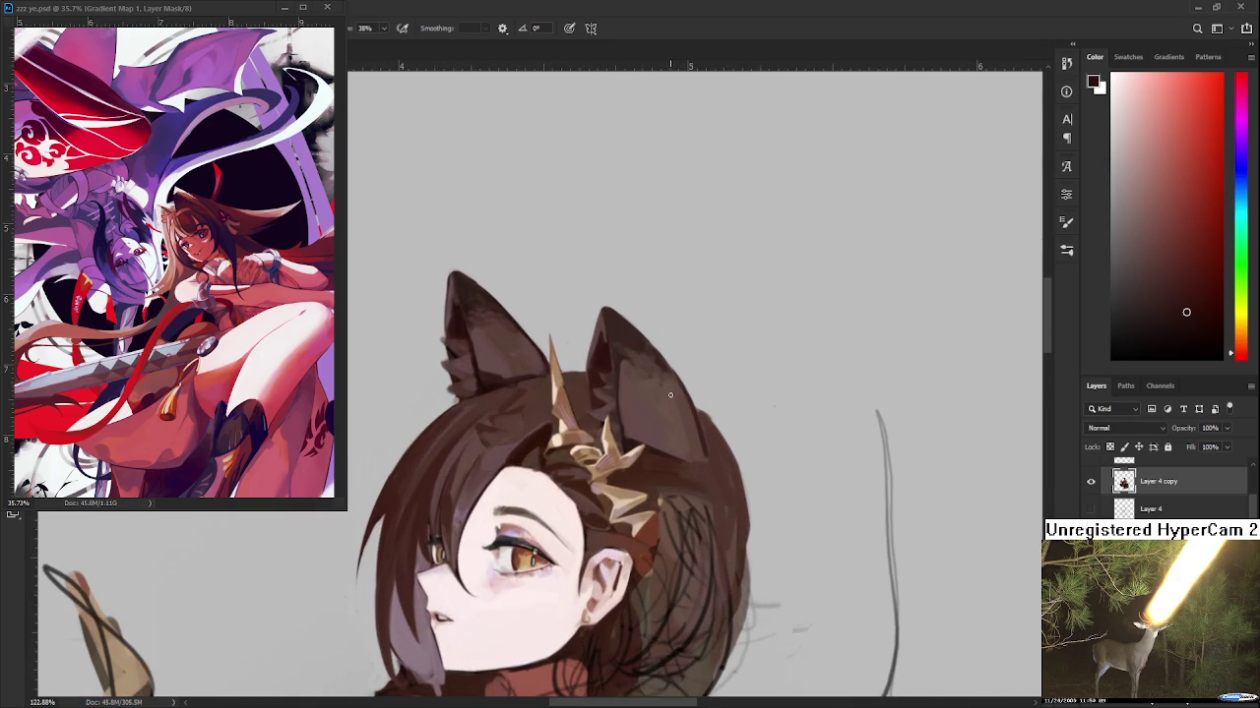
Sample lighter and darker ear browns to shade the right ear
left_click(489, 382, "alt")
left_click(632, 410, "alt")
left_click(643, 436, "alt")
left_click(635, 416, "alt")
left_click(669, 423, "alt")
left_click(657, 419, "alt")
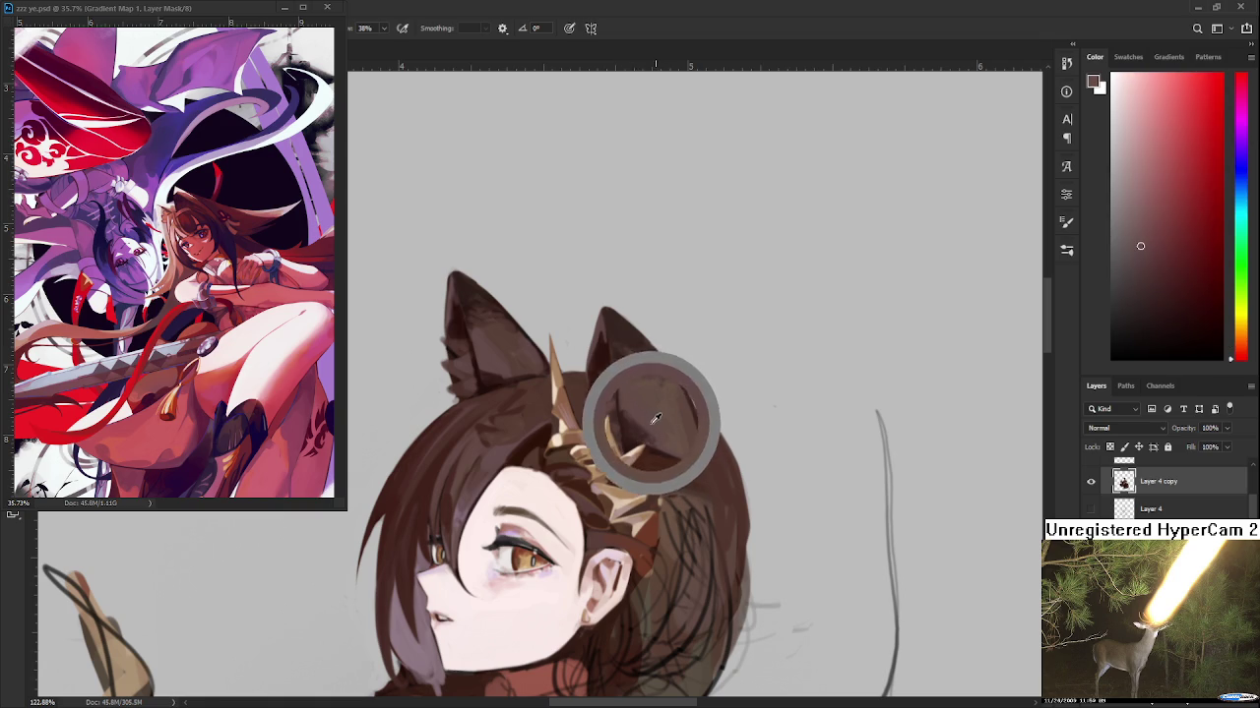
left_click(657, 436, "alt")
left_click(629, 433, "alt")
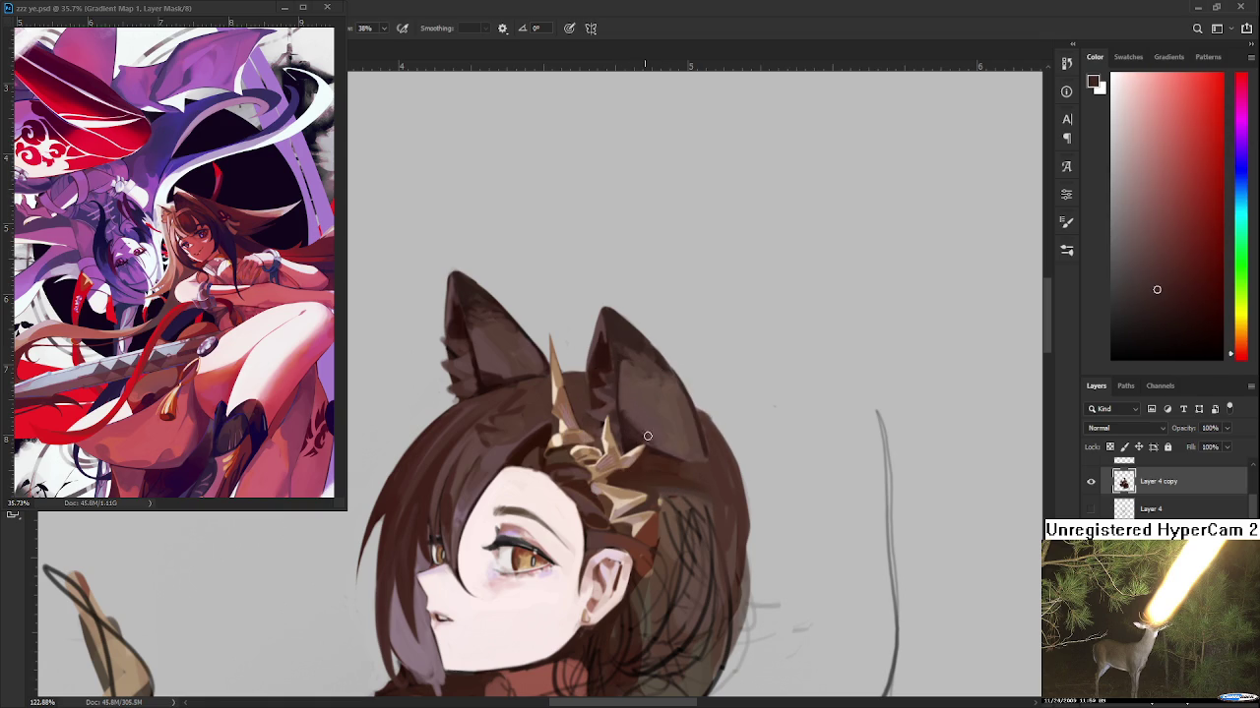
left_click(644, 412, "alt")
left_click(633, 404, "alt")
left_click(627, 425, "alt")
Sample orange-red hair browns behind the ear, then reposition the view around the ornament
left_click_drag(683, 490, 672, 465)
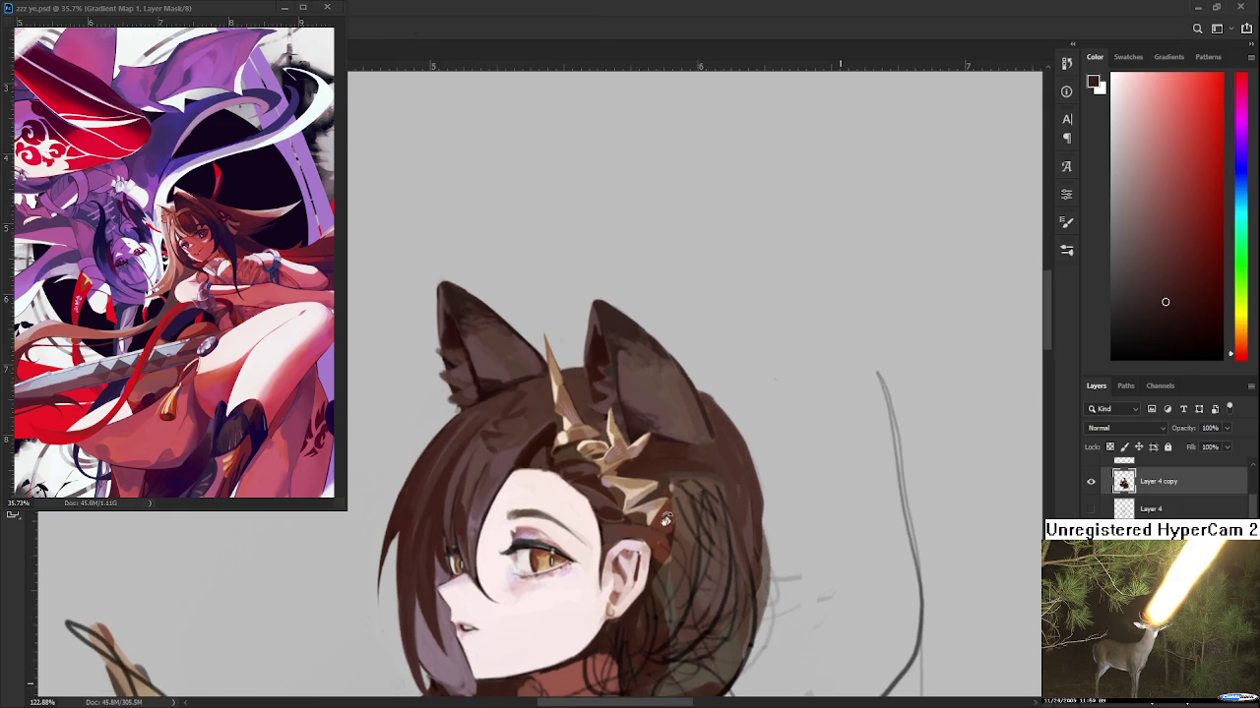
left_click(662, 440, "alt")
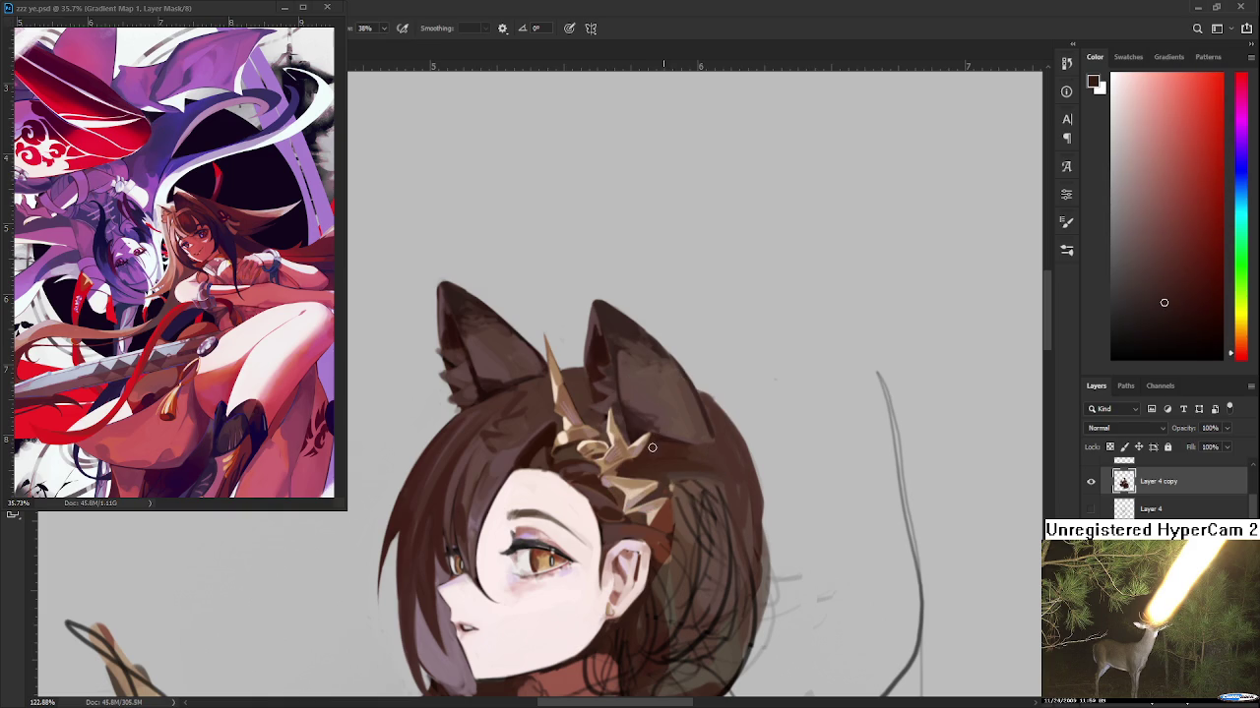
left_click(686, 435, "alt")
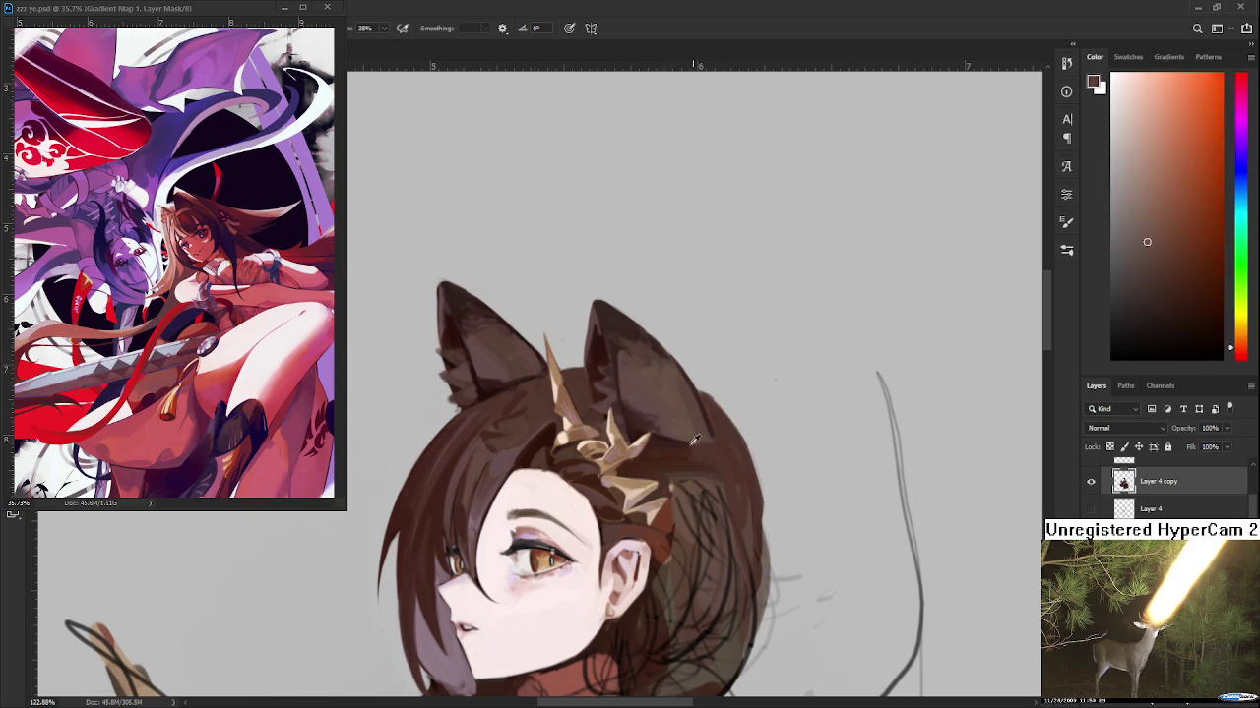
left_click(671, 443, "alt")
left_click(696, 431, "alt")
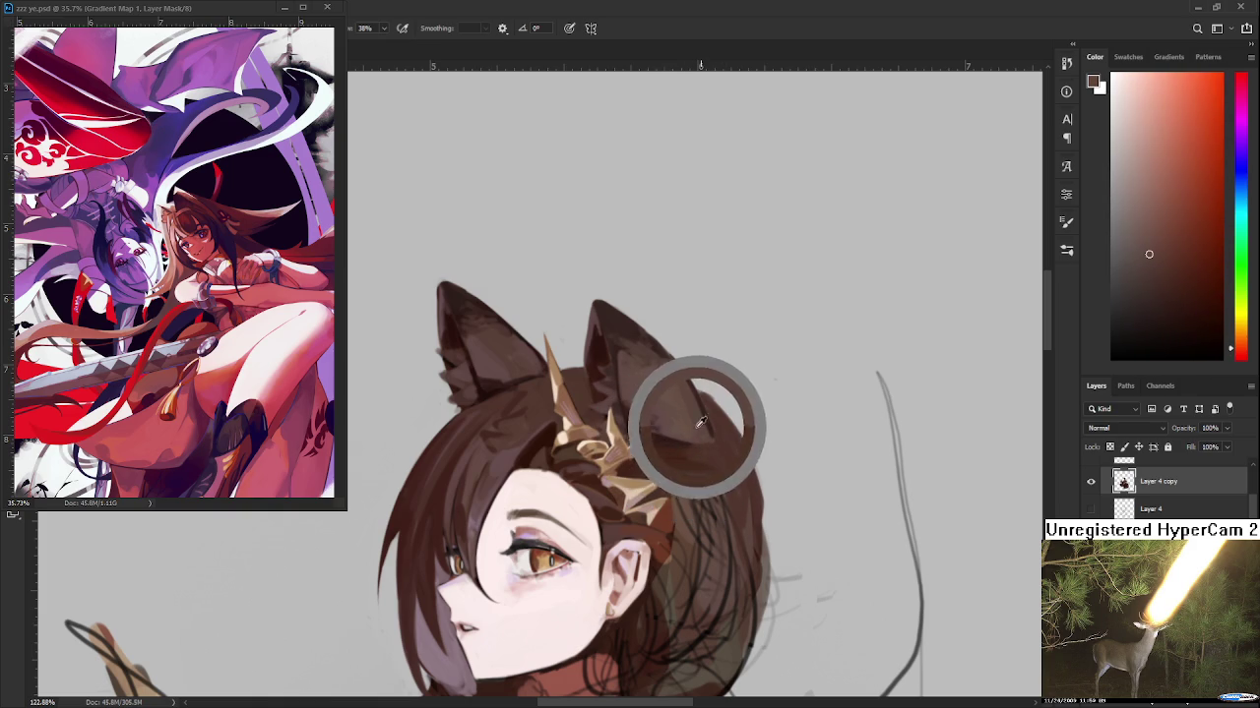
left_click_drag(704, 435, 677, 406)
scroll(674, 395, "up", 2)
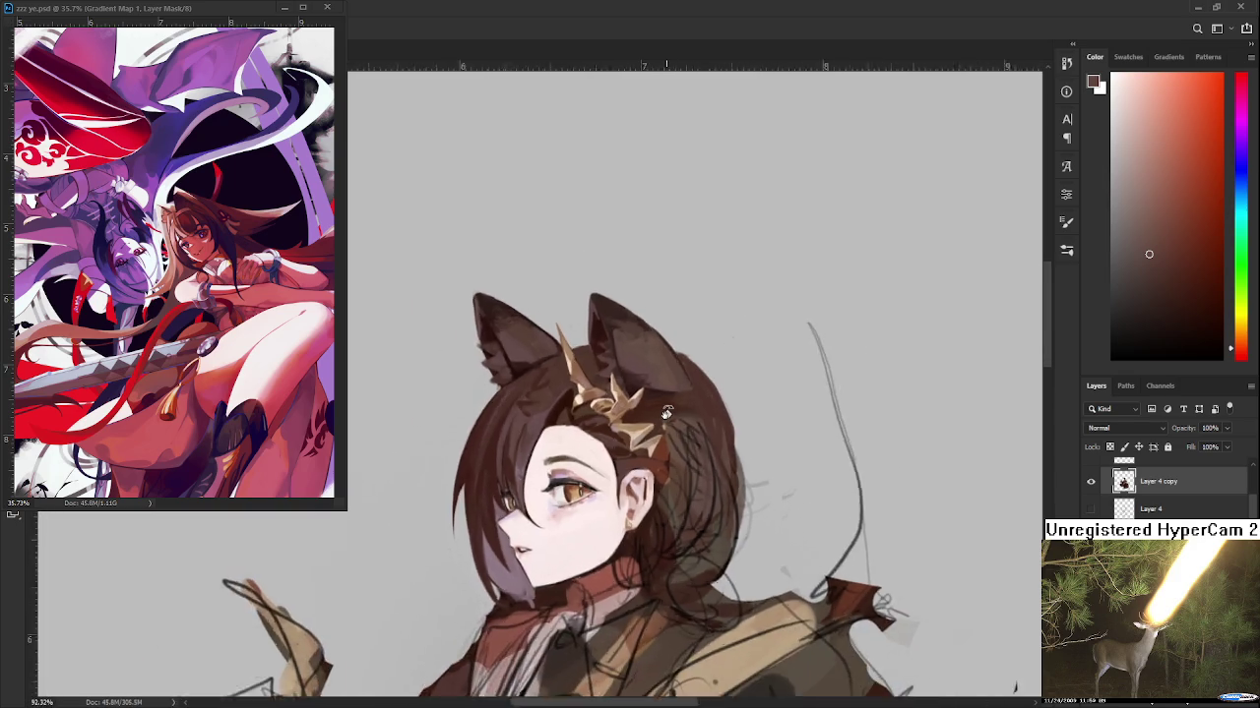
scroll(669, 413, "up", 2)
scroll(655, 443, "up", 2)
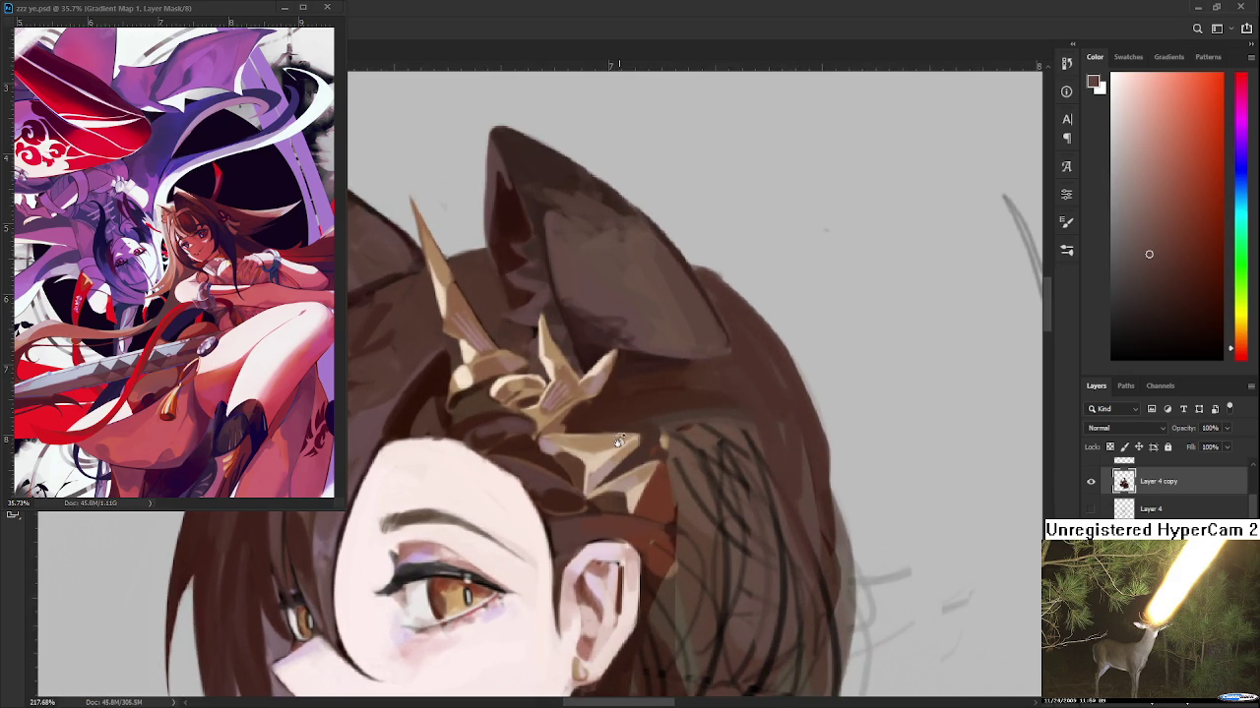
left_click_drag(601, 443, 463, 408)
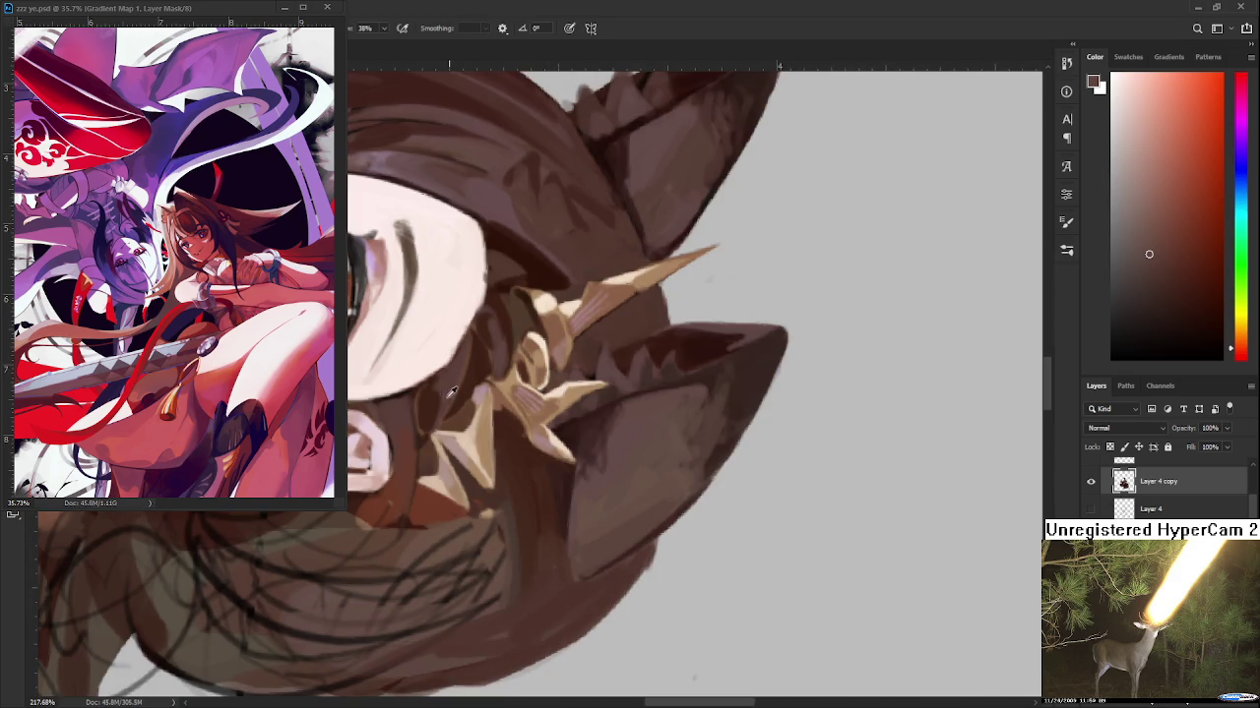
Sample warmer hair browns next to the gold ornament
left_click(449, 395, "alt")
left_click(436, 393, "alt")
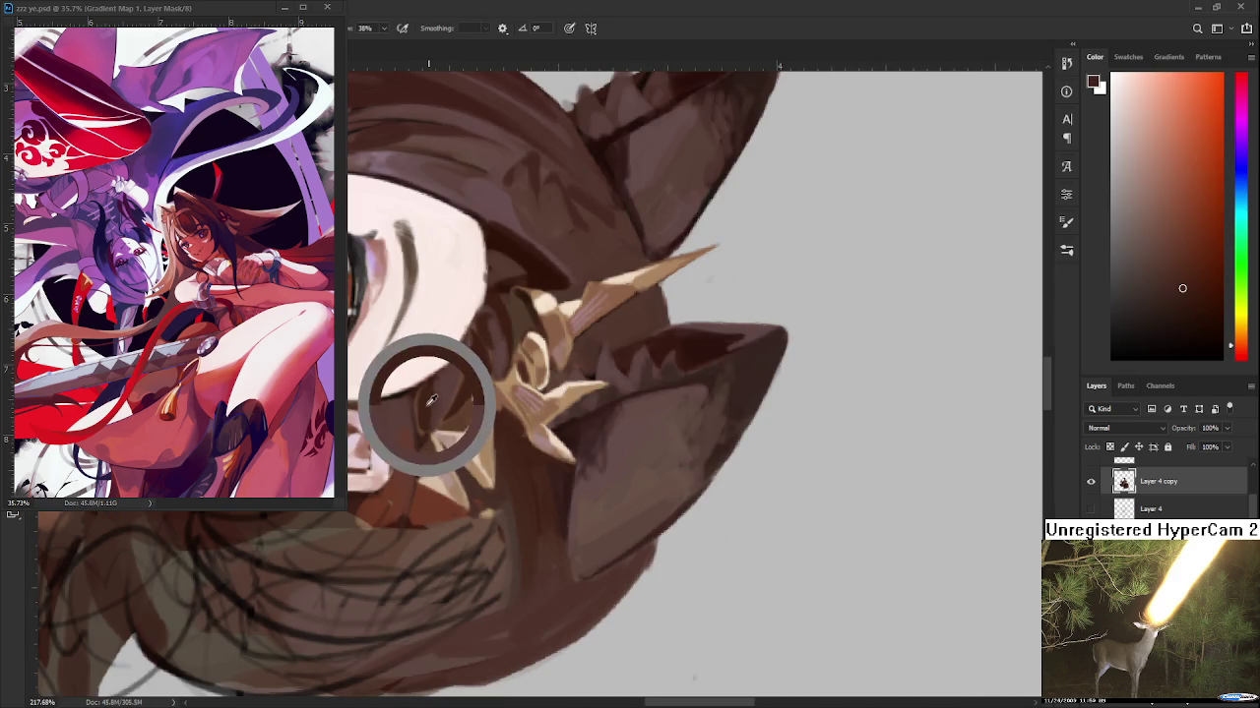
left_click(443, 385, "alt")
left_click(431, 405, "alt")
left_click(445, 384, "alt")
left_click(423, 392, "alt")
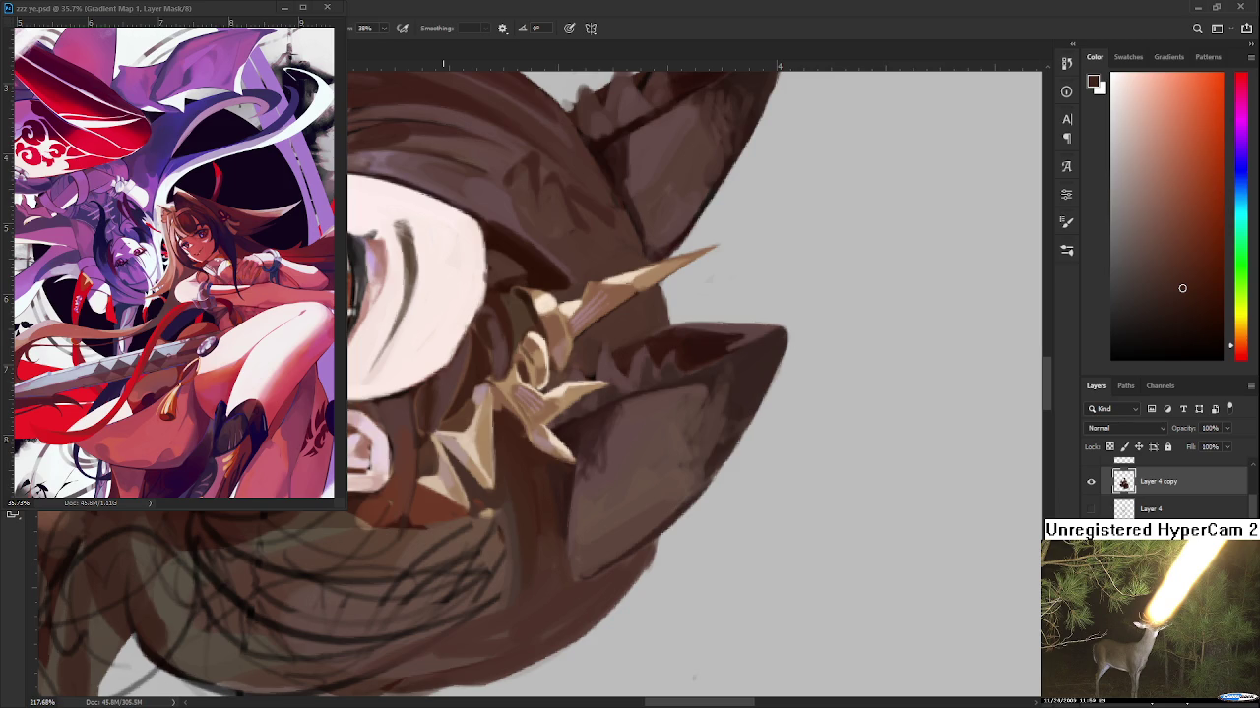
Refine the hair colour beside the ornament and reset the canvas rotation upright
left_click(528, 483, "alt")
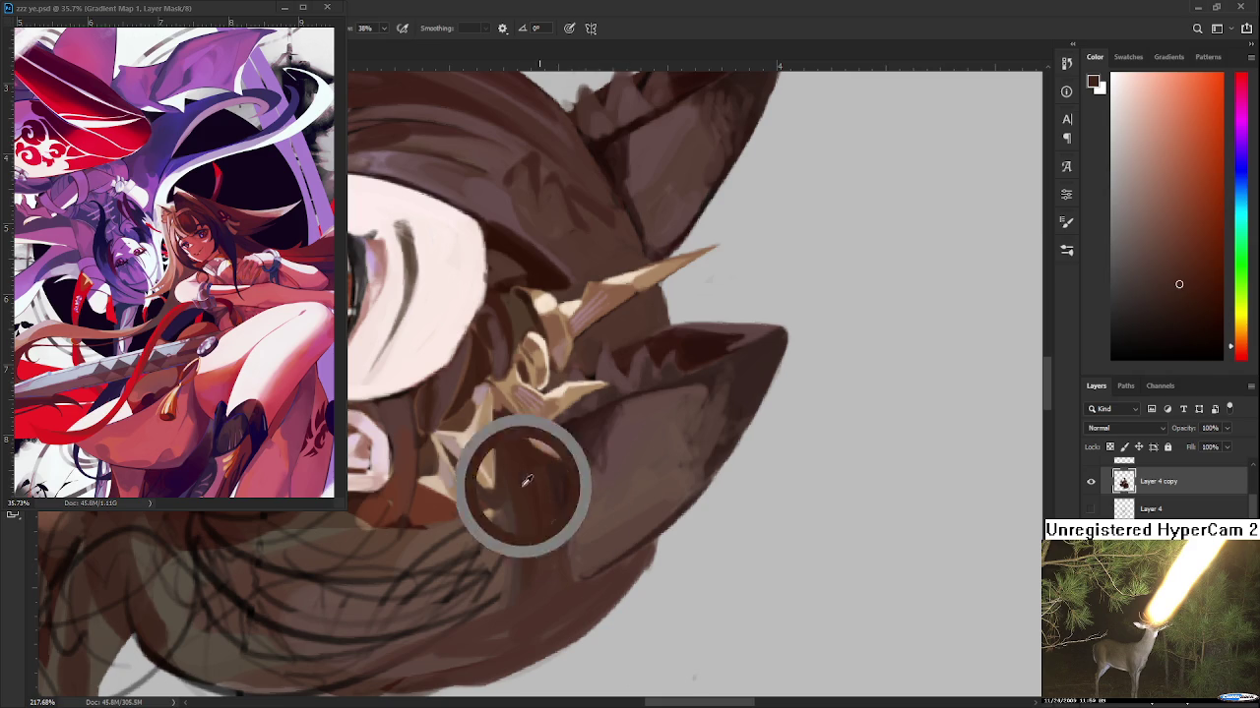
left_click(516, 524, "alt")
left_click(544, 489, "alt")
left_click(538, 491, "alt")
key("Escape")
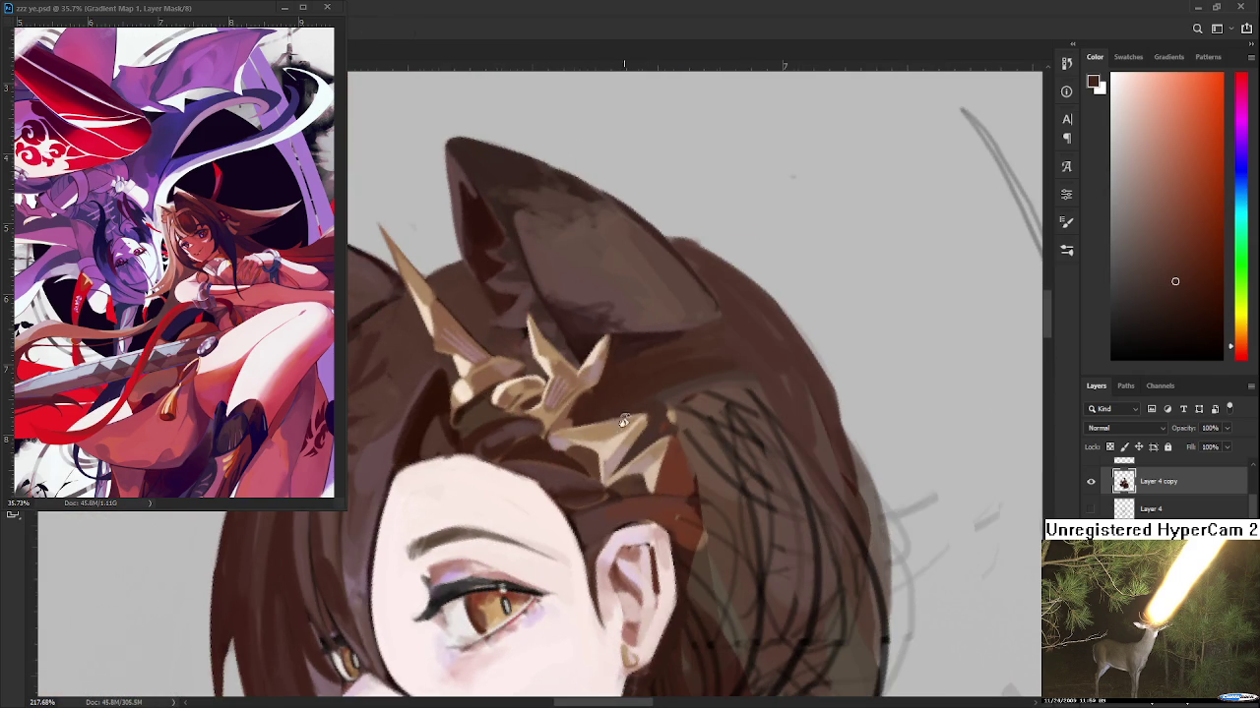
scroll(666, 430, "down", 3)
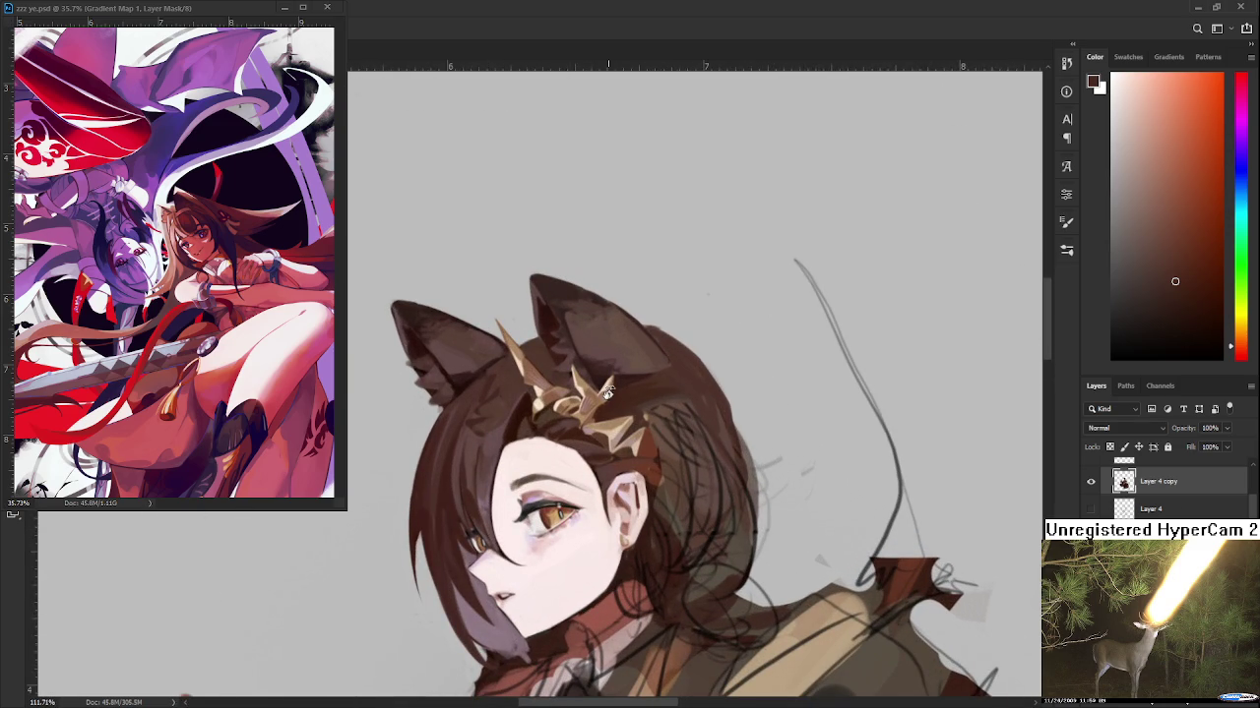
scroll(607, 394, "up", 3)
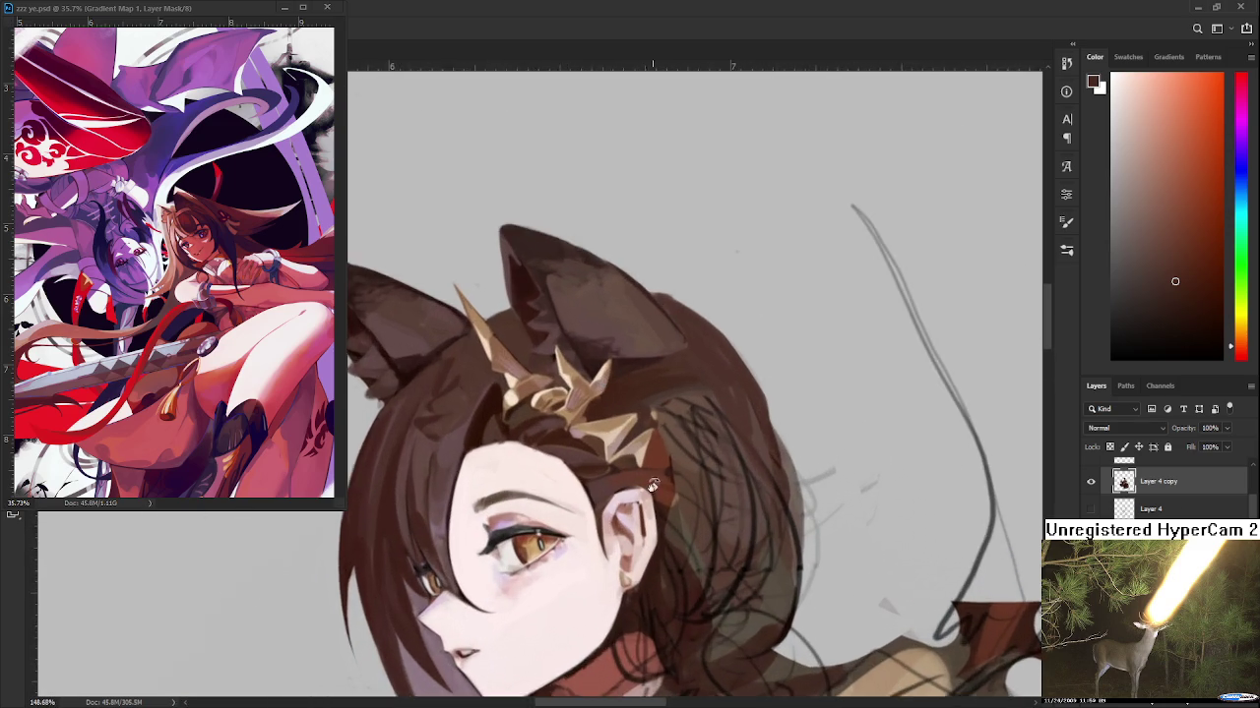
Tilt the canvas and reshape the hair edge with dark brown strokes
scroll(607, 393, "up", 3)
scroll(607, 394, "up", 3)
left_click_drag(673, 373, 457, 479)
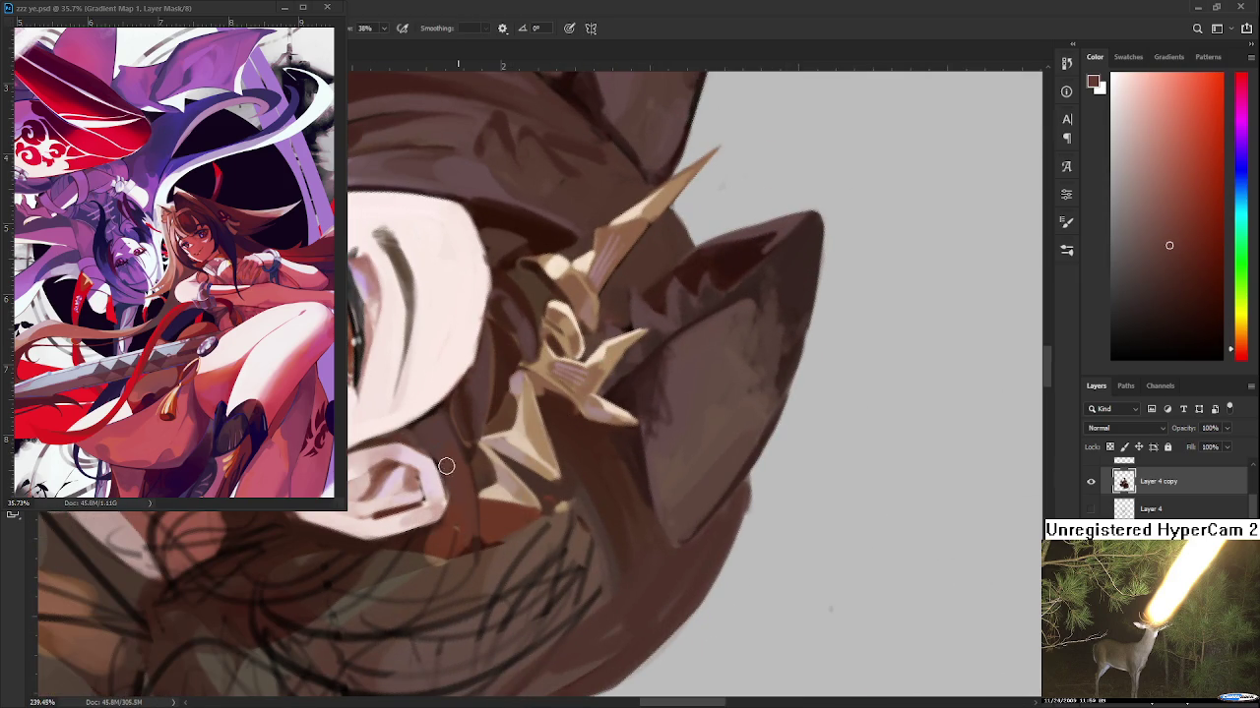
left_click(477, 444, "alt")
left_click_drag(436, 438, 448, 425)
Alternate between lighter and darker hair browns to fine-tune the edge colour
left_click(454, 457, "alt")
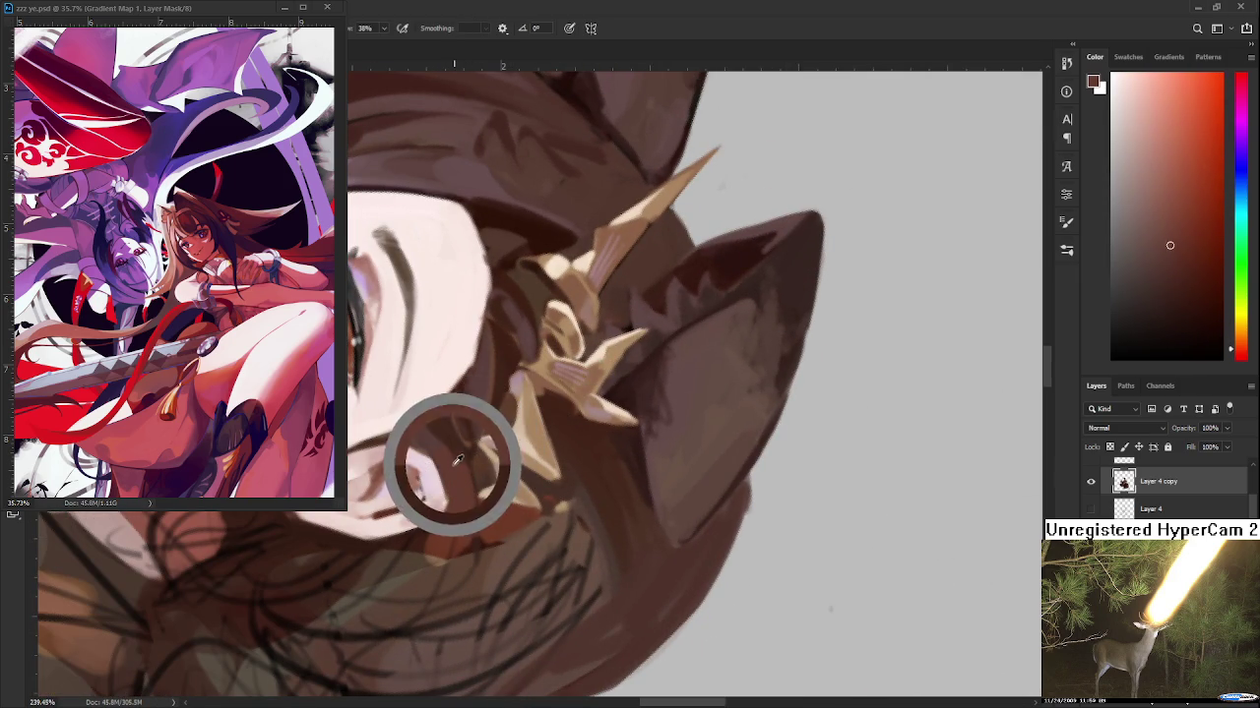
left_click(451, 433, "alt")
left_click(443, 441, "alt")
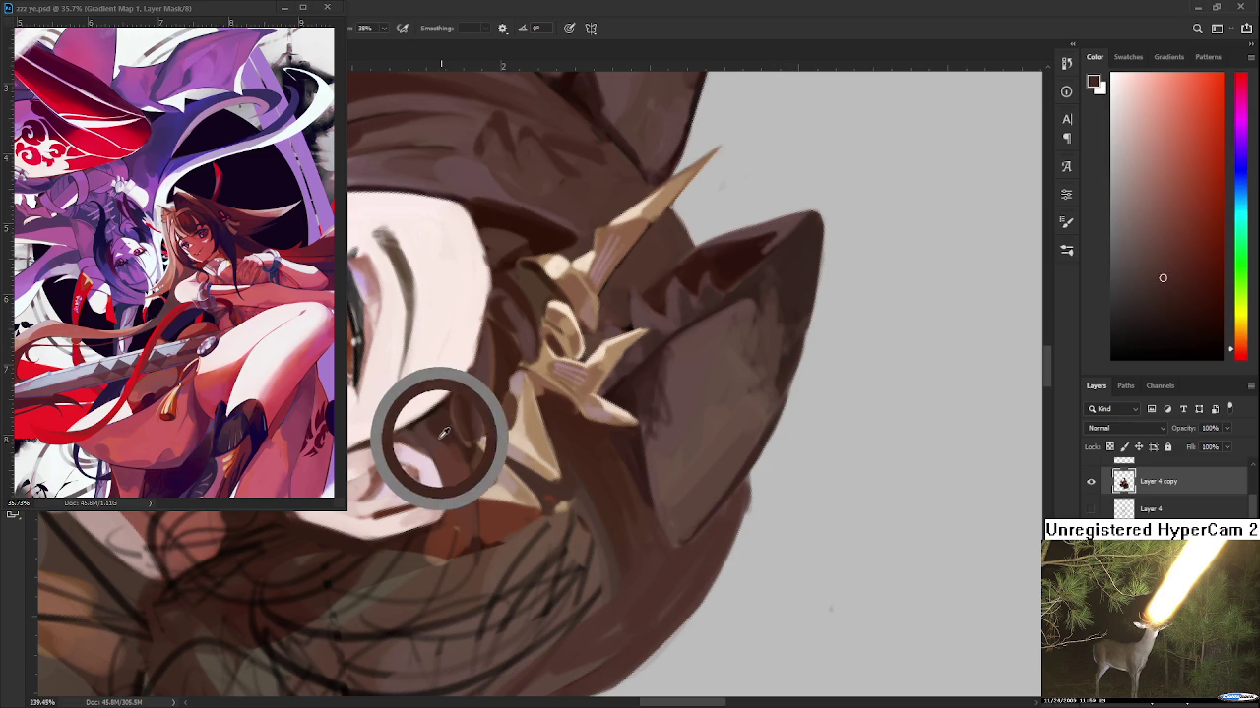
left_click(433, 442, "alt")
left_click(441, 425, "alt")
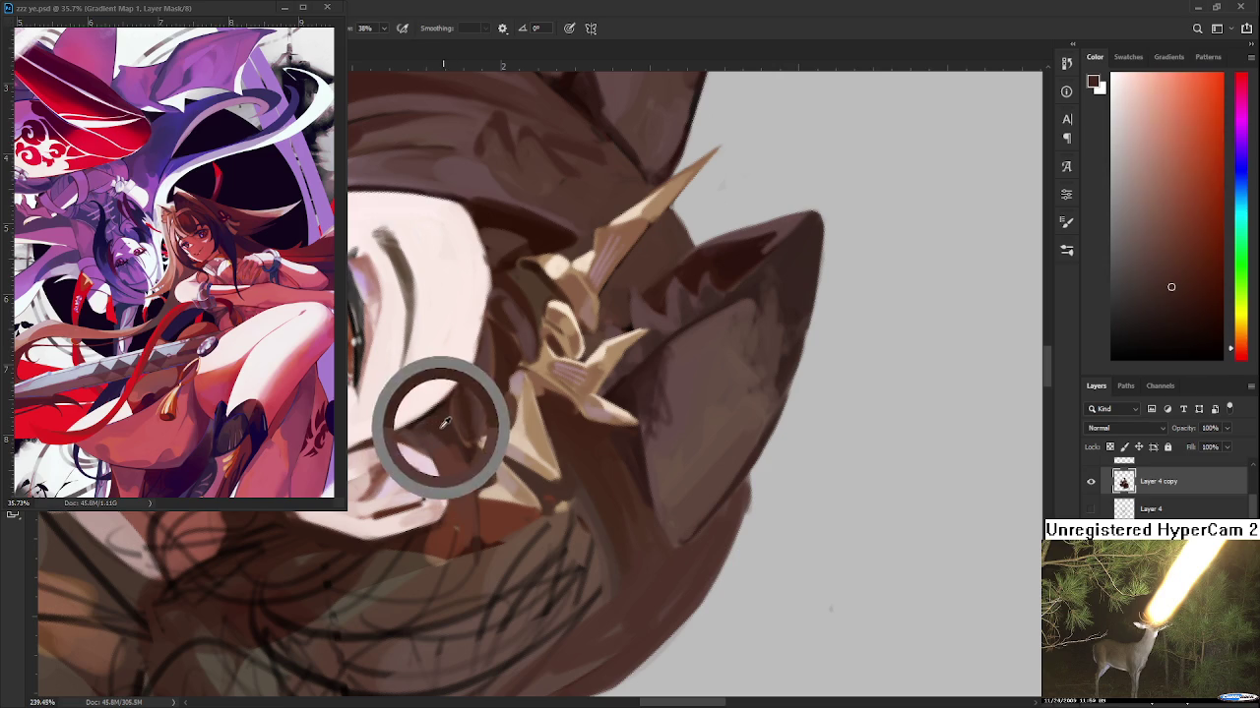
left_click(443, 437, "alt")
left_click(438, 423, "alt")
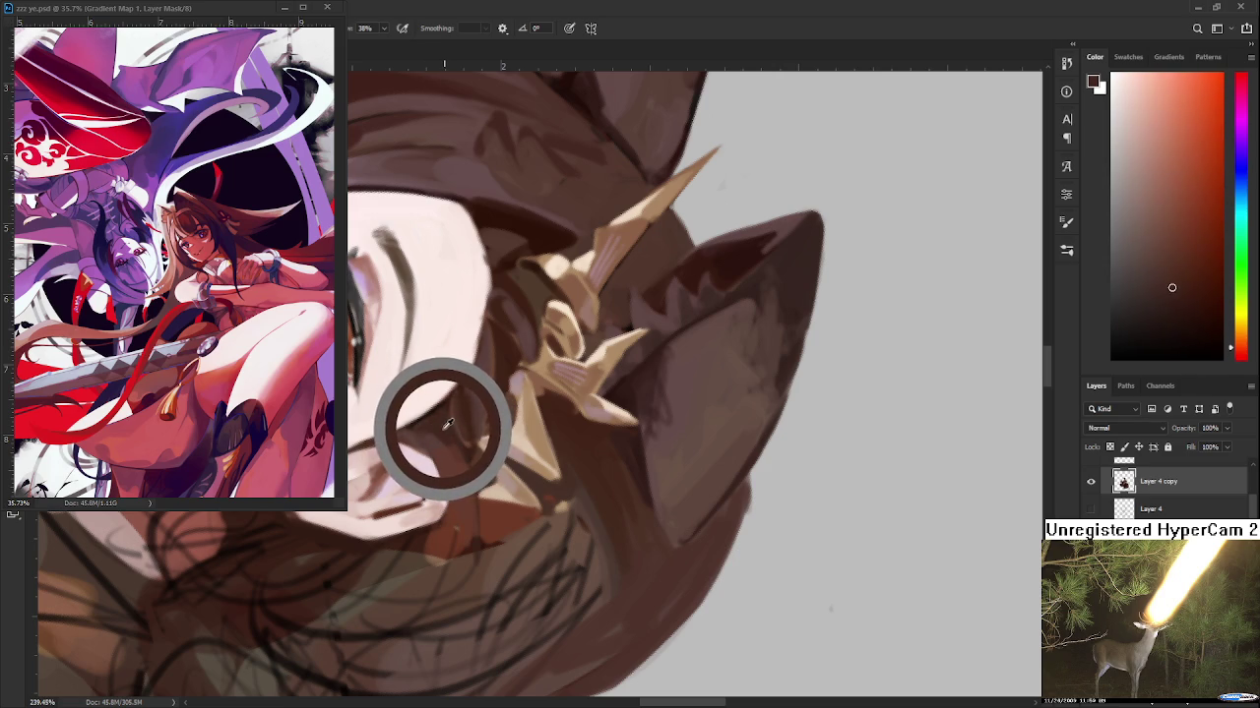
left_click(437, 423, "alt")
left_click(441, 425, "alt")
Paint small lighter-brown strokes on the hair beside the ear, then reset the view
left_click(460, 504, "alt")
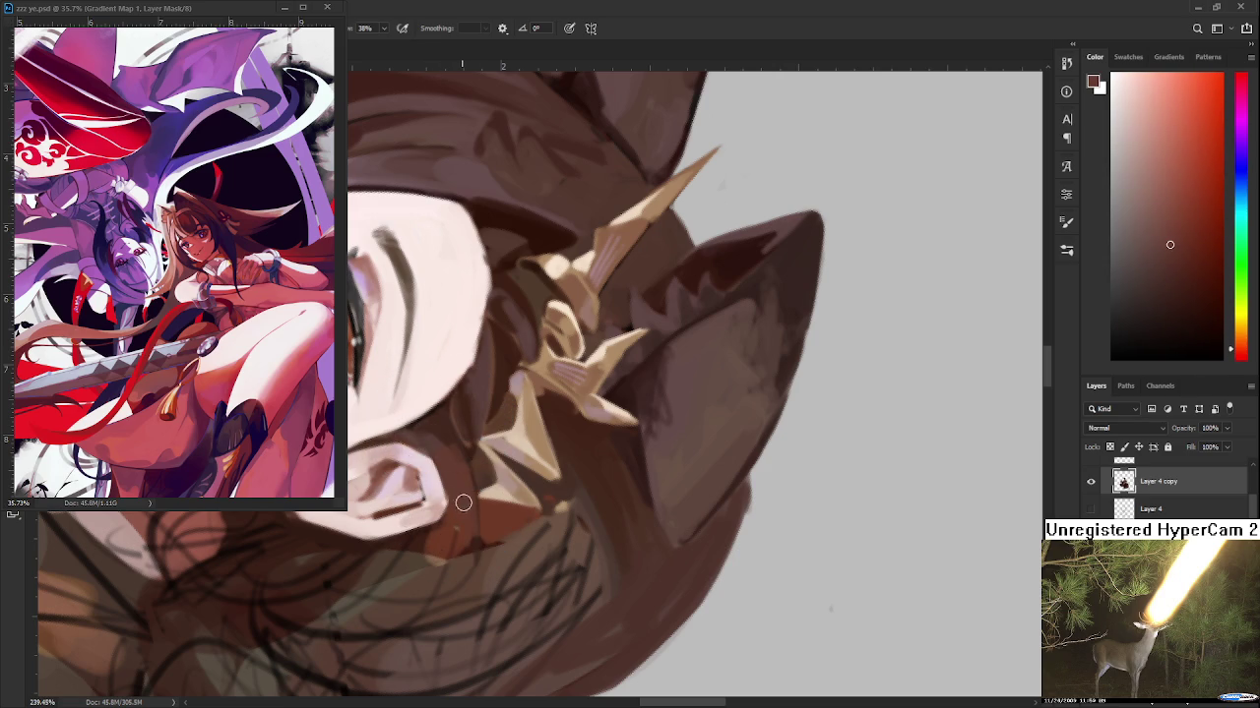
left_click(477, 541, "alt")
left_click(468, 513, "alt")
left_click(495, 511, "alt")
left_click(484, 517, "alt")
left_click_drag(482, 512, 497, 541)
left_click(487, 519, "alt")
key("Escape")
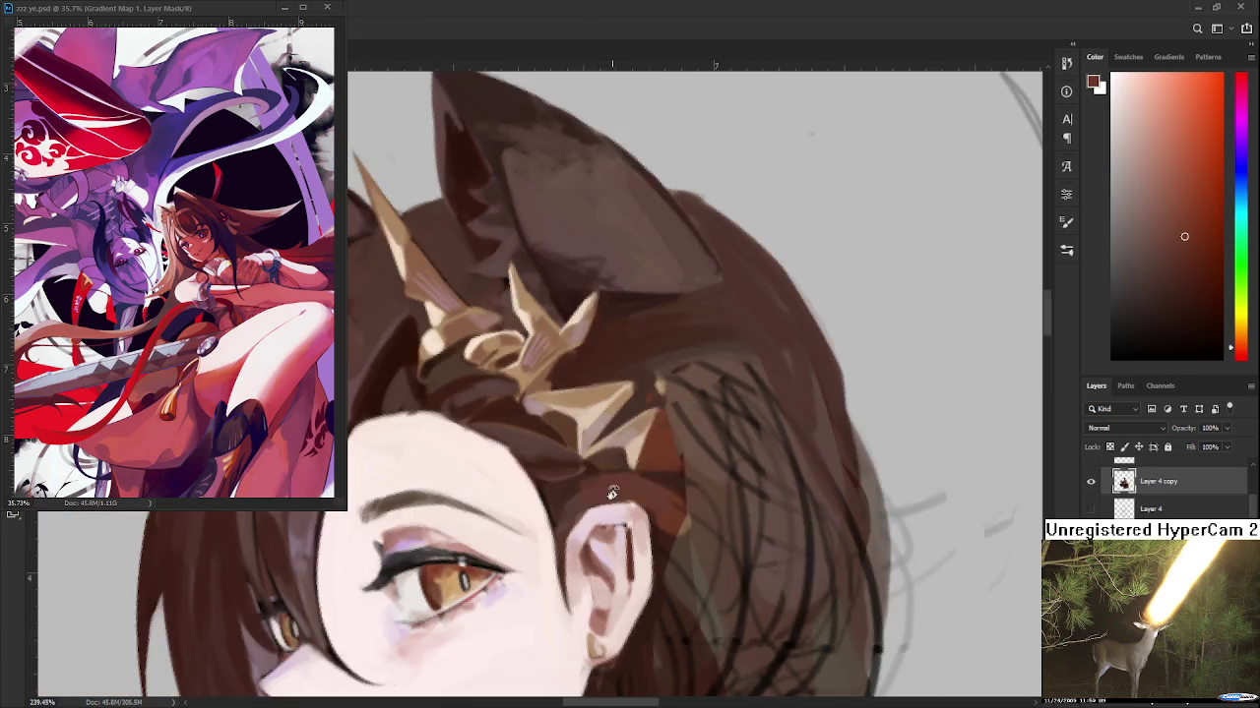
scroll(651, 504, "down", 2)
scroll(651, 504, "down", 1)
scroll(654, 518, "up", 1)
scroll(655, 519, "up", 1)
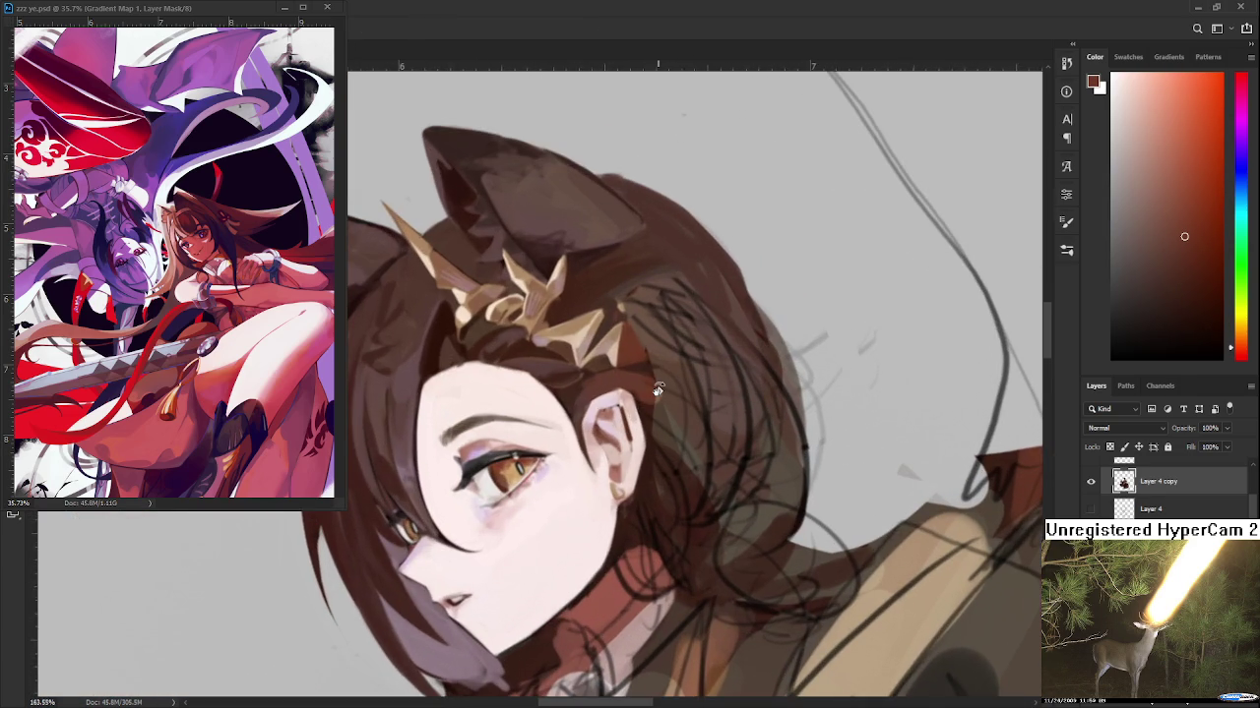
scroll(665, 419, "up", 1)
Turn the canvas nearly upside down, sample light and dark browns near the ear, then straighten the view
left_click_drag(665, 419, 538, 436)
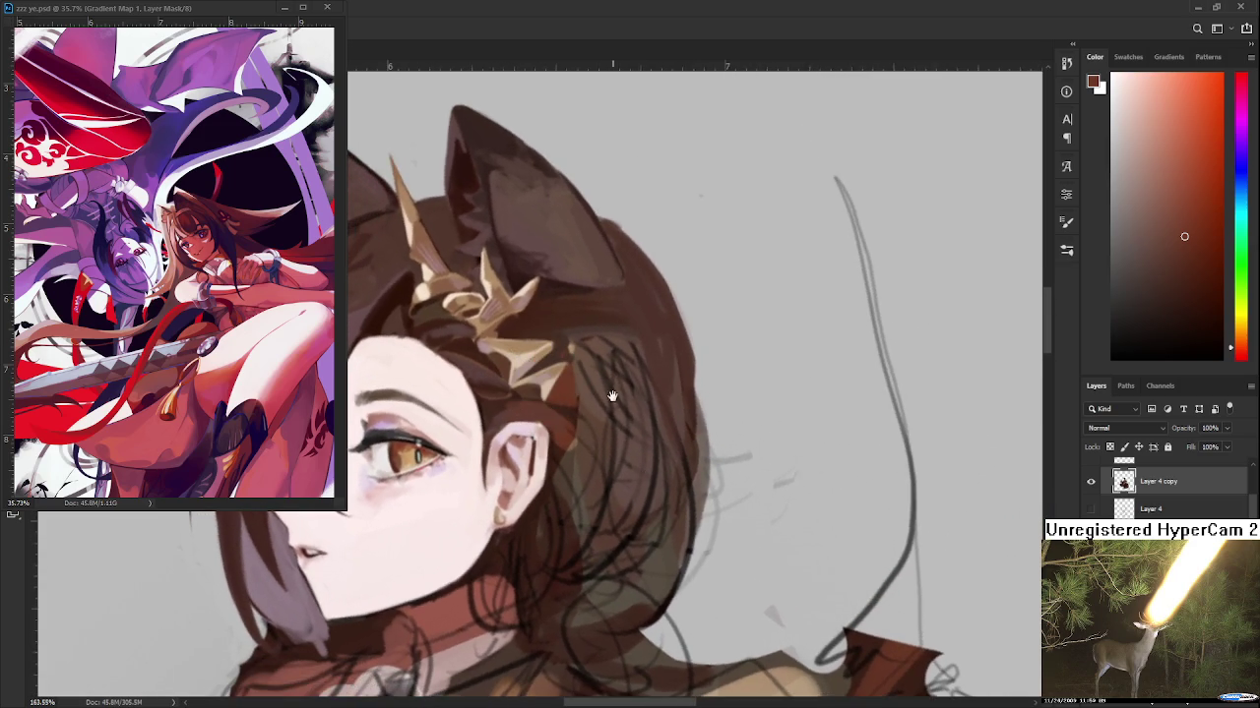
left_click(498, 427, "alt")
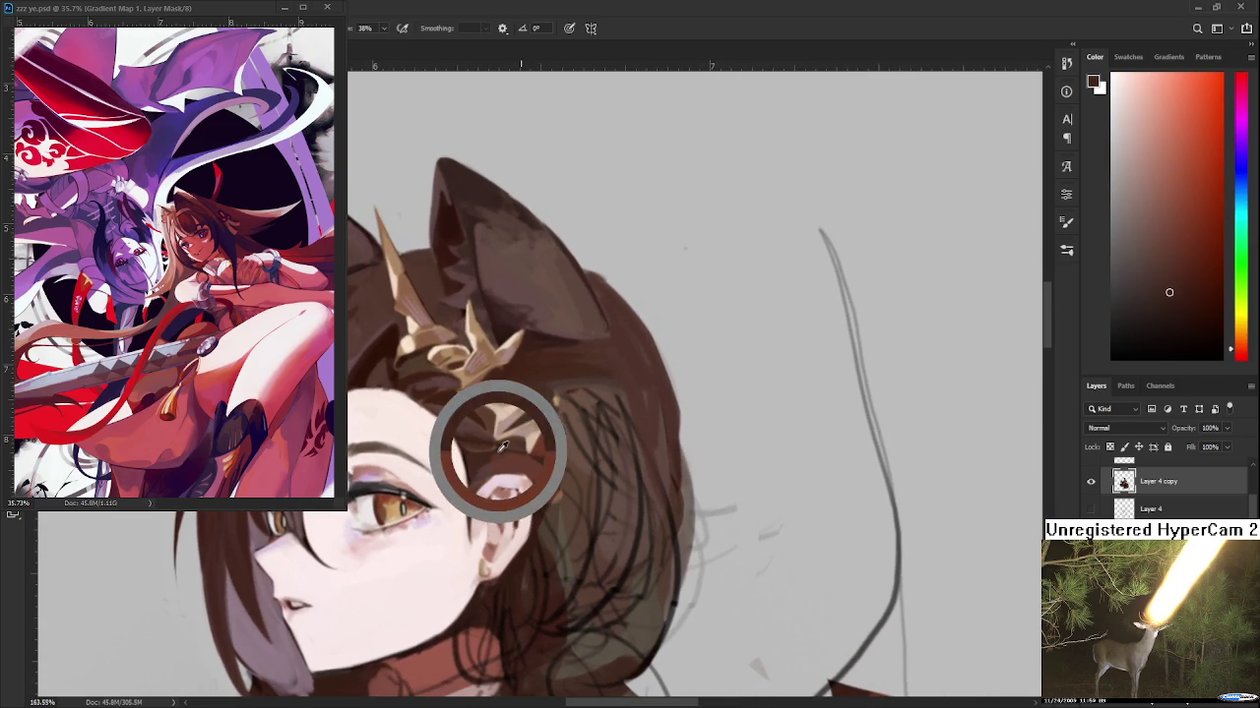
left_click_drag(489, 470, 631, 409)
left_click(631, 407, "alt")
left_click(611, 377, "alt")
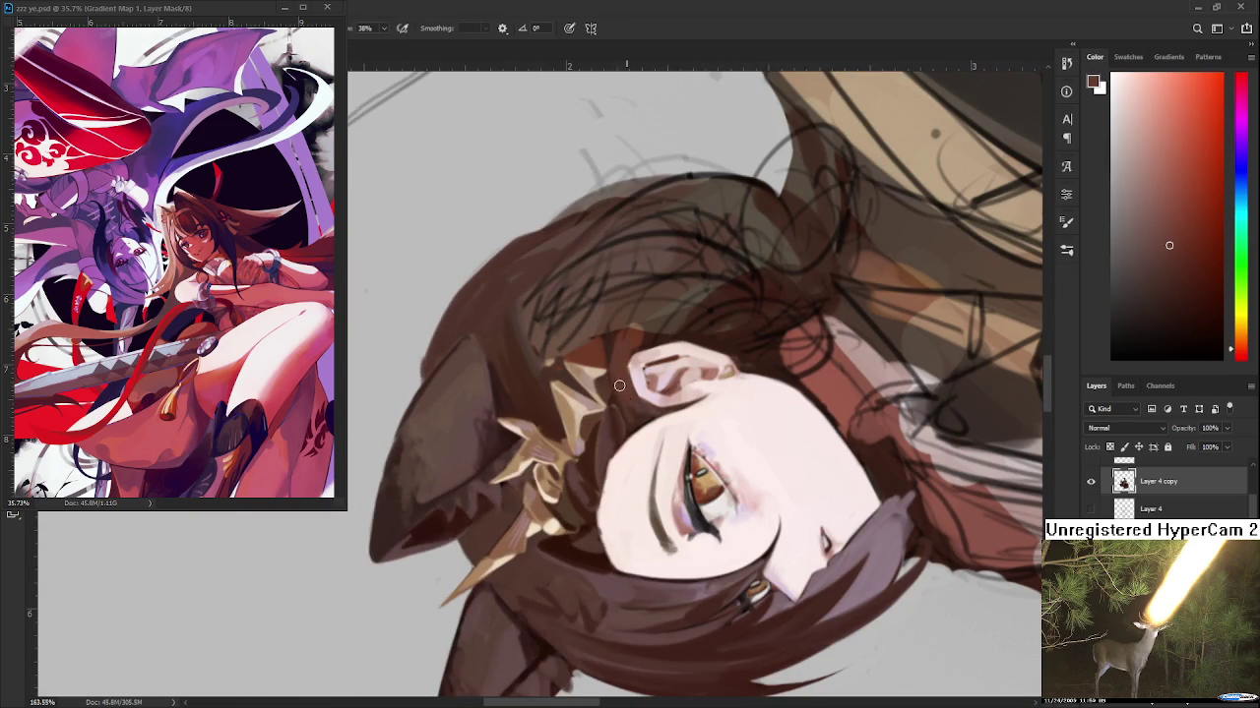
left_click(617, 364, "alt")
left_click(609, 349, "alt")
left_click(620, 364, "alt")
mouse_move(504, 476)
left_mouse_down()
mouse_move(602, 522)
mouse_move(502, 534)
left_mouse_up()
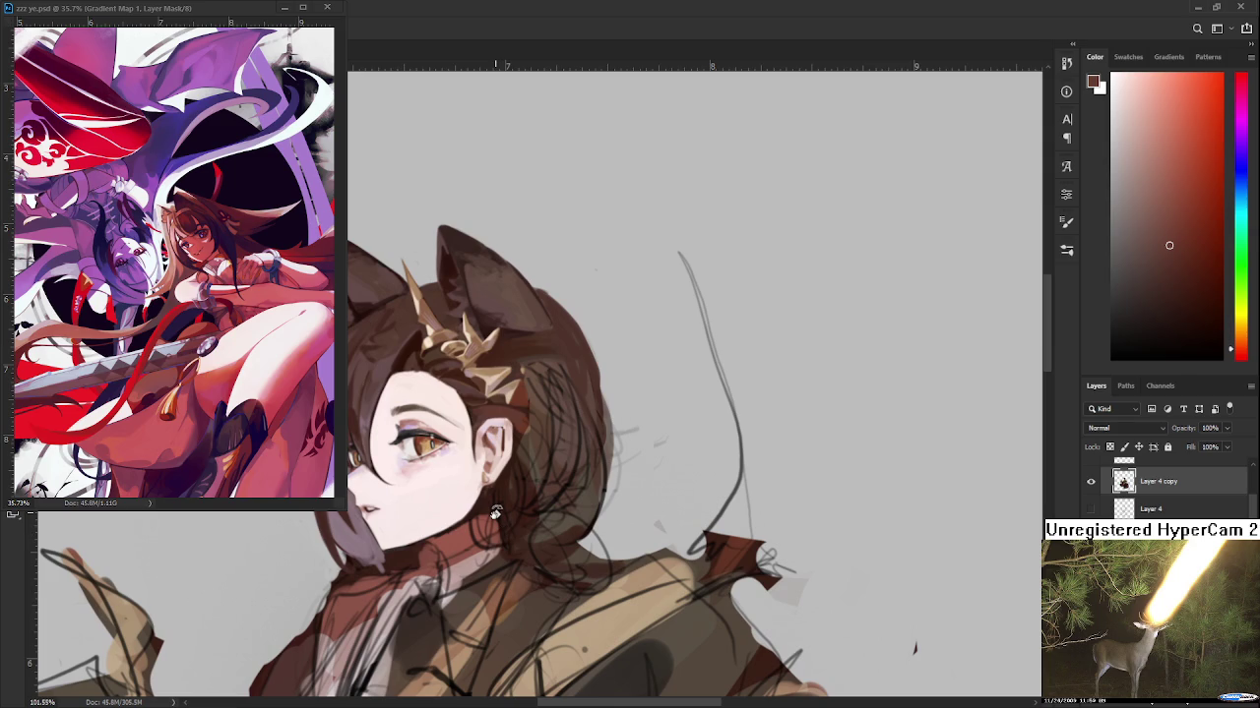
Zoom into the ear and sample its light pink skin and dark reddish-brown inner shadow
scroll(502, 415, "up", 2)
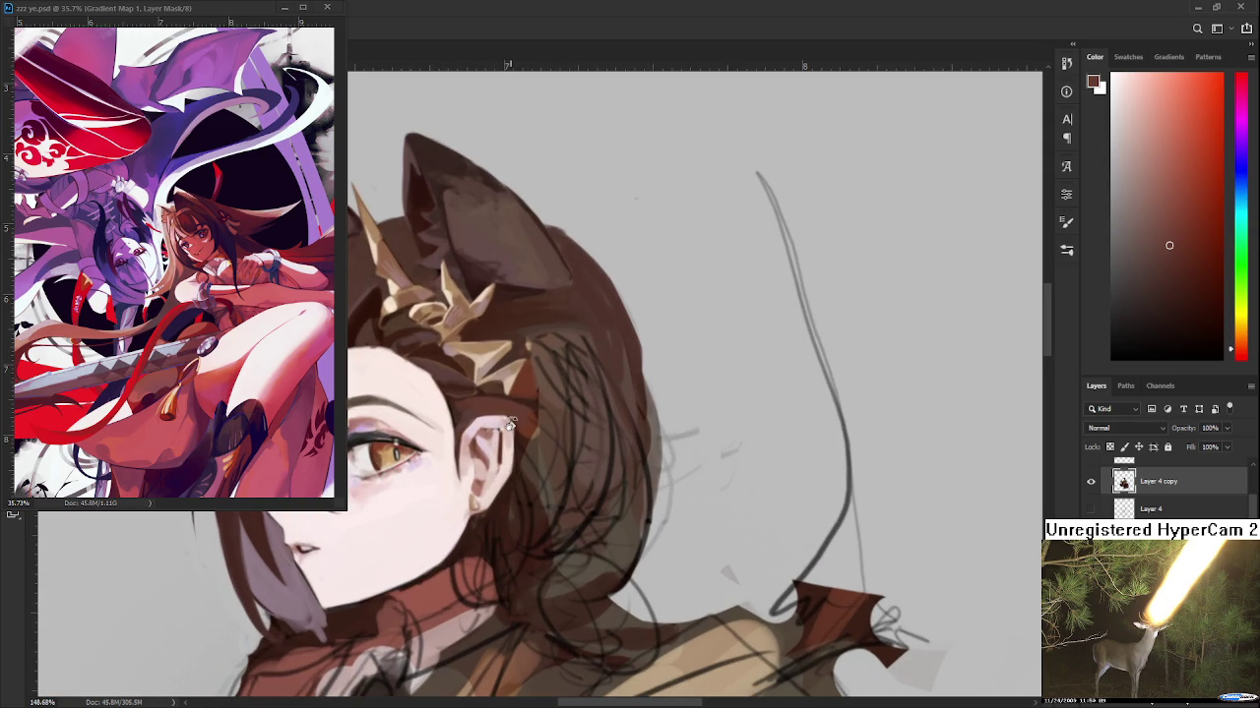
scroll(512, 426, "up", 2)
scroll(514, 427, "up", 1)
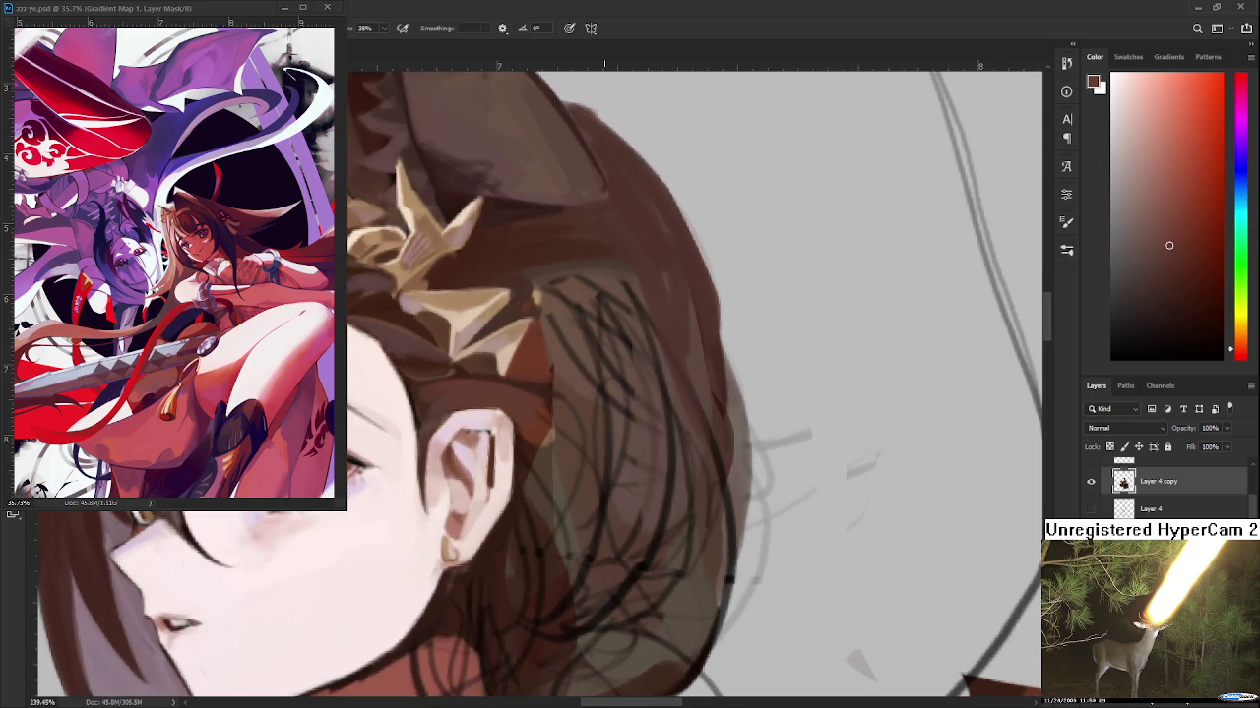
left_click(472, 413, "alt")
left_click(472, 423, "alt")
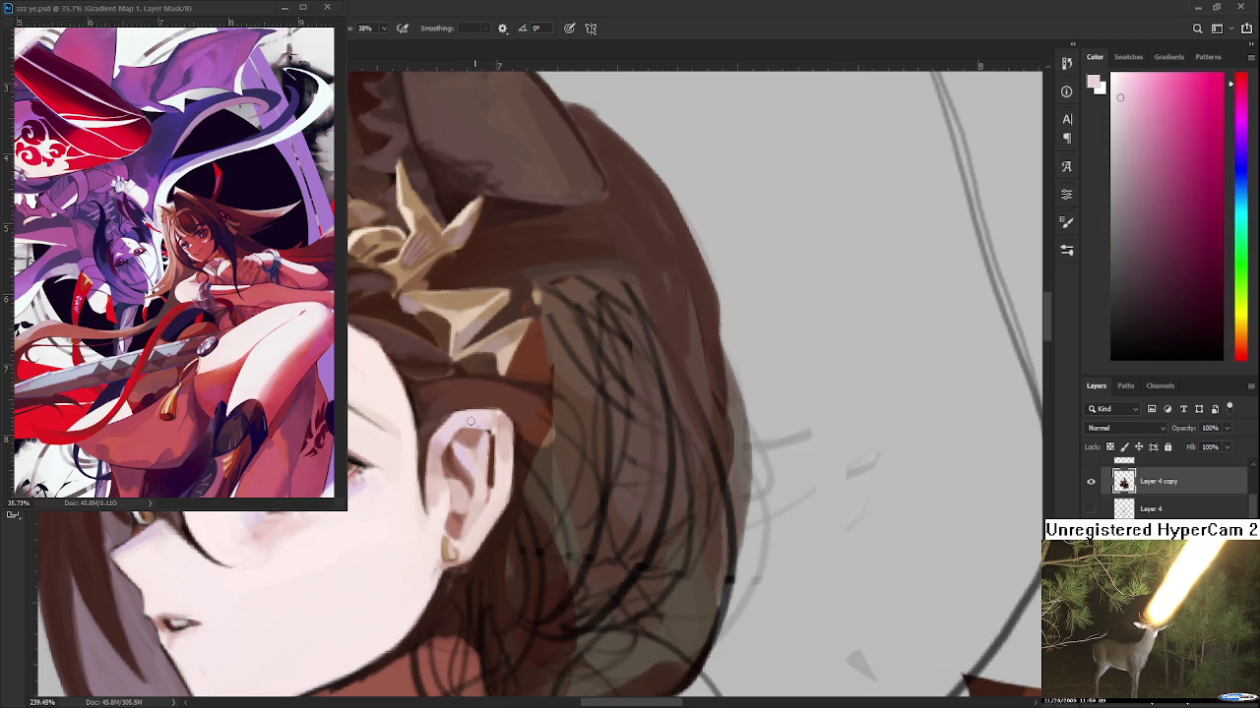
left_click(492, 433, "alt")
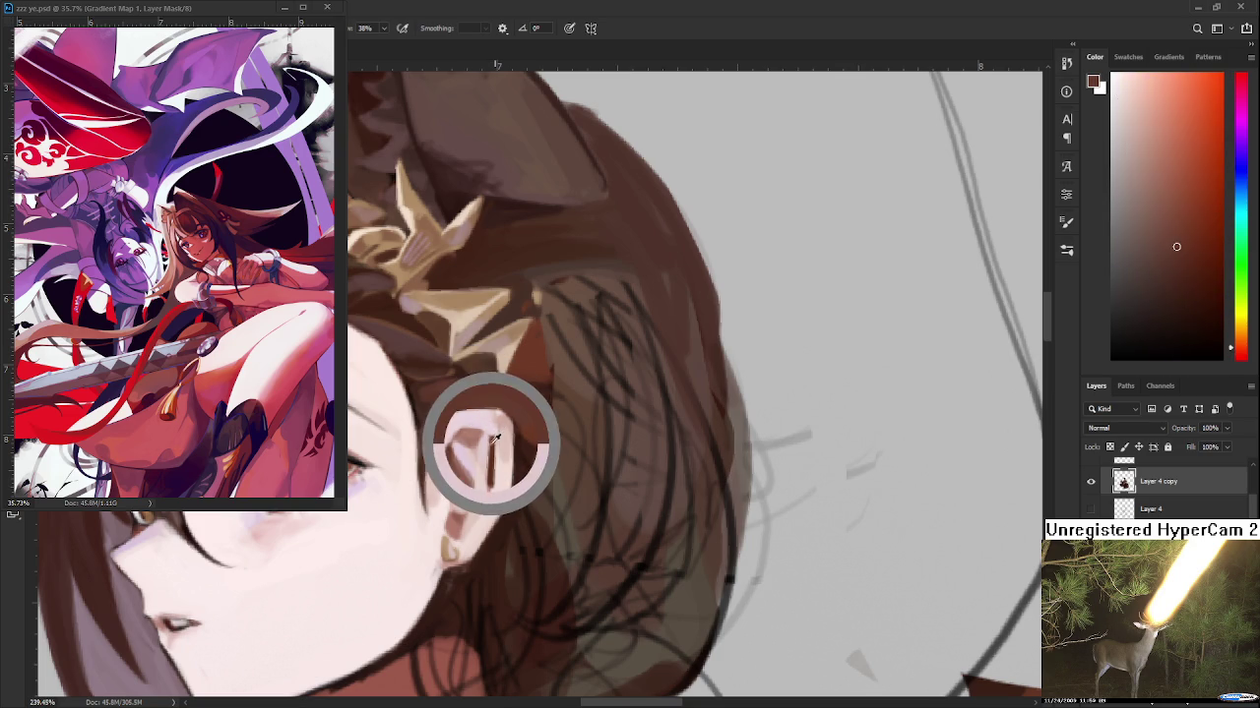
Alternate between skin pink and ear shadow tones, settling on a muted reddish pink for the ear
left_click(486, 430, "alt")
left_click(496, 423, "alt")
left_click(494, 425, "alt")
left_click(496, 422, "alt")
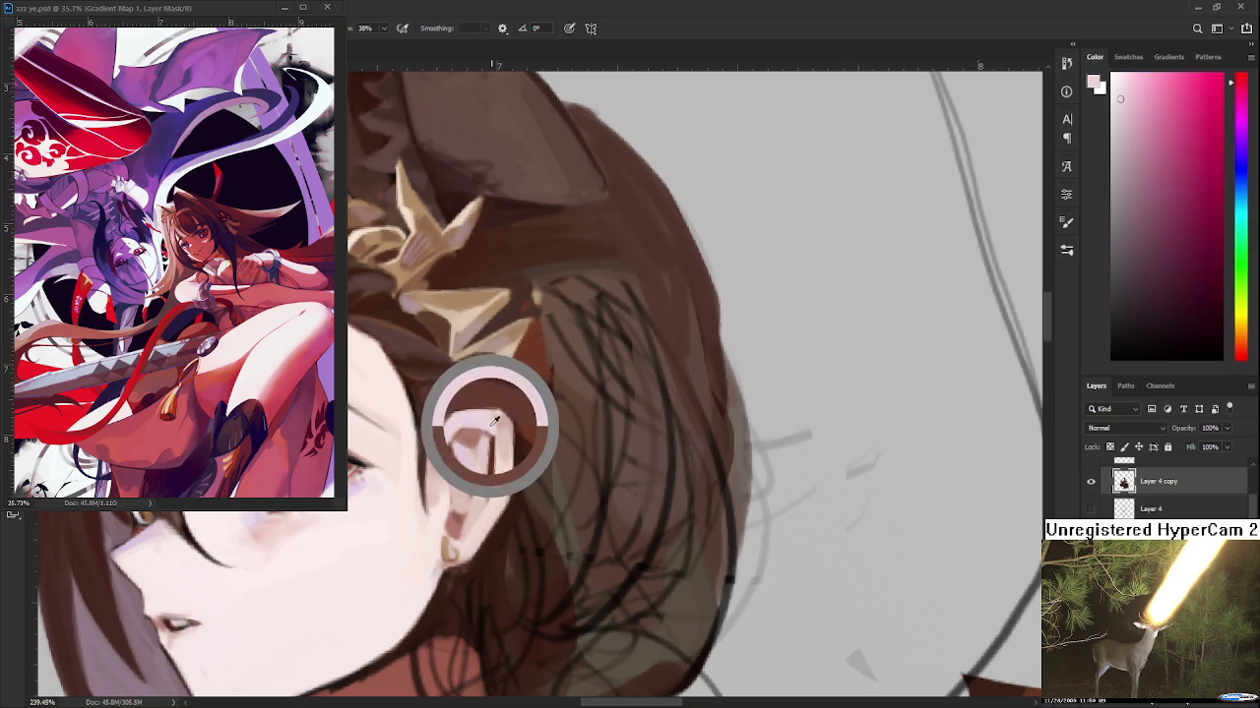
left_click(498, 419, "alt")
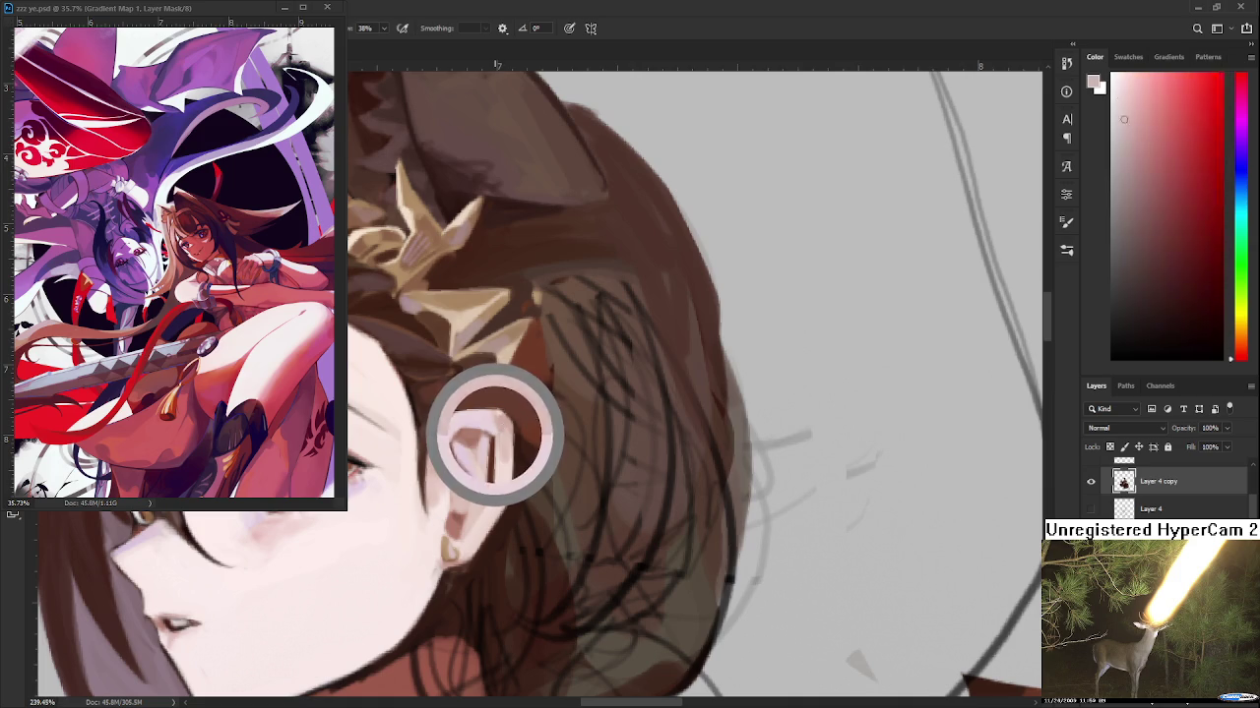
left_click(495, 418, "alt")
left_click(496, 418, "alt")
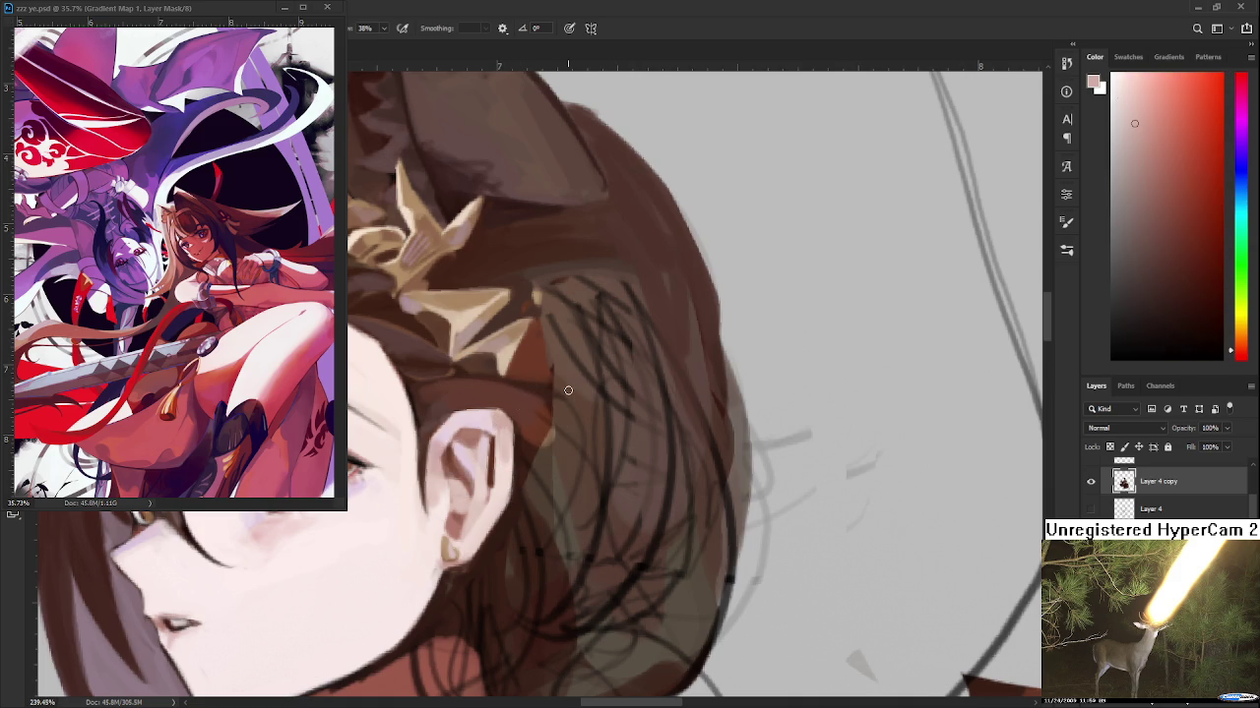
Adjust the zoom and tilt the view toward the face
scroll(521, 410, "down", 2)
scroll(521, 410, "down", 2)
scroll(521, 409, "down", 2)
scroll(510, 379, "up", 2)
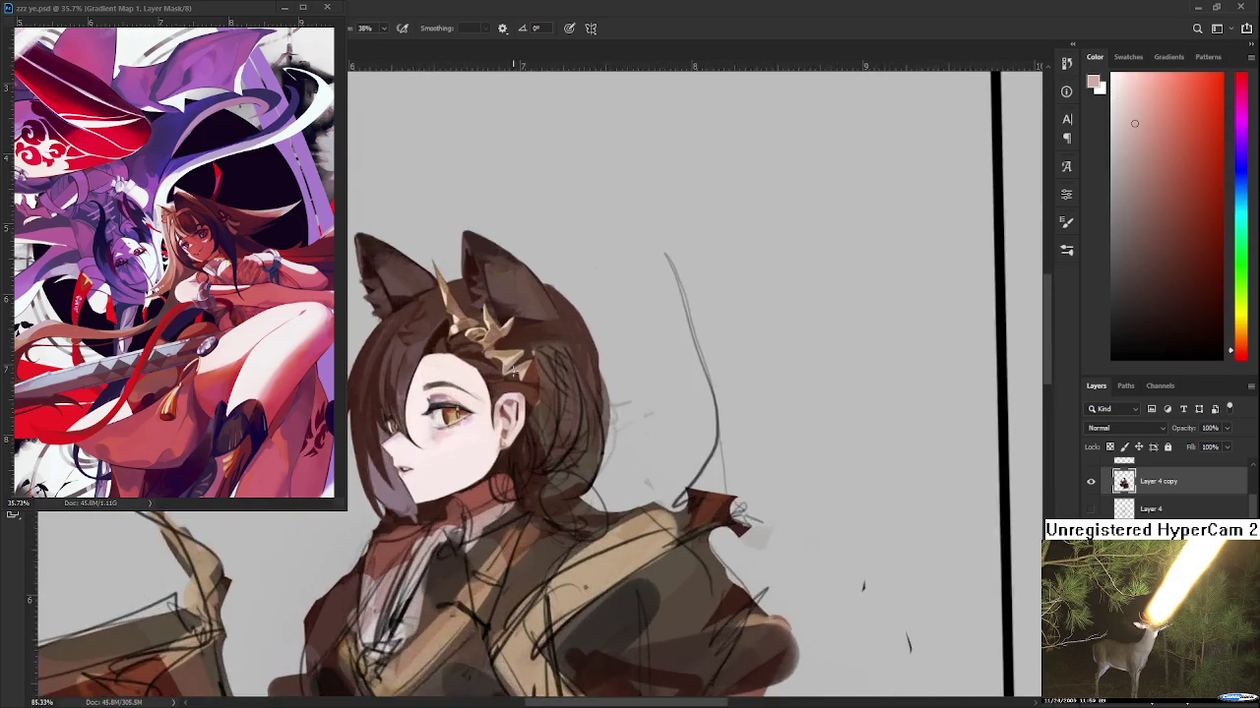
scroll(511, 379, "up", 2)
scroll(514, 384, "up", 2)
scroll(520, 392, "up", 2)
left_click_drag(525, 399, 510, 548)
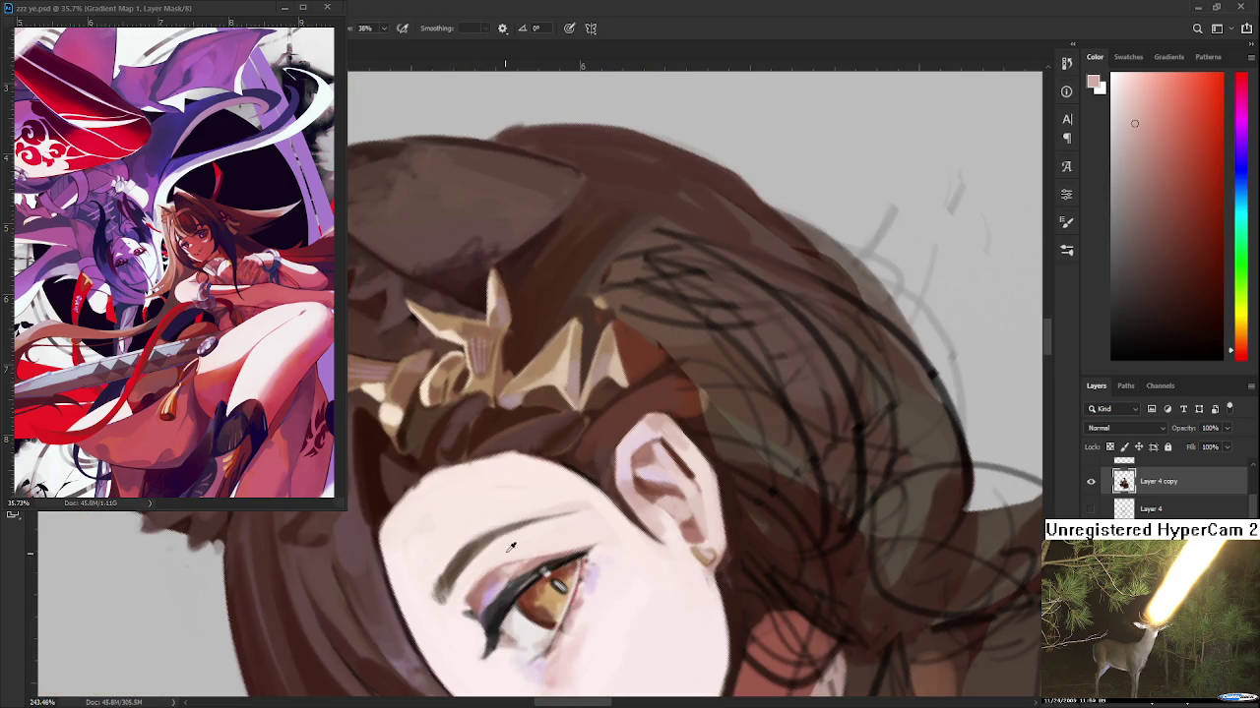
Paint a small near-black beauty mark above the eyebrow, using colour sampled from the eye liner
left_click(519, 581, "alt")
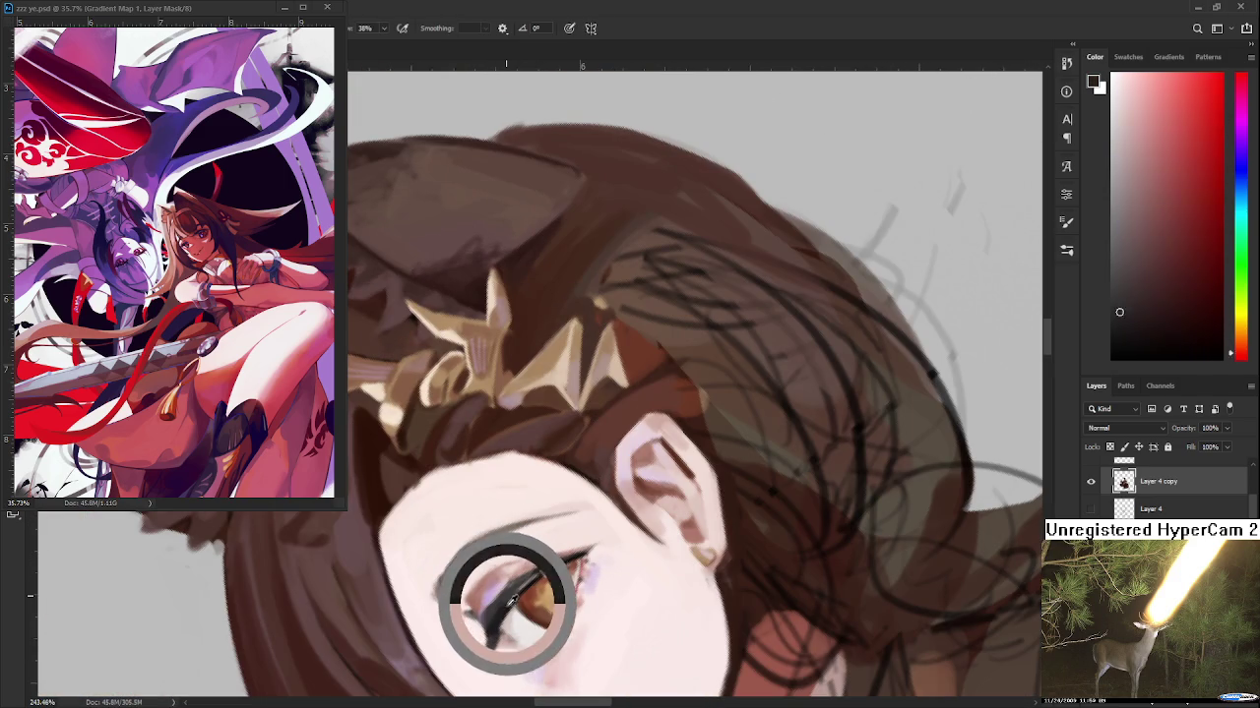
left_click(526, 509)
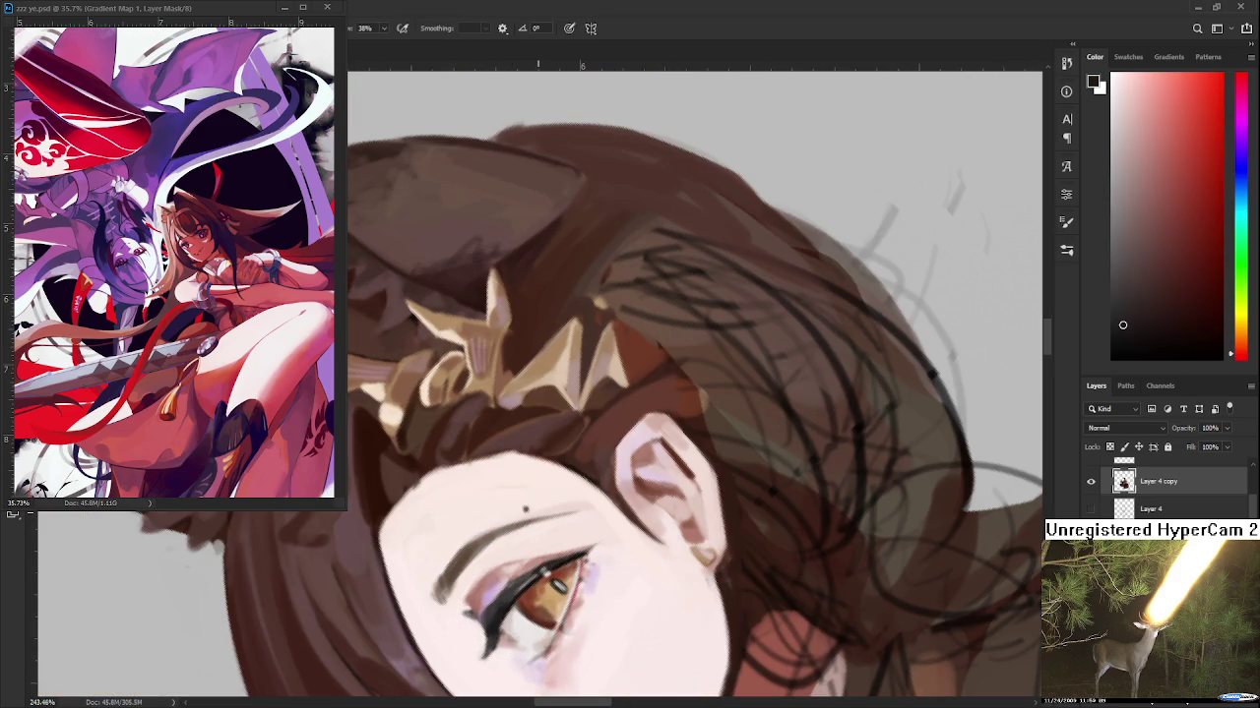
left_click(536, 504, "alt")
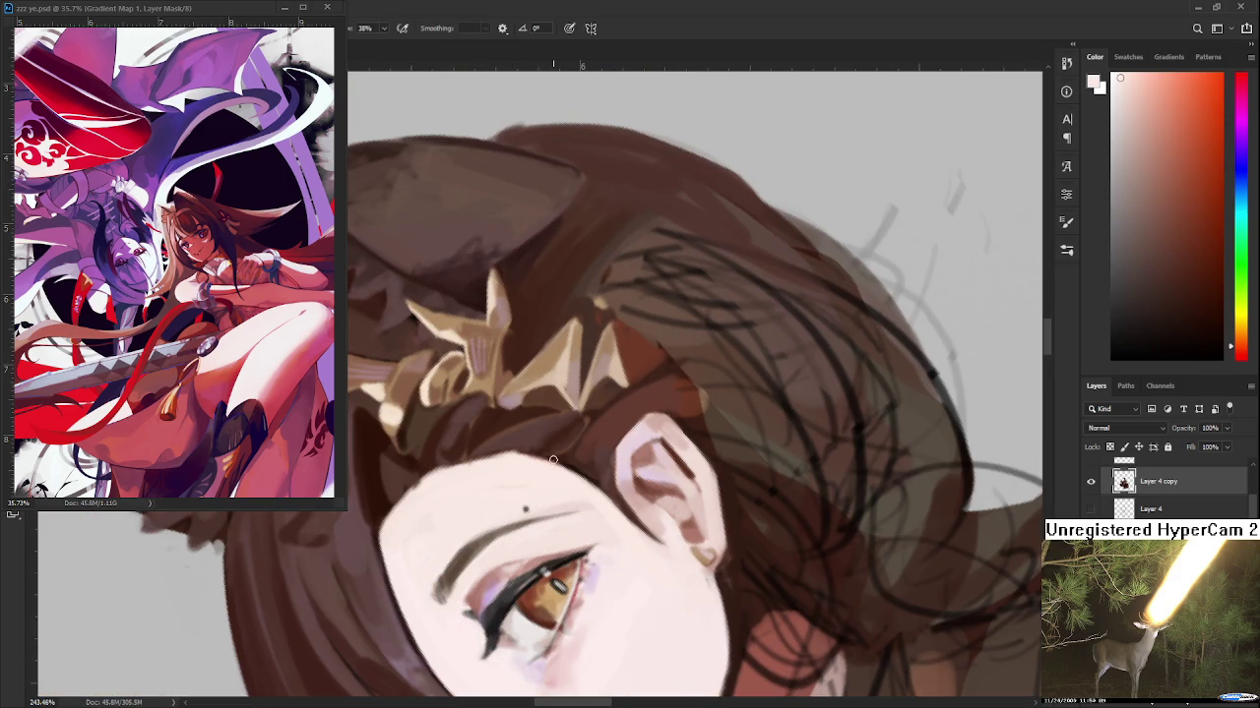
Reset the canvas rotation to upright and re-zoom the view
scroll(557, 474, "down", 3)
key("r")
left_click_drag(557, 463, 554, 589)
scroll(554, 589, "up", 2)
scroll(527, 443, "up", 3)
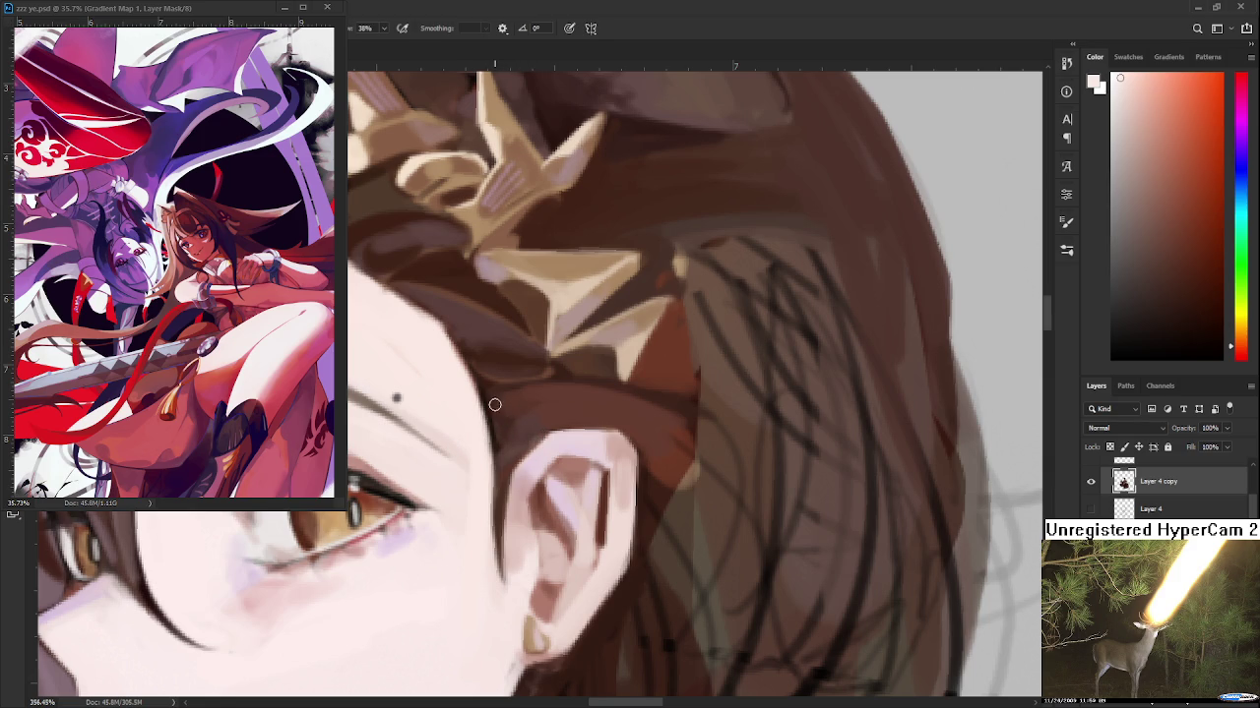
Paint a dark brown hair stroke along the temple hairline
left_click(497, 399, "alt")
left_click_drag(492, 396, 466, 386)
left_click(466, 399, "alt")
left_click(481, 393, "alt")
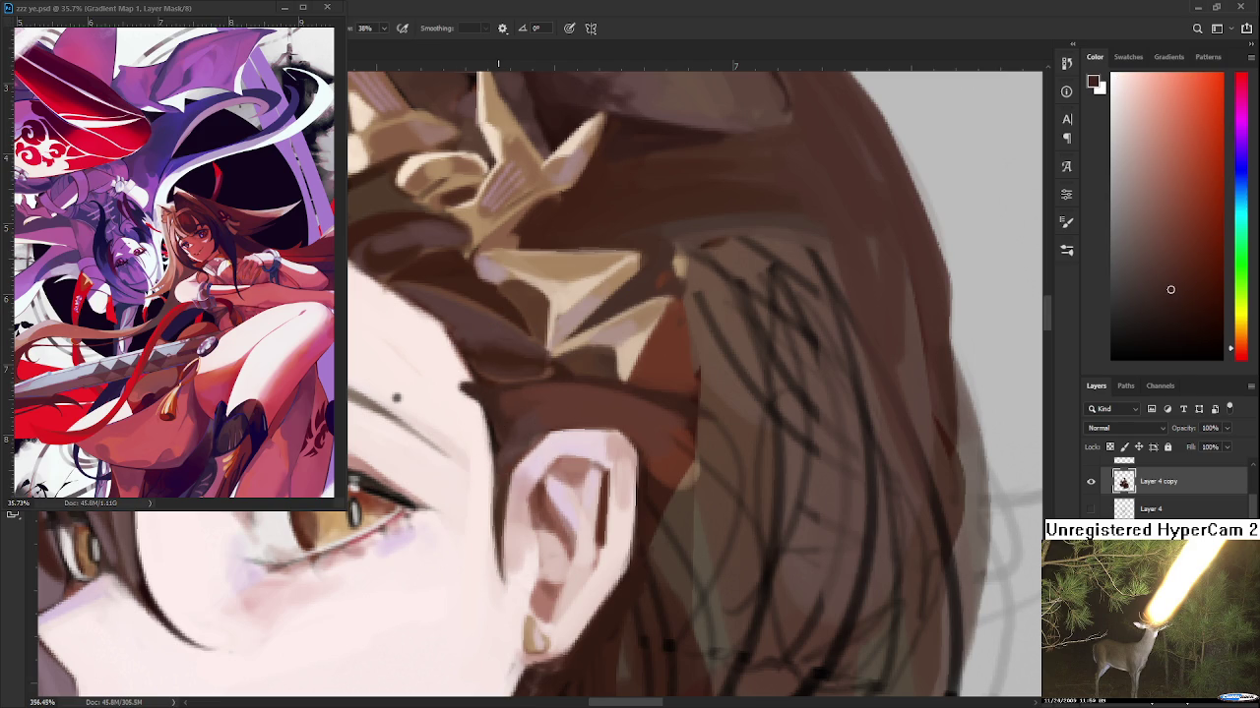
scroll(507, 418, "down", 1)
Resample hair brown and skin pink around the temple, ending on the dark hair brown
left_click(507, 411, "alt")
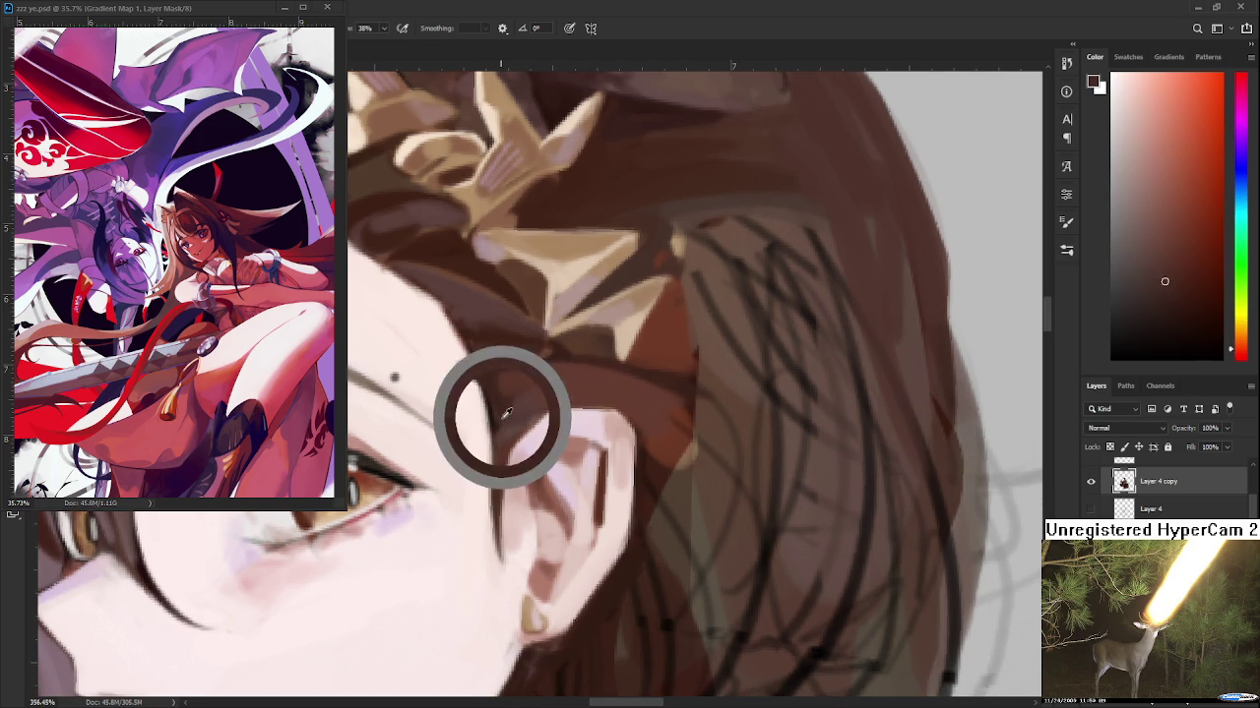
left_click(479, 422, "alt")
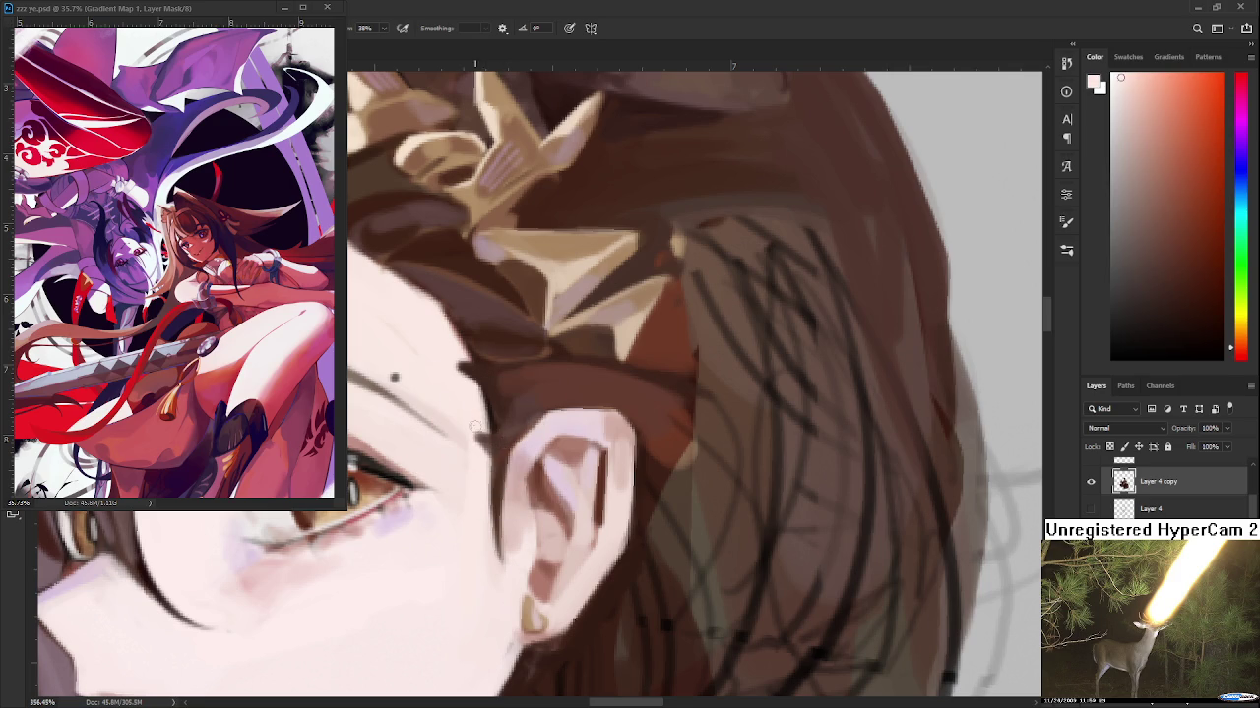
left_click(489, 423, "alt")
left_click(501, 444, "alt")
left_click(493, 424, "alt")
left_click(500, 433, "alt")
left_click(485, 429, "alt")
left_click(492, 424, "alt")
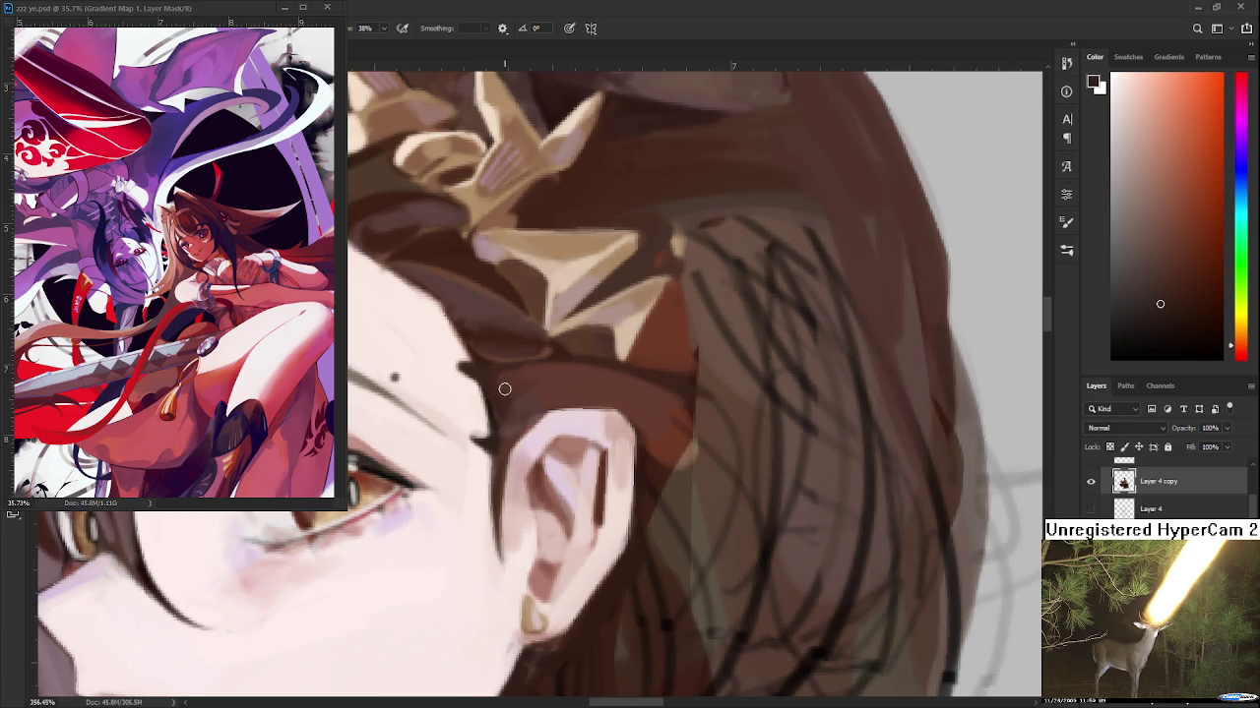
Rotate the canvas to a comfortable angle and pick a slightly lighter skin tone
scroll(501, 396, "down", 3)
scroll(497, 393, "down", 2)
scroll(487, 384, "up", 3)
scroll(479, 377, "up", 3)
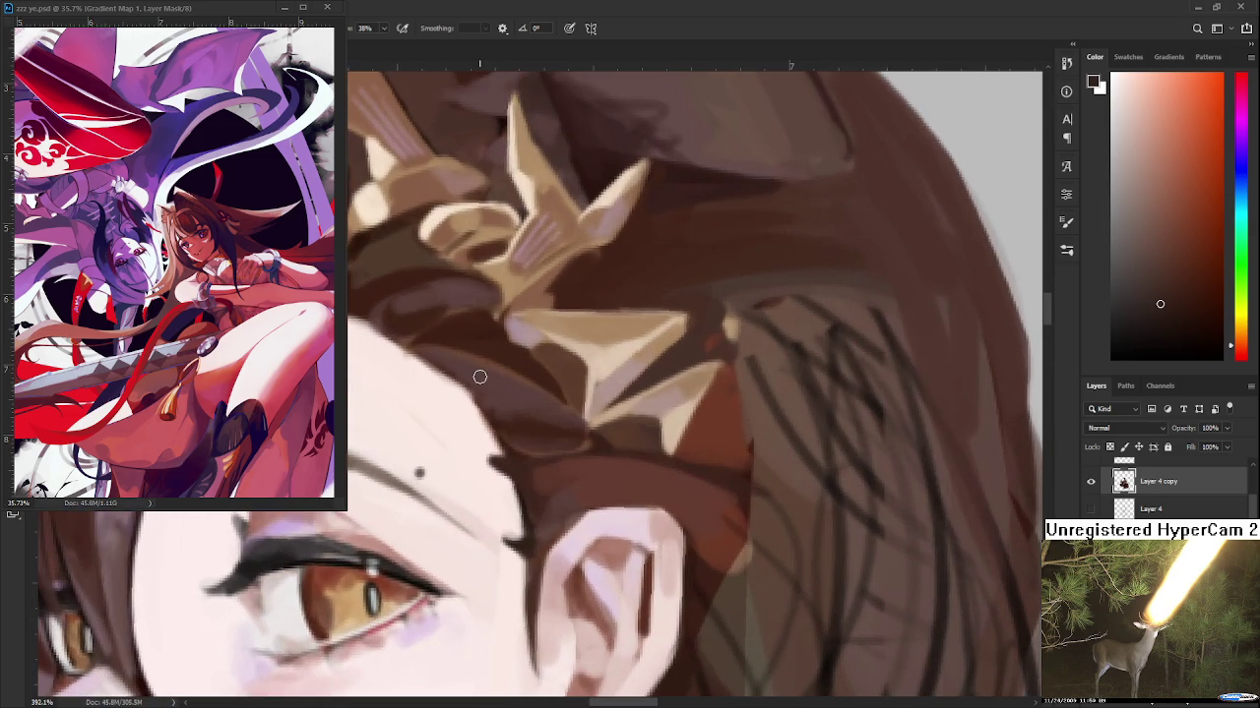
mouse_move(551, 394)
left_mouse_down()
mouse_move(515, 435)
mouse_move(472, 423)
left_mouse_up()
left_click(470, 413, "alt")
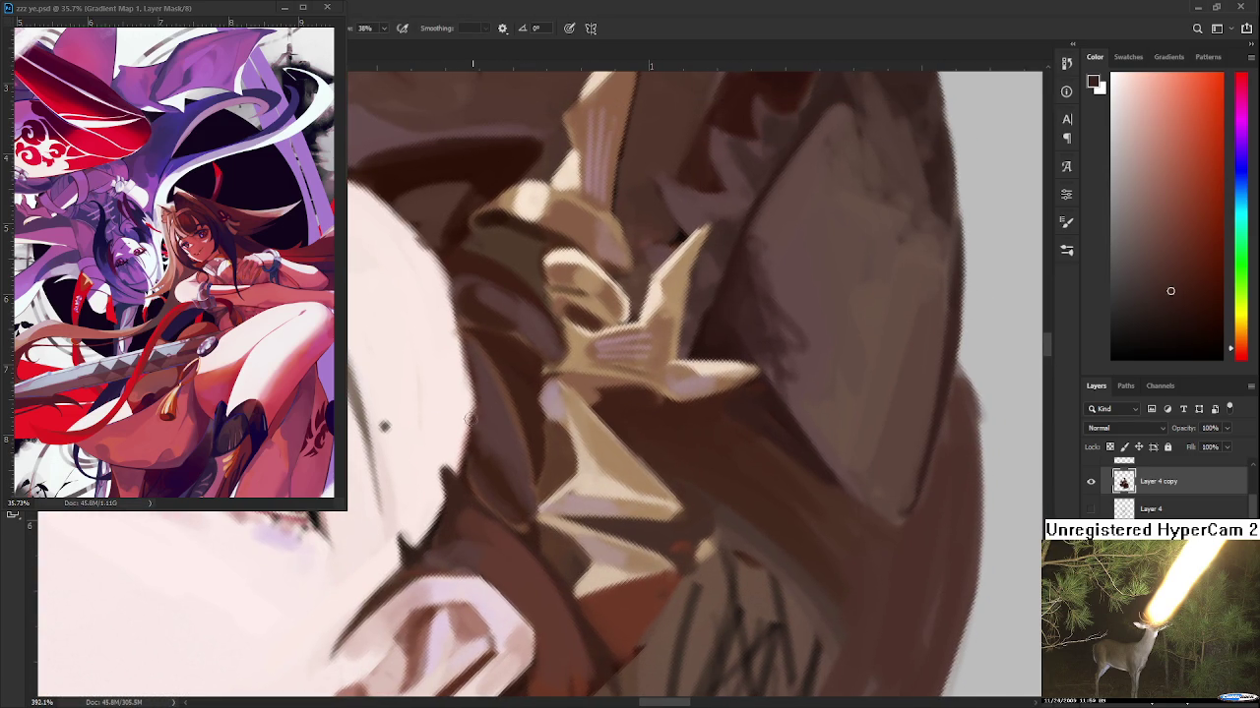
left_click(465, 402, "alt")
left_click(466, 418, "alt")
Paint skin tone along the dark hair edge to reshape a crisper forehead boundary
left_click_drag(461, 377, 487, 435)
left_click(482, 389, "alt")
left_click_drag(476, 384, 502, 443)
left_click(459, 379, "alt")
left_click_drag(460, 370, 502, 438)
left_click(483, 393, "alt")
left_click_drag(483, 394, 492, 442)
left_click(459, 435, "alt")
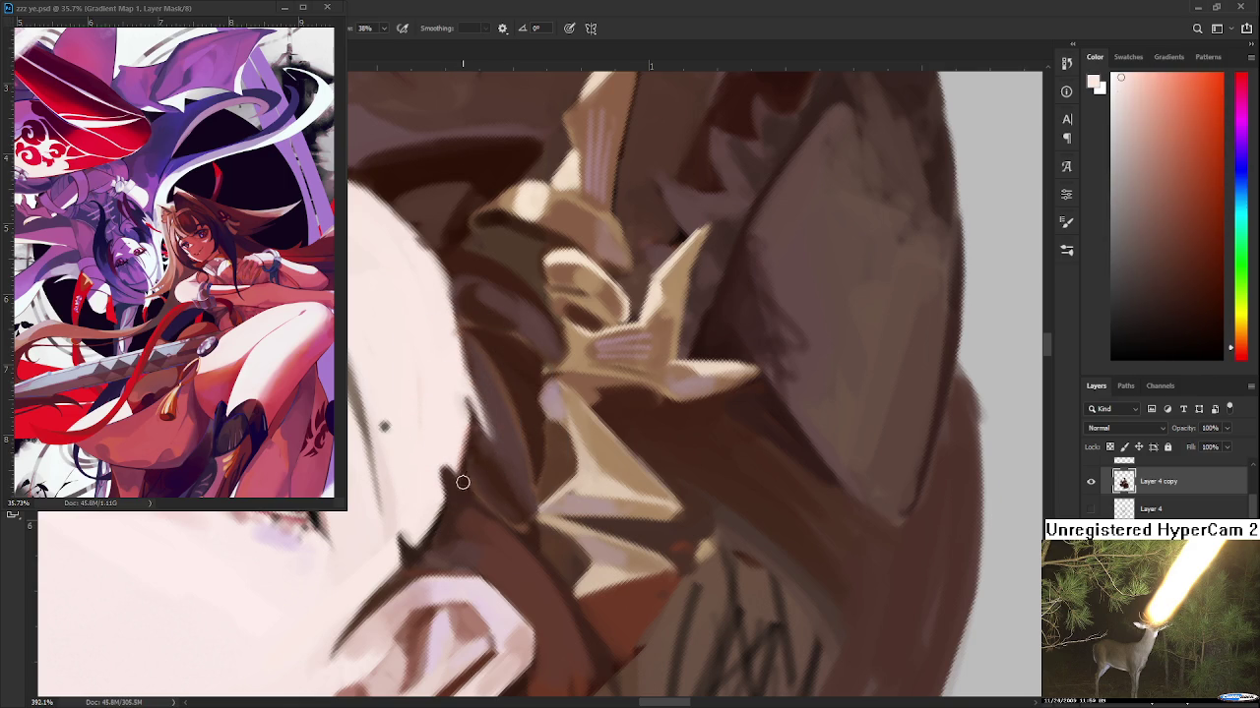
Darken the hair edge below the temple with dark hair brown
left_click_drag(451, 470, 494, 503)
left_click(480, 469, "alt")
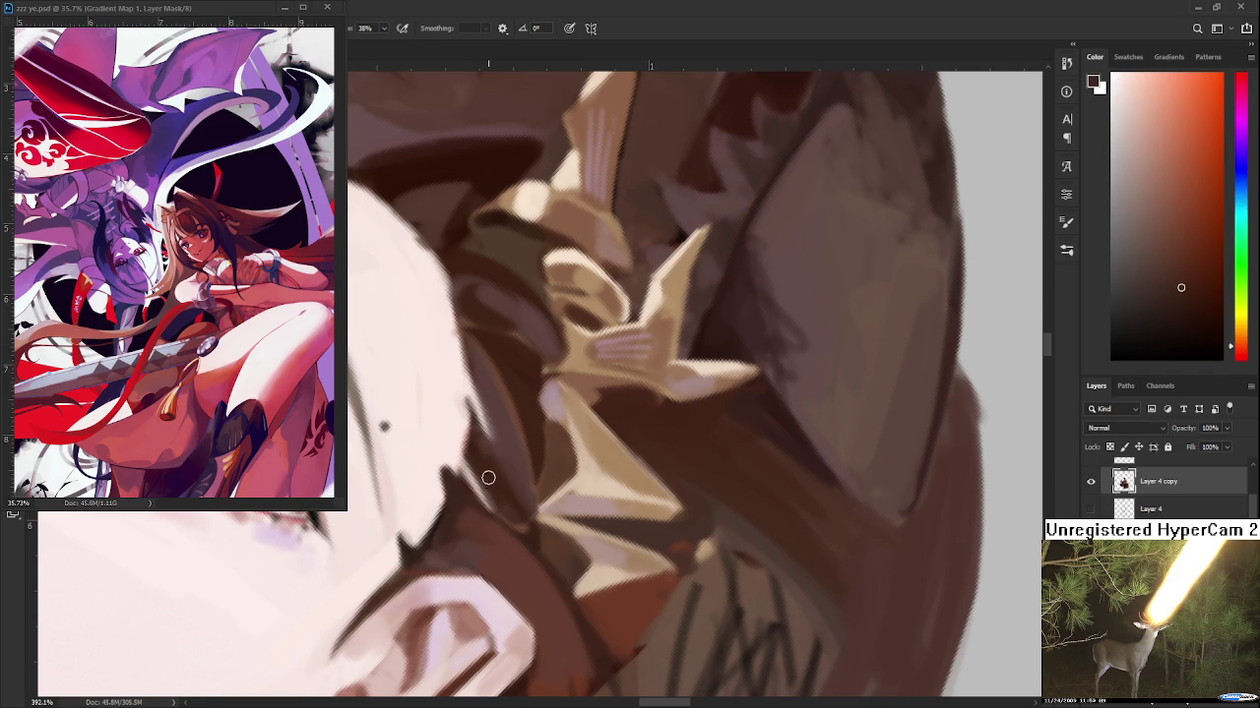
scroll(486, 480, "down", 1)
Zoom in on the face edge and sample skin pink and dark hair brown
scroll(488, 474, "down", 2)
scroll(492, 469, "down", 2)
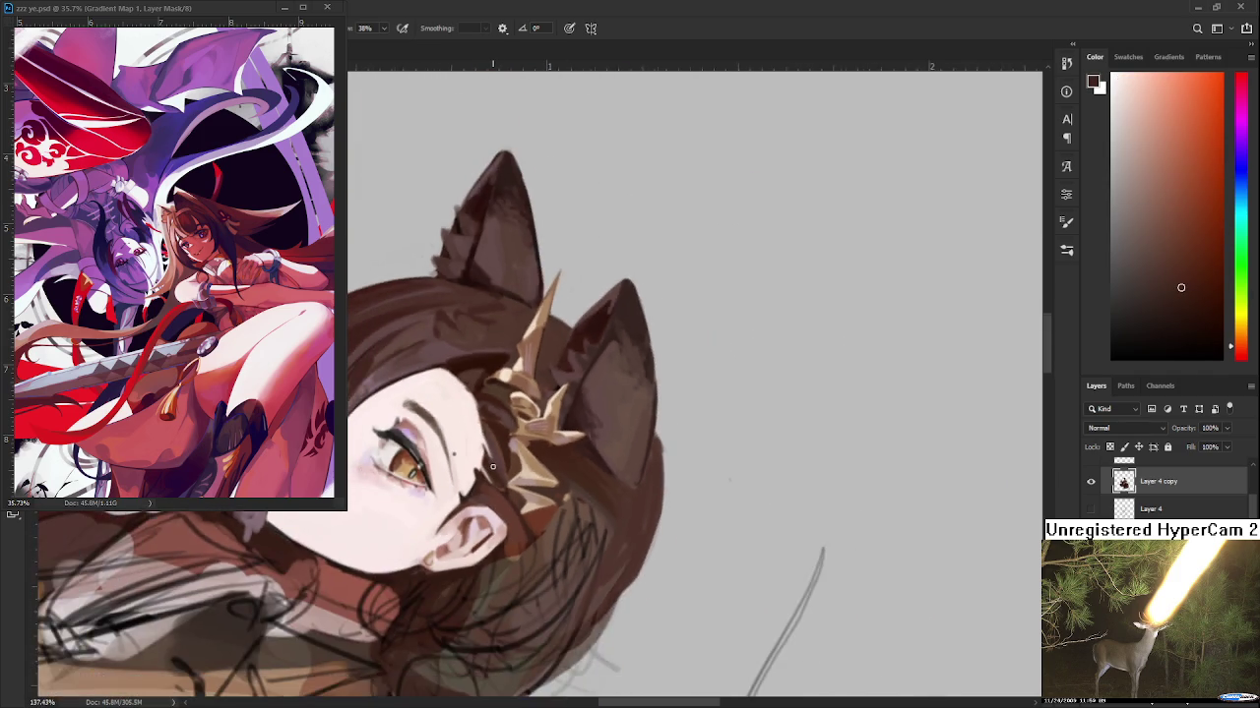
scroll(492, 469, "up", 3)
scroll(492, 472, "up", 1)
scroll(492, 490, "down", 3)
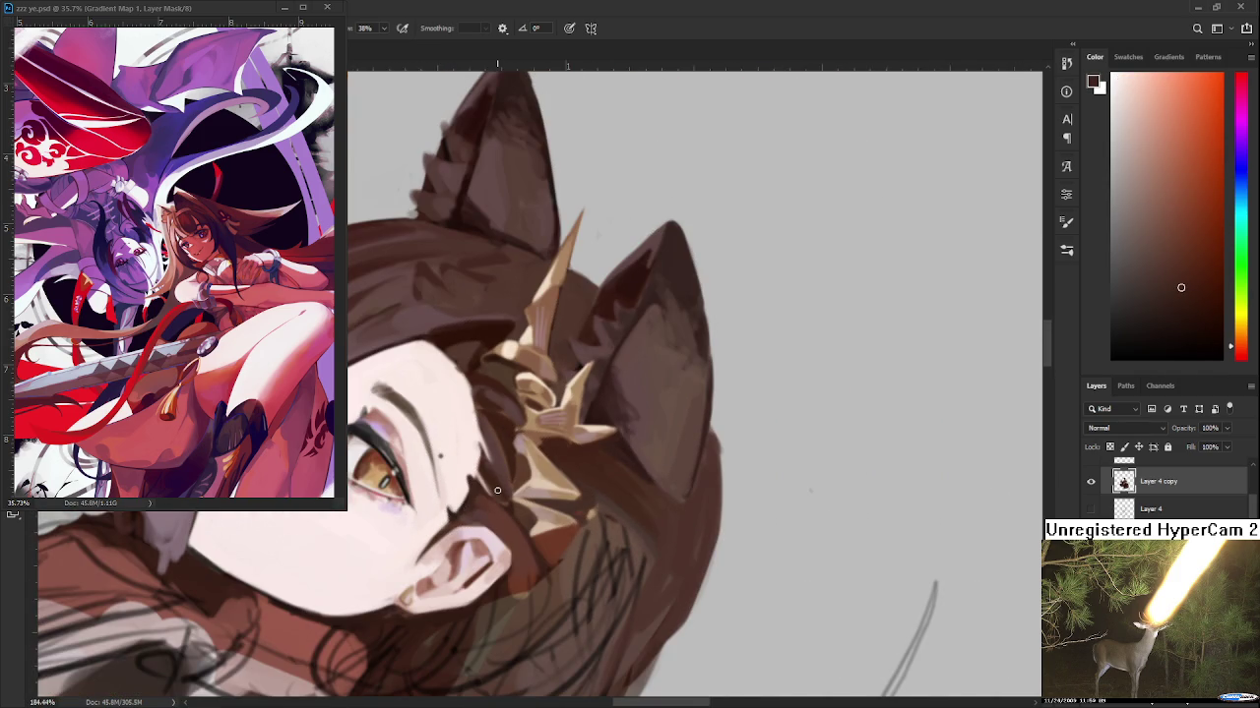
scroll(497, 490, "up", 1)
left_click(446, 476, "alt")
left_click(462, 437, "alt")
left_click(477, 451, "alt")
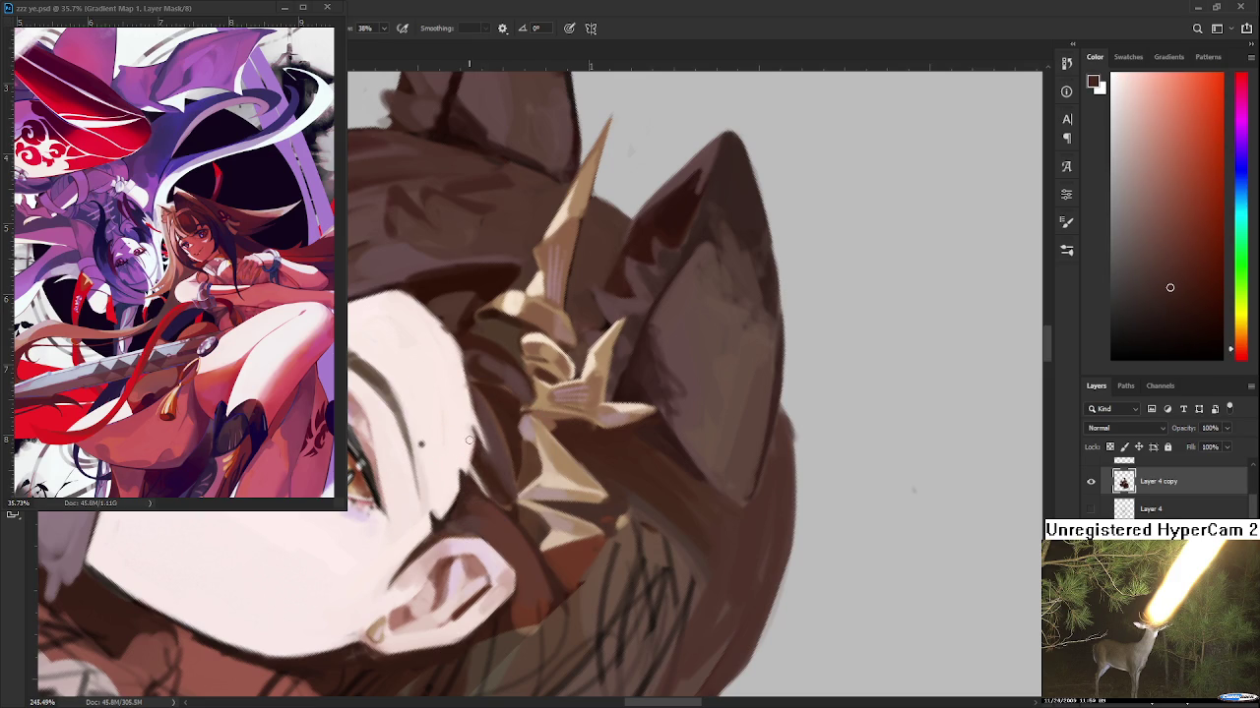
Rotate the canvas view, return to the brush, and bring the forehead hairline into view
key("r")
mouse_move(471, 448)
left_mouse_down()
mouse_move(506, 505)
mouse_move(501, 438)
left_mouse_up()
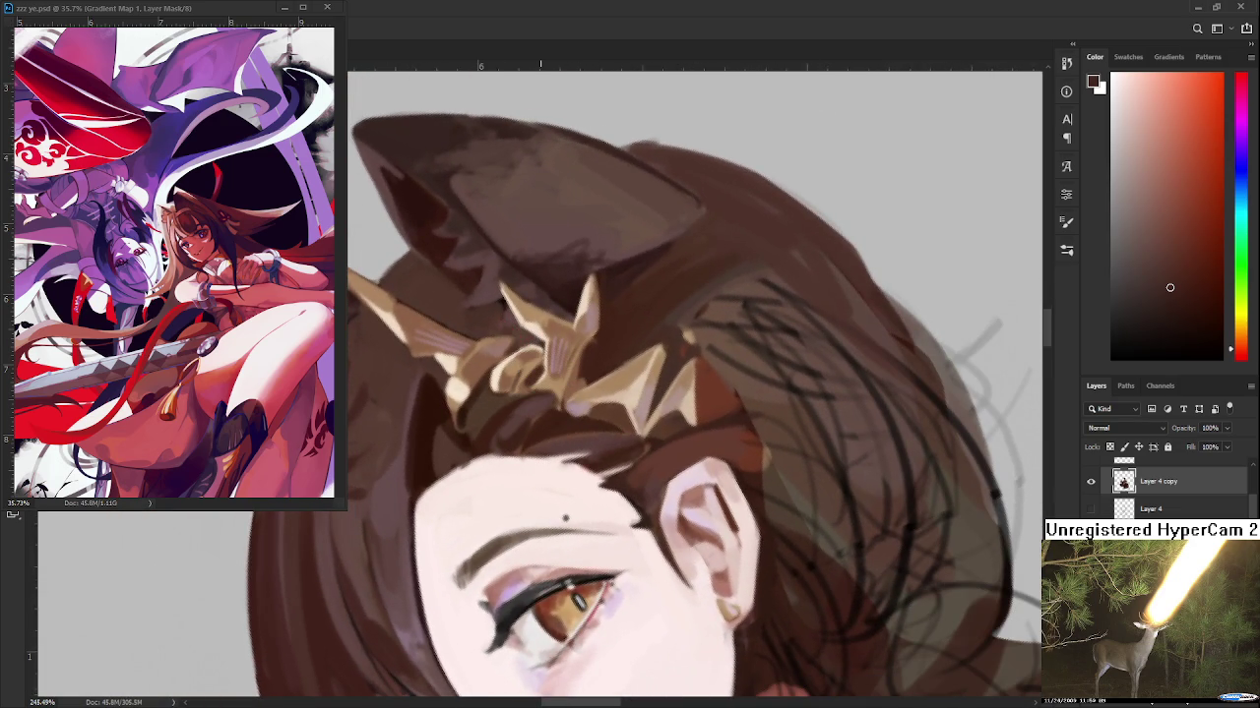
key("b")
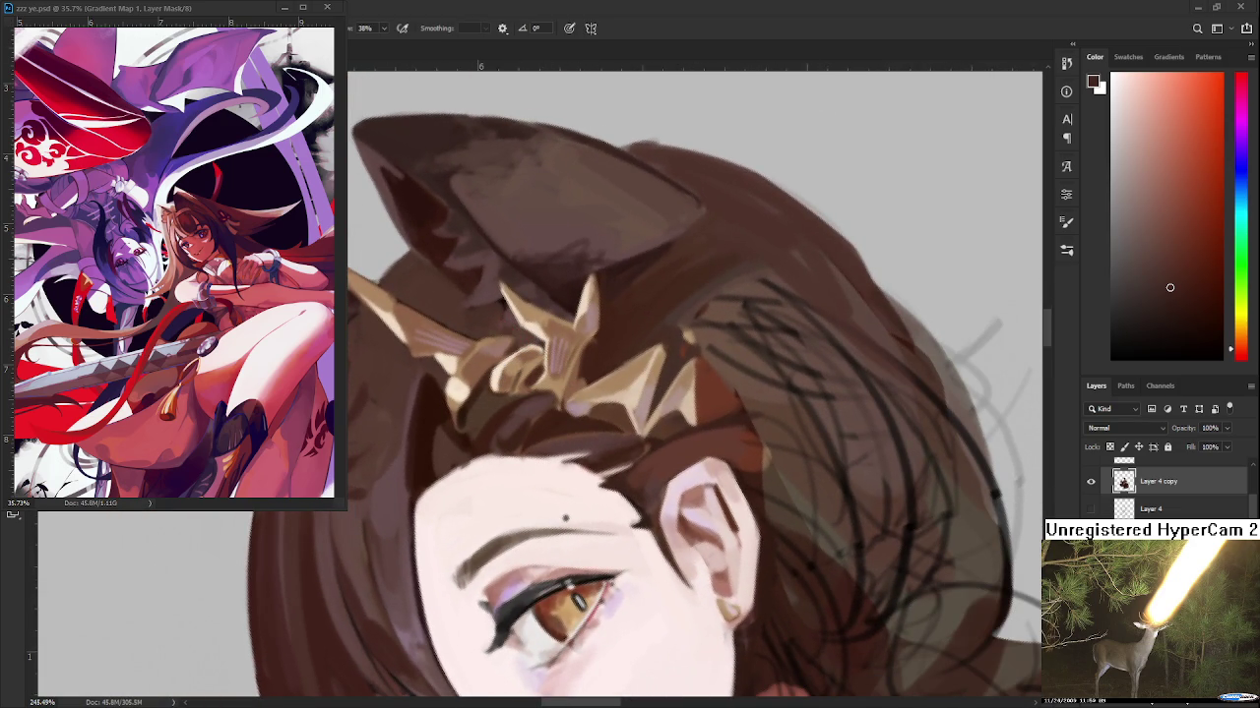
scroll(509, 475, "up", 2)
left_click_drag(499, 459, 460, 434)
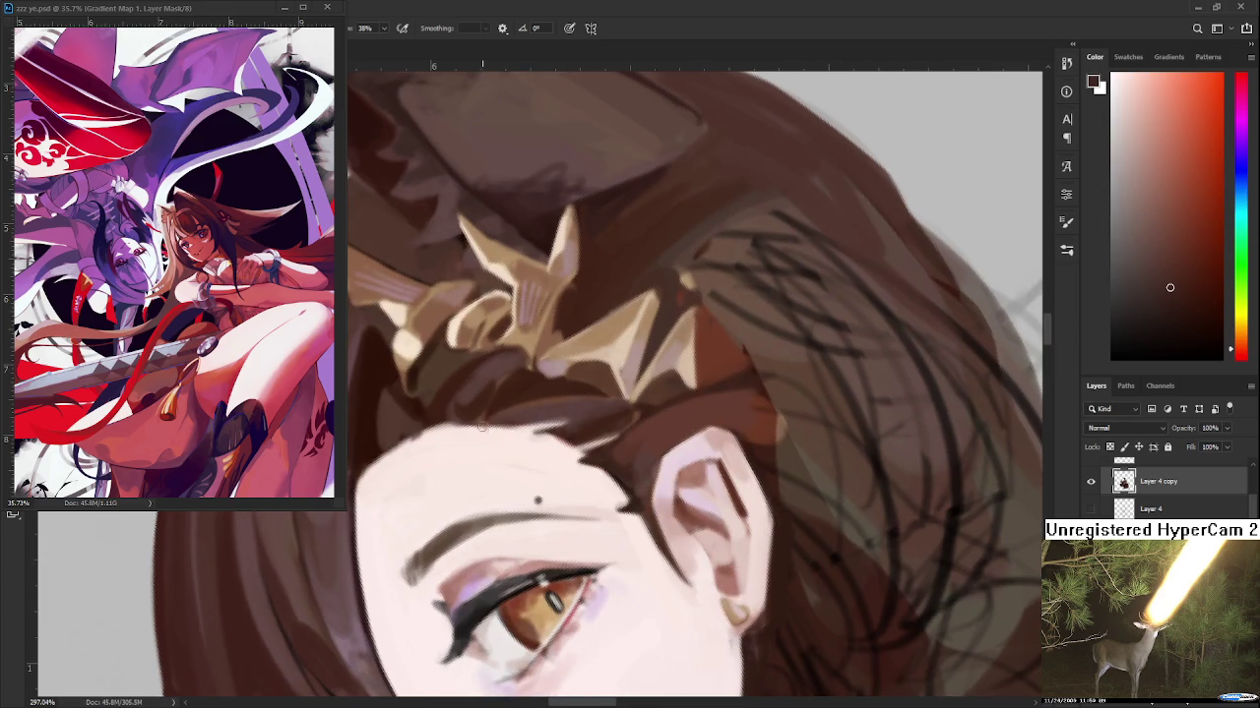
Sample forehead skin pink and fine-tune the hair brown at the hairline
left_click(481, 420, "alt")
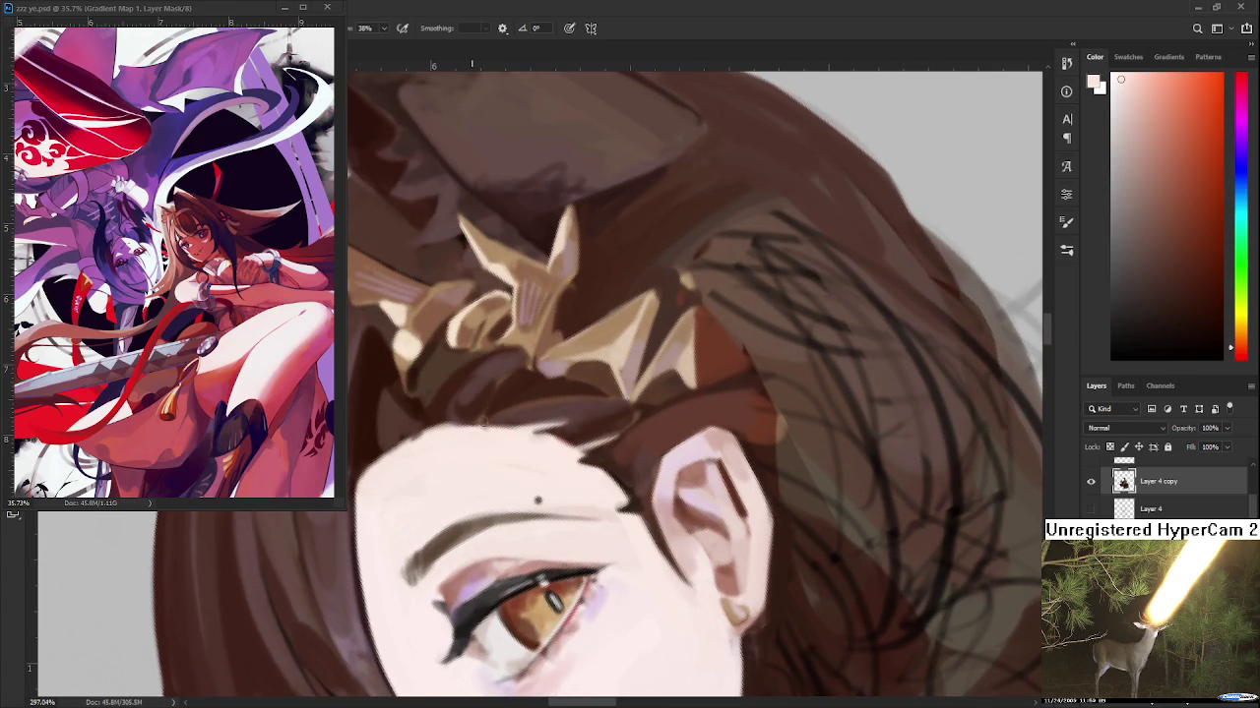
left_click(497, 405, "alt")
left_click(472, 412, "alt")
left_click(474, 435, "alt")
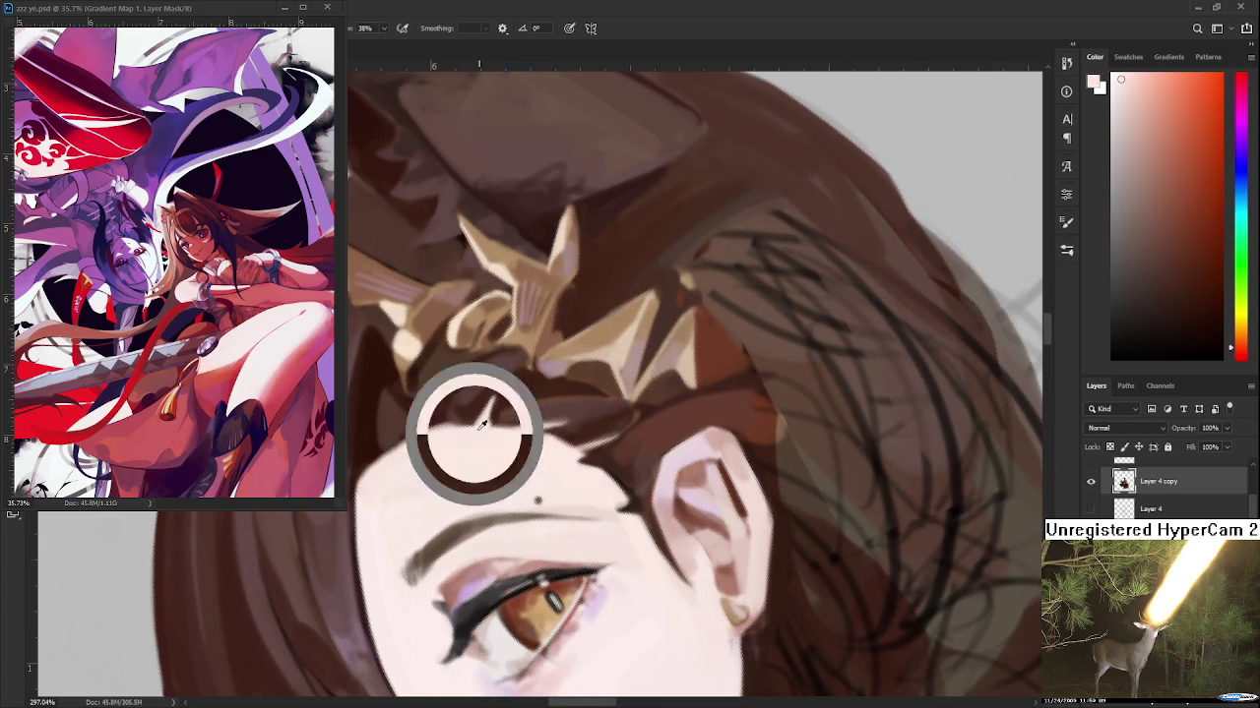
left_click(507, 385, "alt")
left_click(480, 418, "alt")
left_click(474, 413, "alt")
left_click(479, 409, "alt")
Re-tilt and re-zoom the view so the ears and crown are angled for painting
left_click_drag(543, 400, 540, 334)
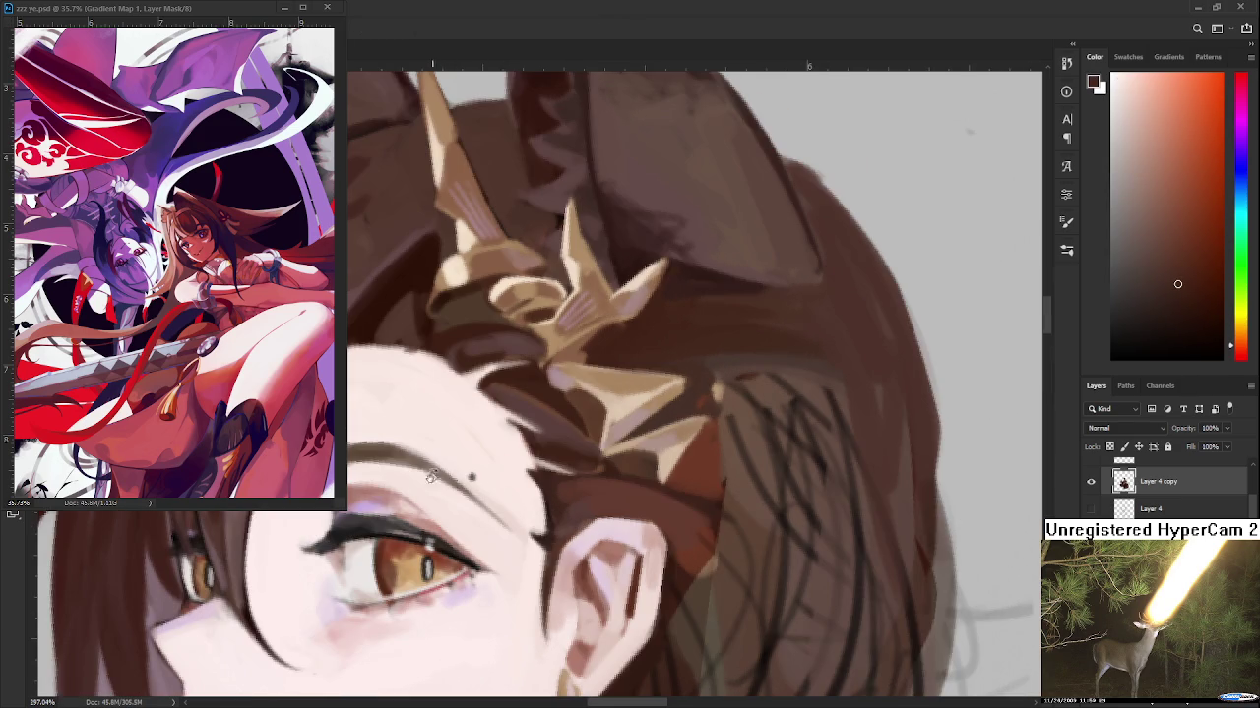
scroll(582, 482, "down", 2)
scroll(583, 480, "down", 1)
scroll(586, 492, "down", 1)
scroll(594, 544, "down", 1)
scroll(594, 544, "up", 1)
scroll(588, 546, "up", 1)
scroll(582, 548, "up", 1)
scroll(575, 551, "up", 2)
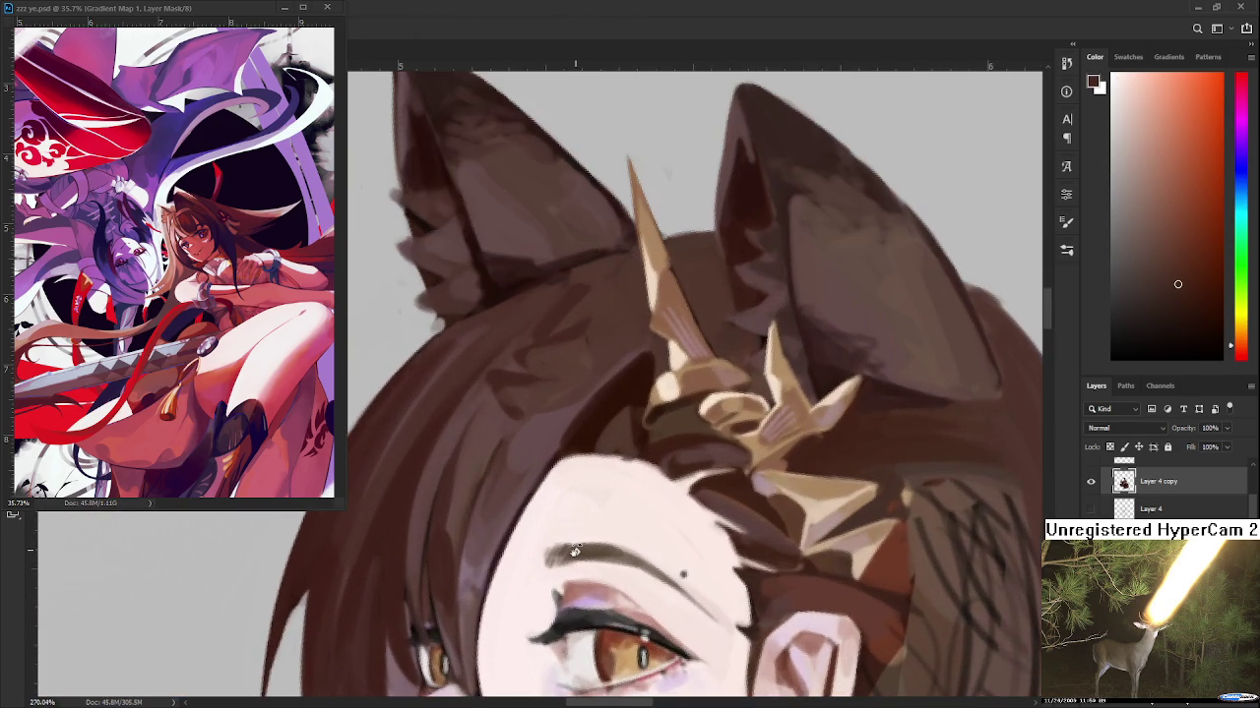
left_click_drag(620, 488, 509, 467)
Alternate skin and hair brown samples along the hairline, panning along it to pick a hair colour
left_click(510, 468, "alt")
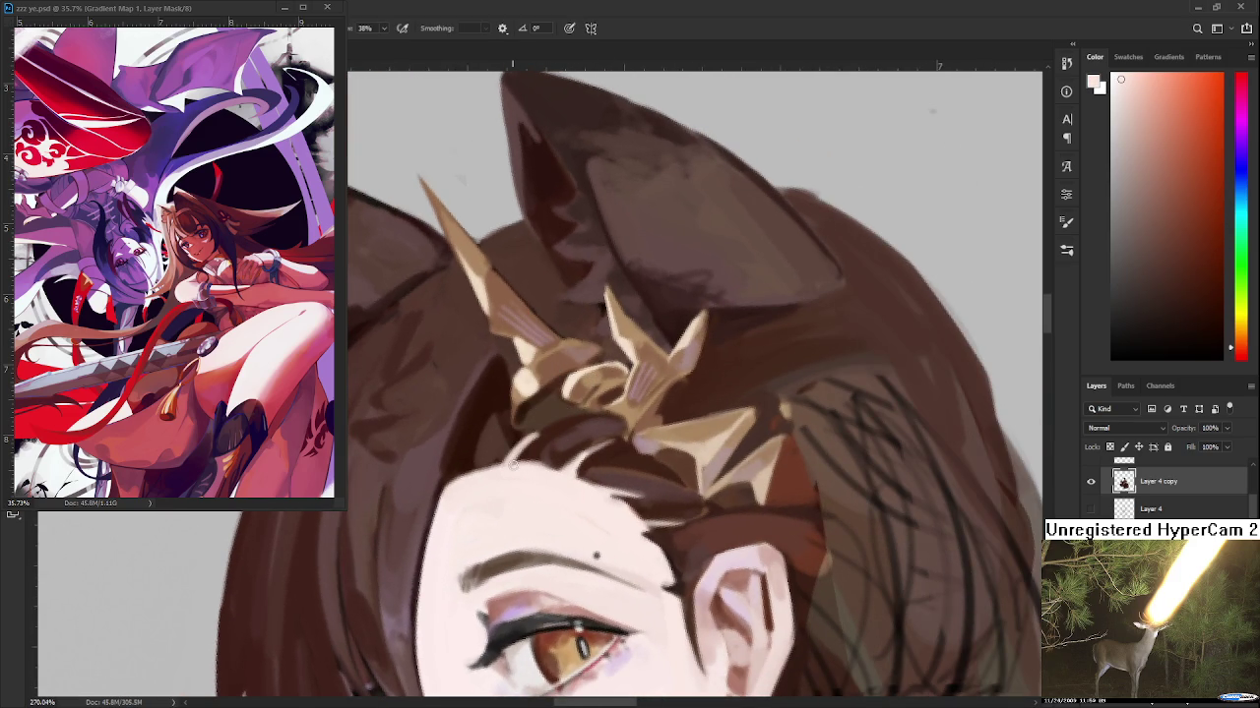
left_click(522, 455, "alt")
left_click(506, 450, "alt")
left_click(523, 450, "alt")
left_click(522, 466, "alt")
left_click(521, 462, "alt")
left_click(532, 449, "alt")
left_click(576, 449, "alt")
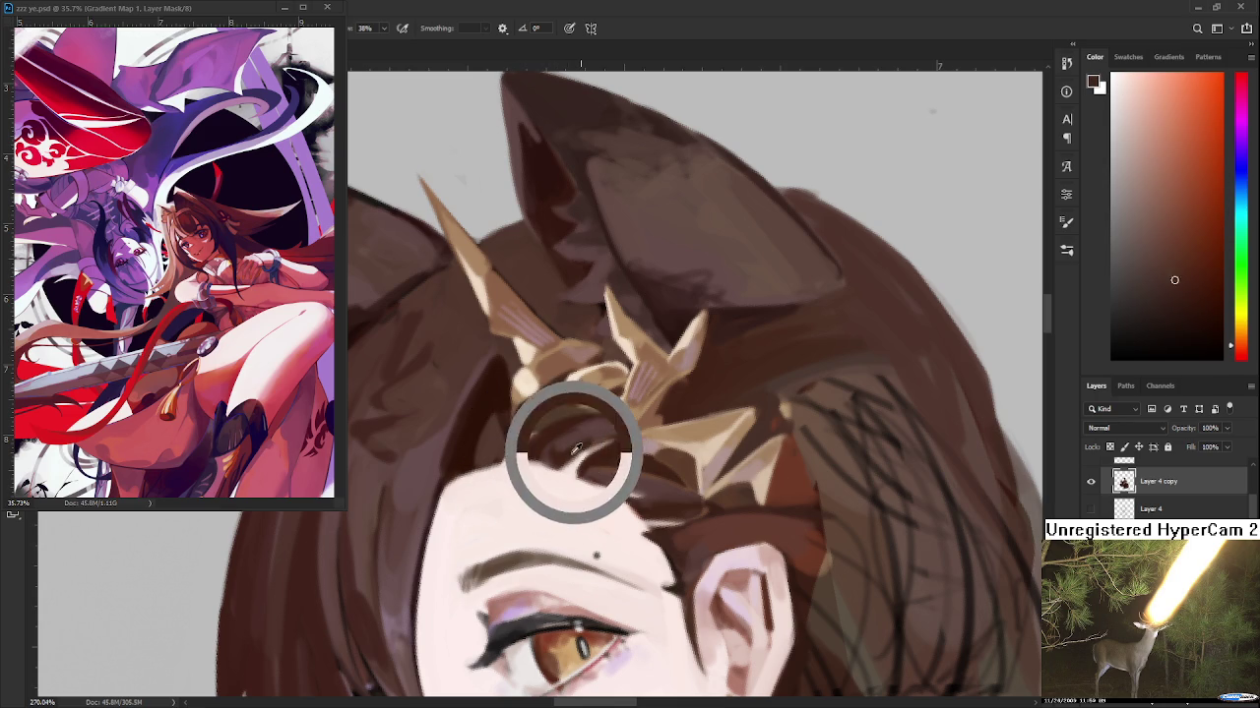
left_click_drag(611, 446, 554, 465)
left_click(553, 465, "alt")
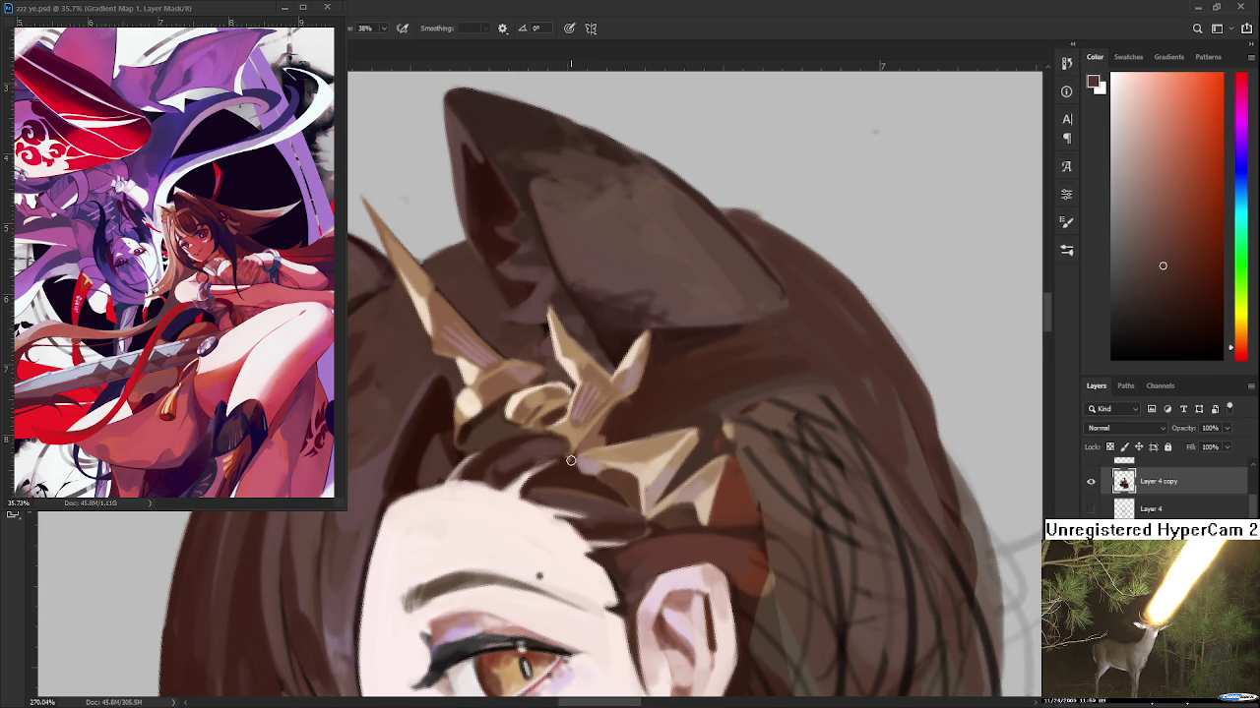
scroll(580, 457, "down", 5)
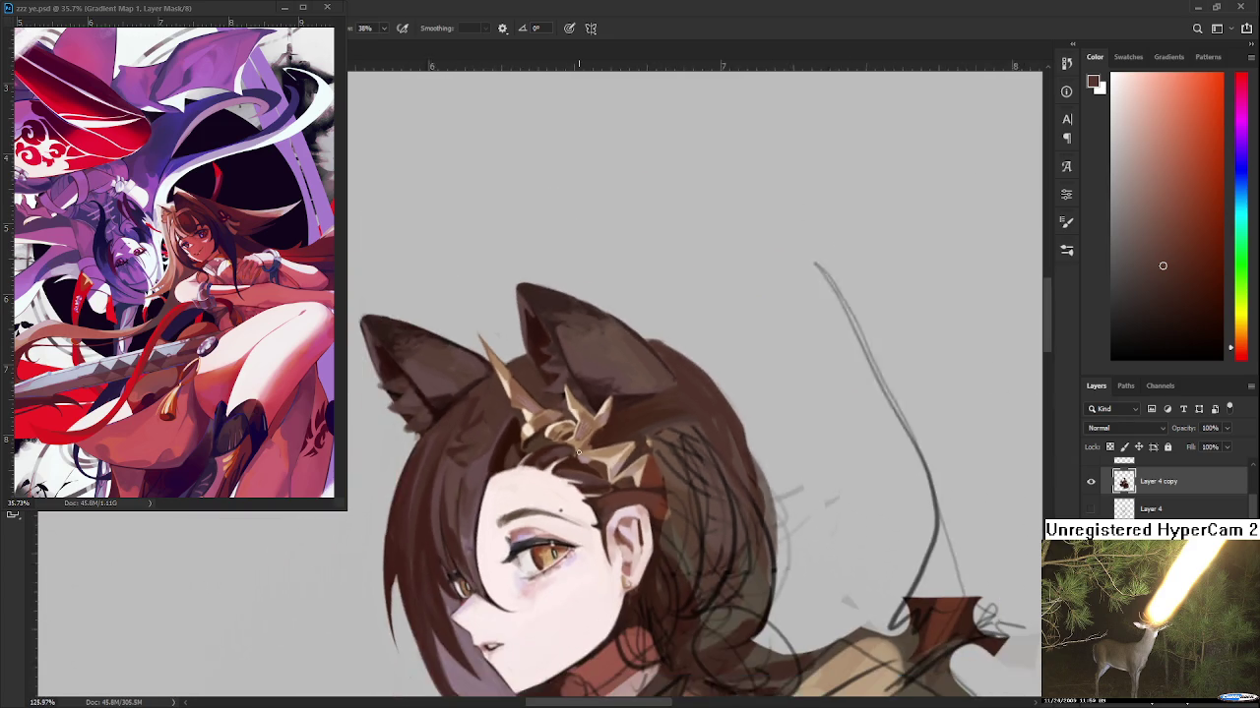
Paint skin tone over a stray dark strand near the ornament
scroll(580, 472, "up", 3)
scroll(577, 502, "up", 3)
left_click_drag(577, 502, 544, 499)
left_click(537, 484, "alt")
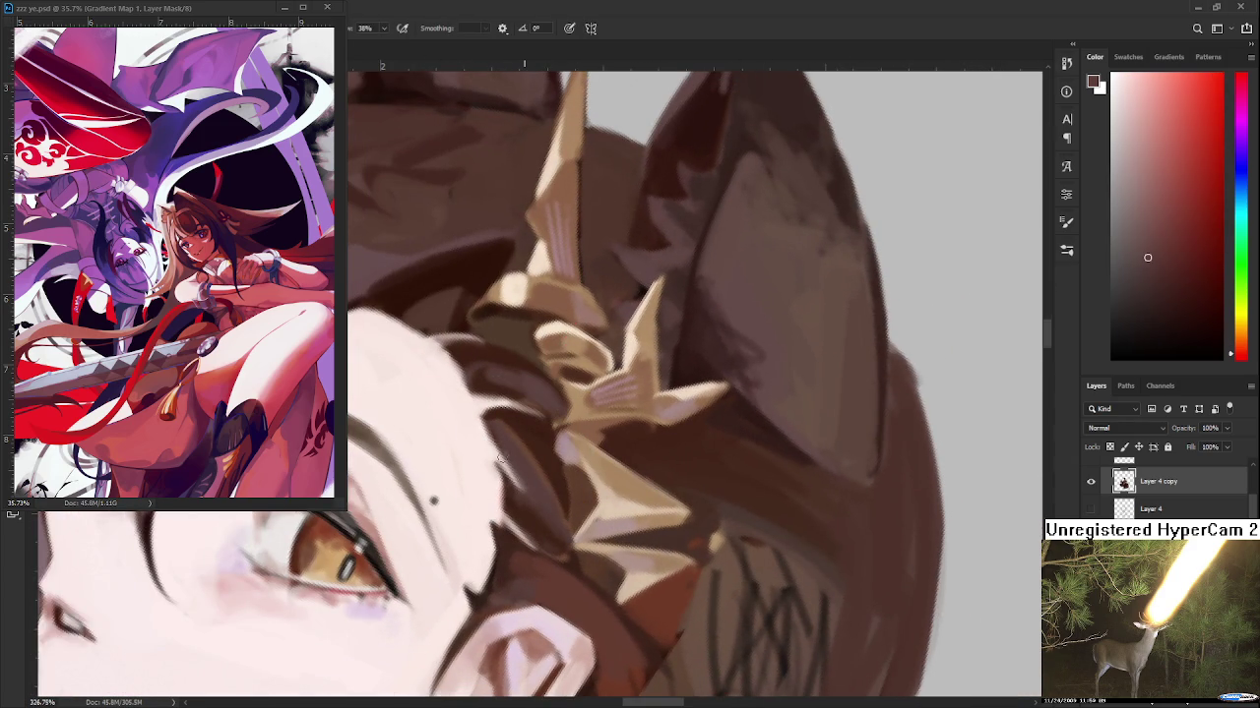
left_click_drag(501, 462, 503, 455)
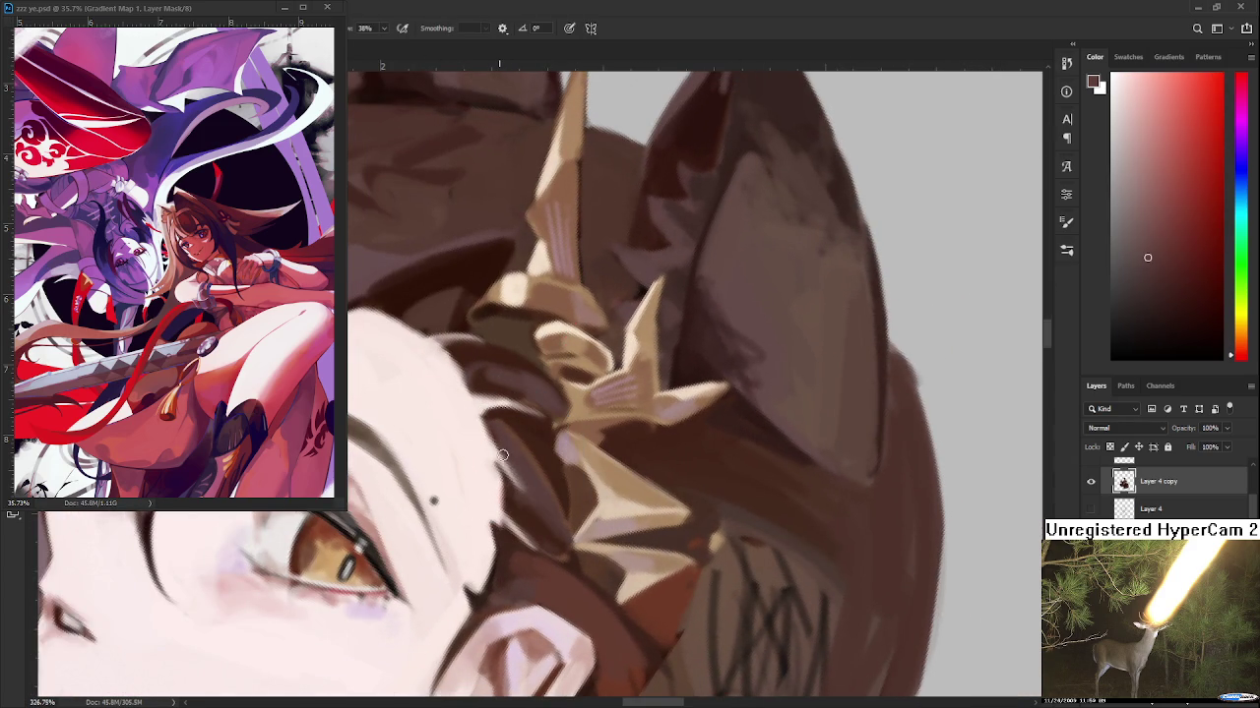
left_click(522, 527, "alt")
left_click(537, 544, "alt")
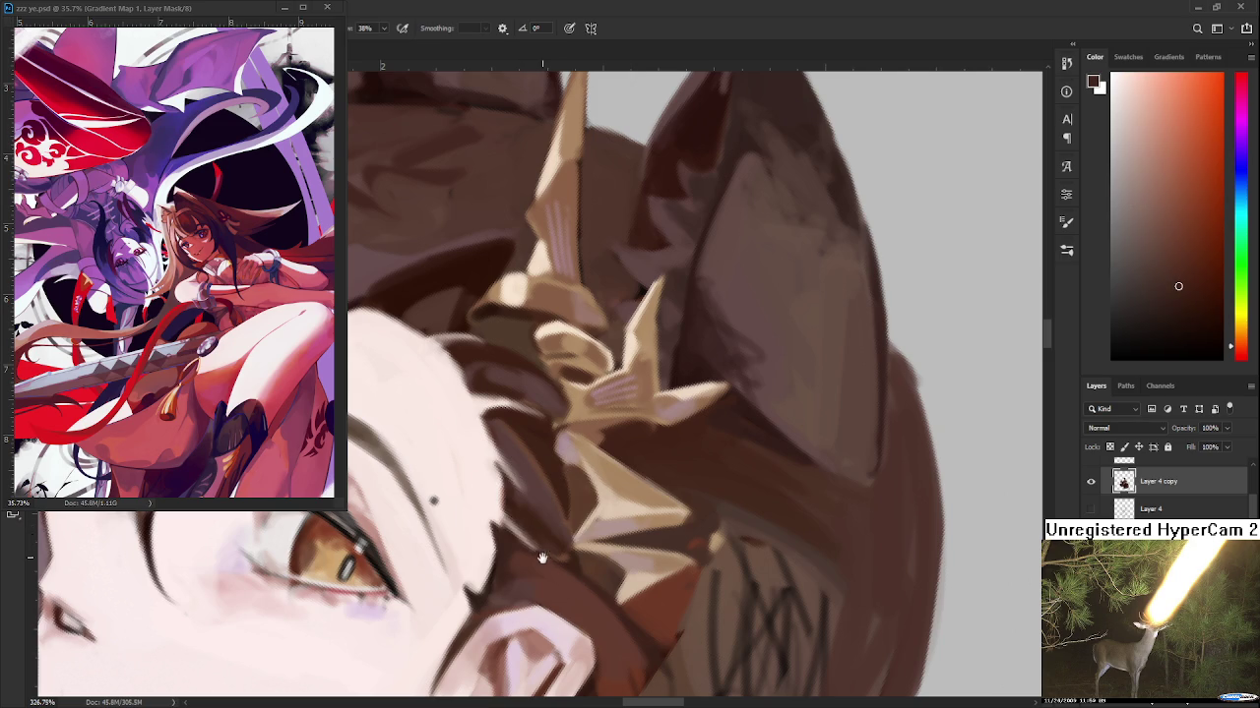
Resample colours from the hair edge for the next strokes
scroll(518, 492, "down", 3)
left_click(512, 477, "alt")
left_click(527, 483, "alt")
left_click(510, 498, "alt")
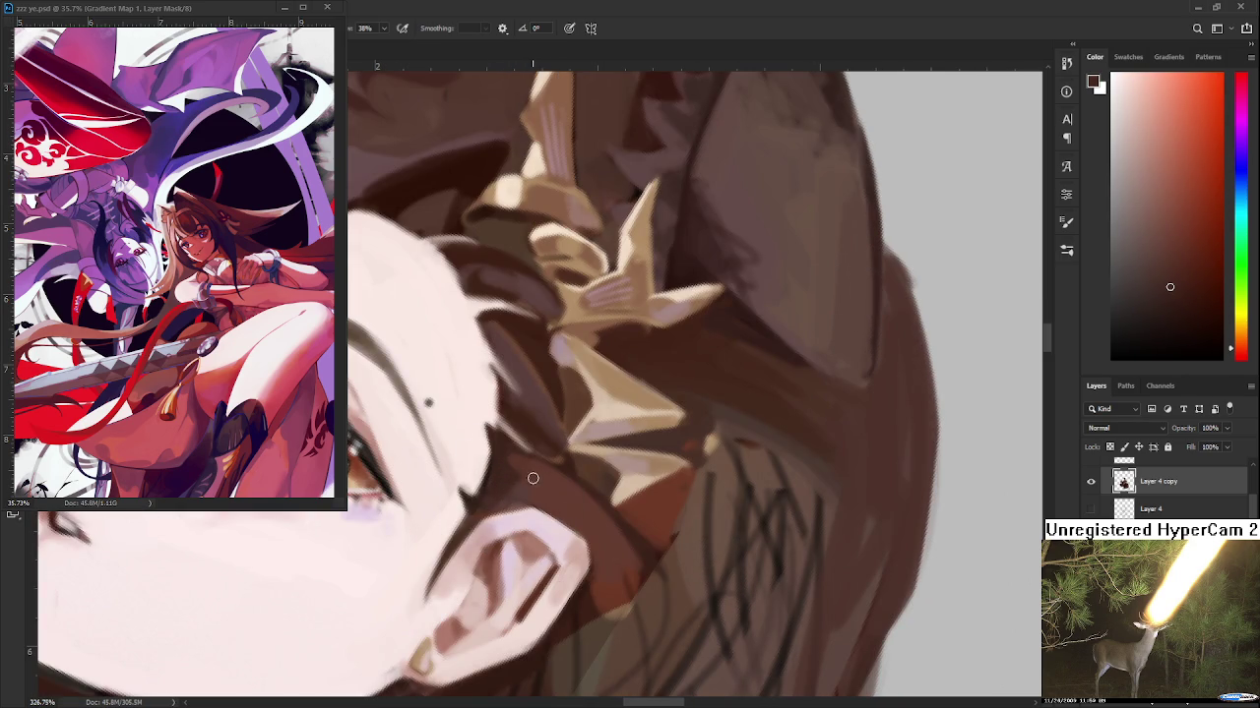
left_click(514, 475, "alt")
left_click(500, 457, "alt")
left_click(528, 461, "alt")
Rotate the view so the eye is level, shift it toward the ear, and sample nearby colours
key("r")
left_click_drag(534, 505, 591, 551)
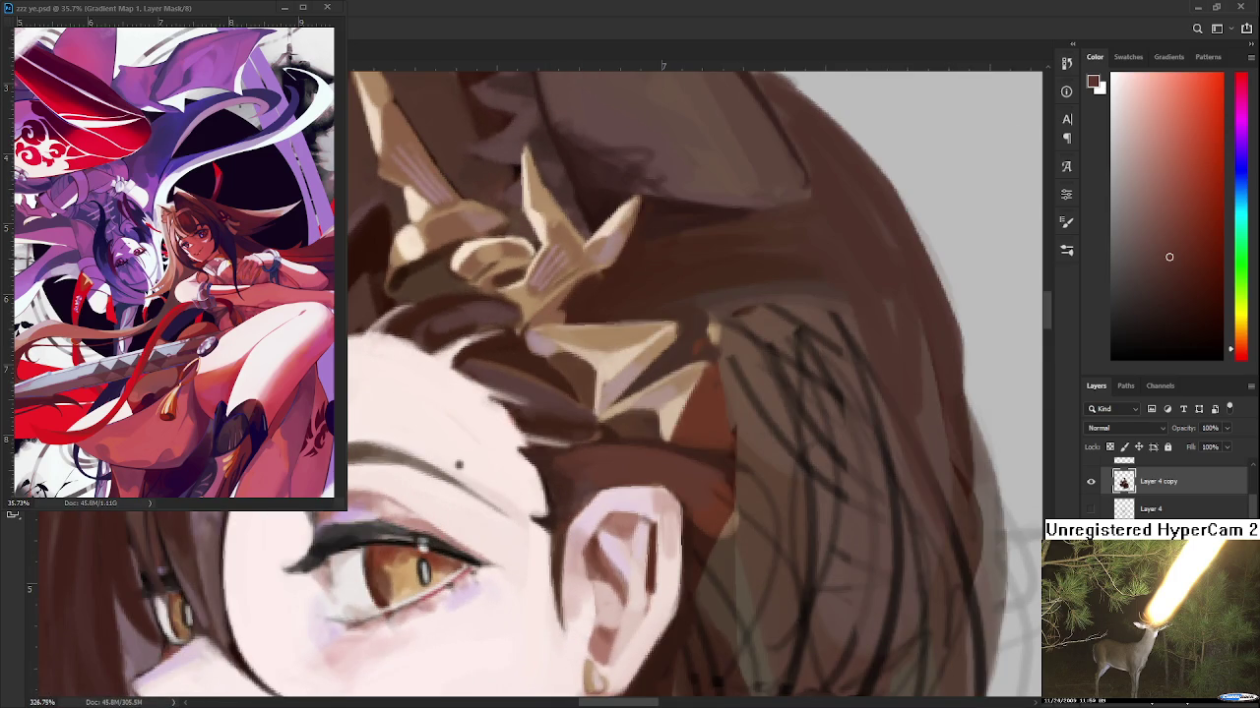
left_click_drag(561, 509, 505, 453)
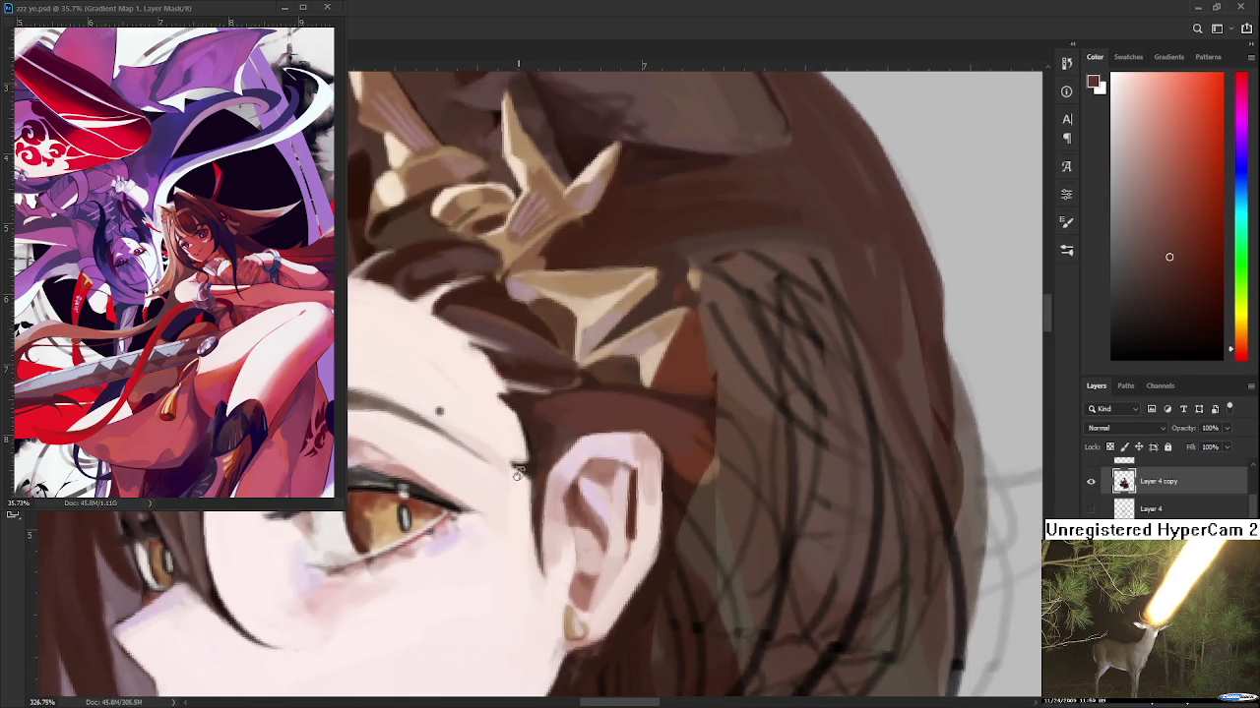
left_click(513, 477, "alt")
left_click(534, 505, "alt")
Draw a dark line down the ear's left edge and soften it with light pink
left_click_drag(537, 536, 556, 581)
key("ctrl+z")
key("ctrl+z")
left_click_drag(537, 537, 556, 583)
left_click(525, 512, "alt")
left_click(524, 508, "alt")
left_click_drag(529, 519, 537, 566)
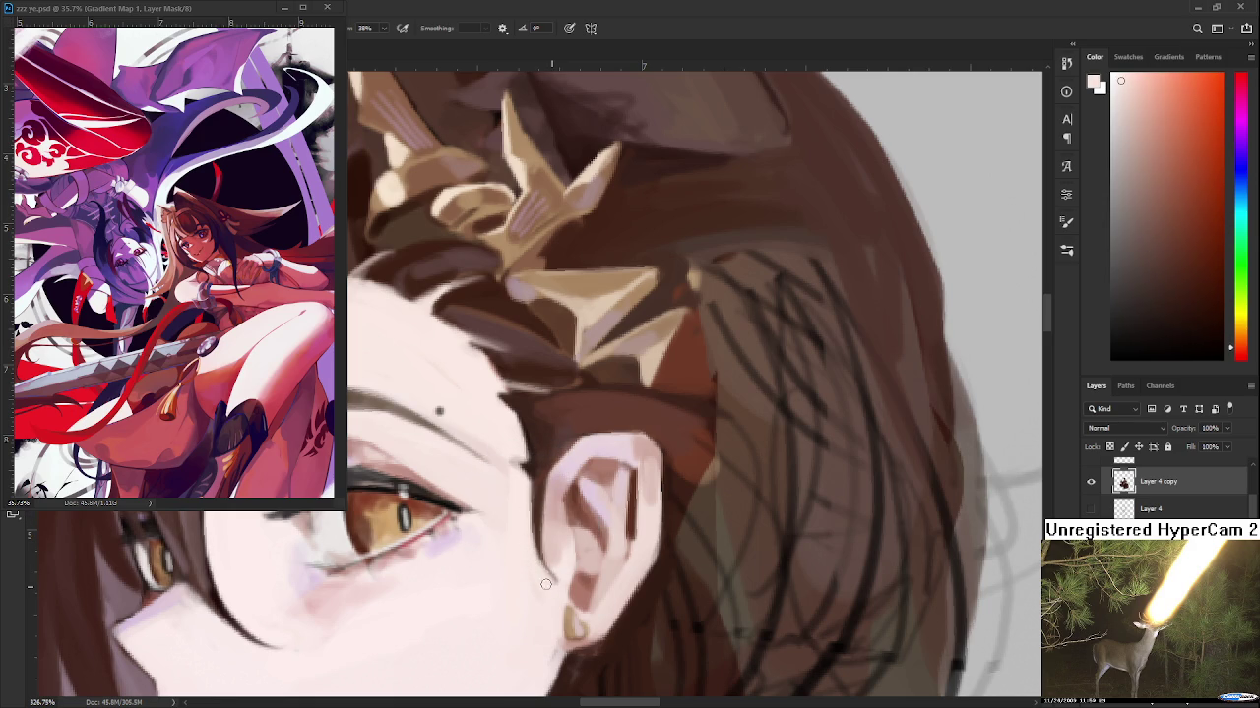
Sample dark brown and lighter reddish tones around the ear
left_click(539, 451, "alt")
left_click(532, 461, "alt")
left_click(534, 461, "alt")
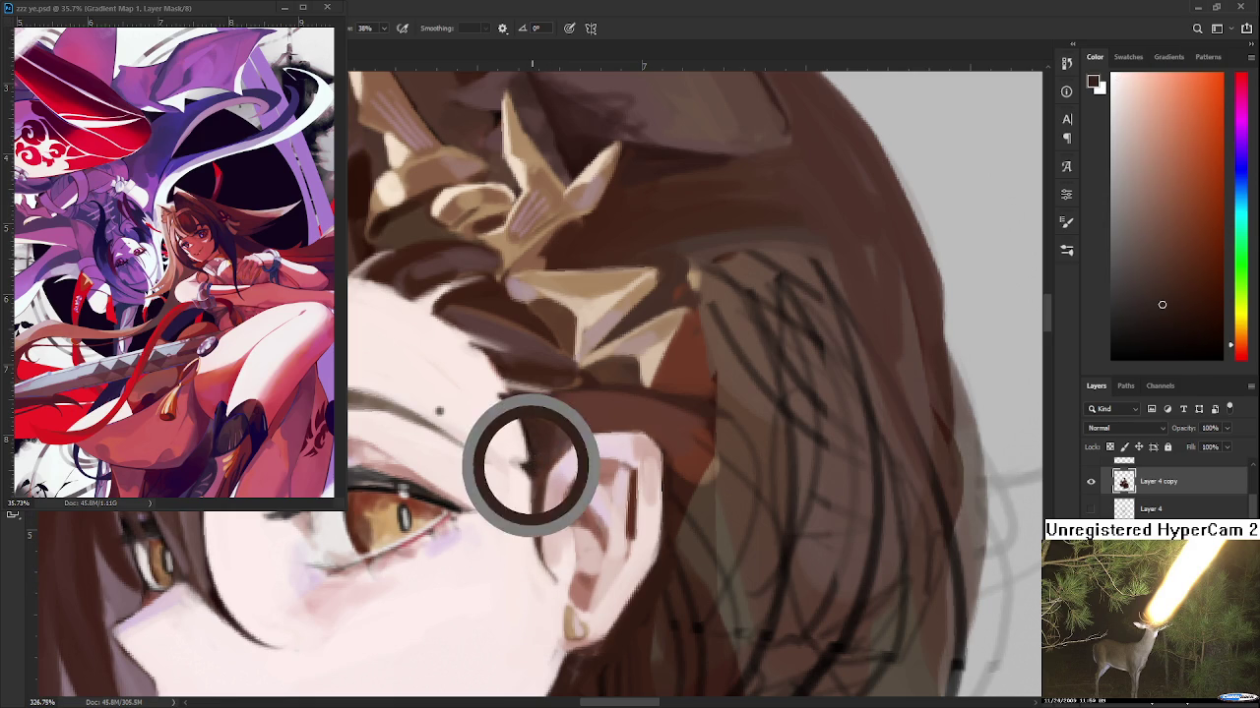
left_click(534, 467, "alt")
left_click(557, 435, "alt")
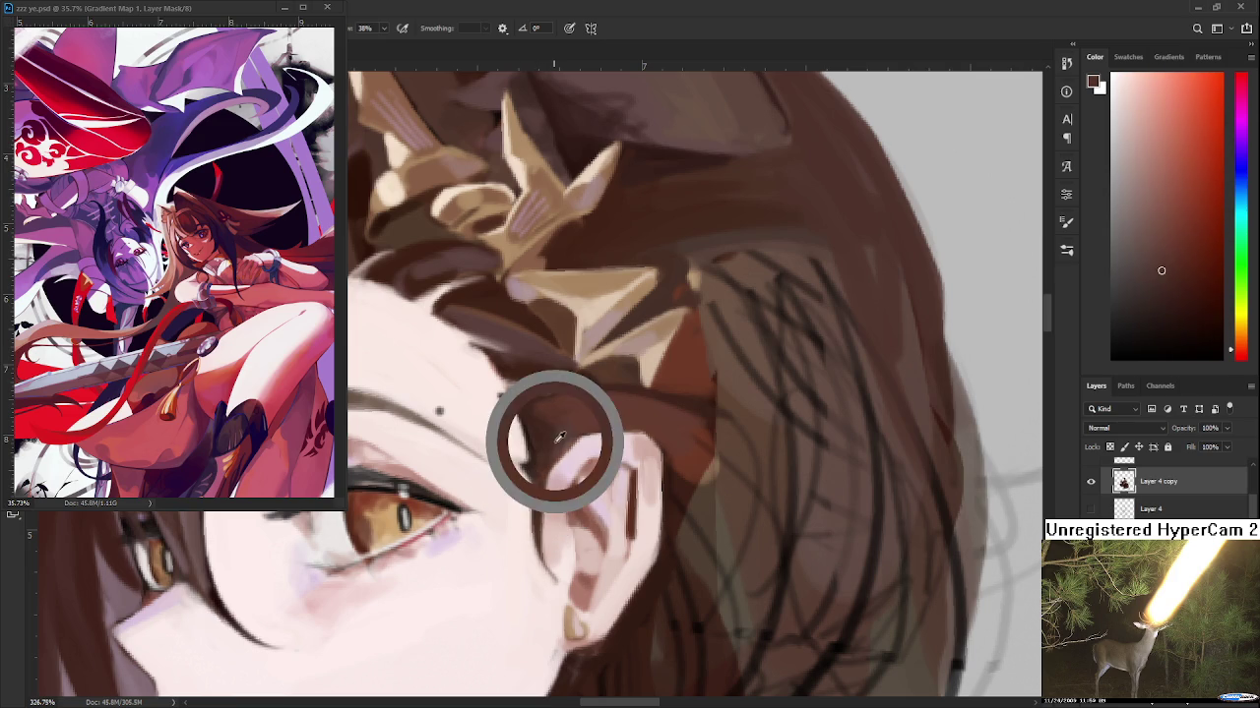
left_click(569, 423, "alt")
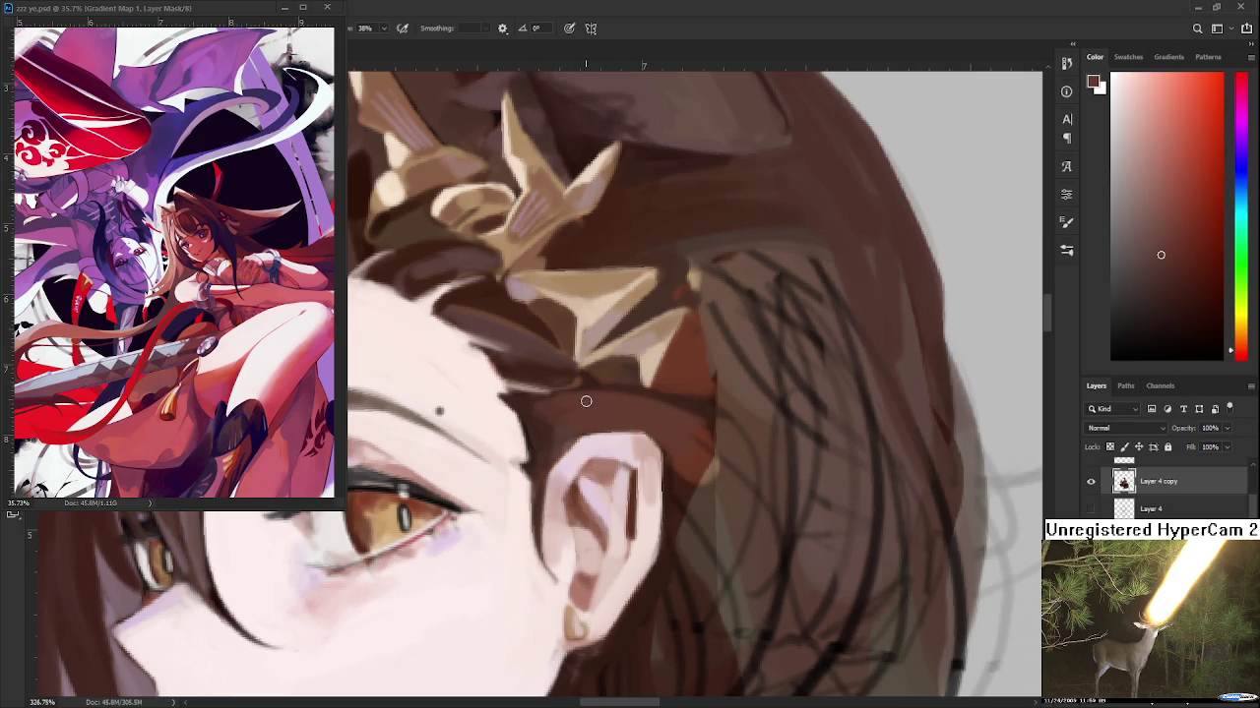
scroll(472, 253, "down", 5)
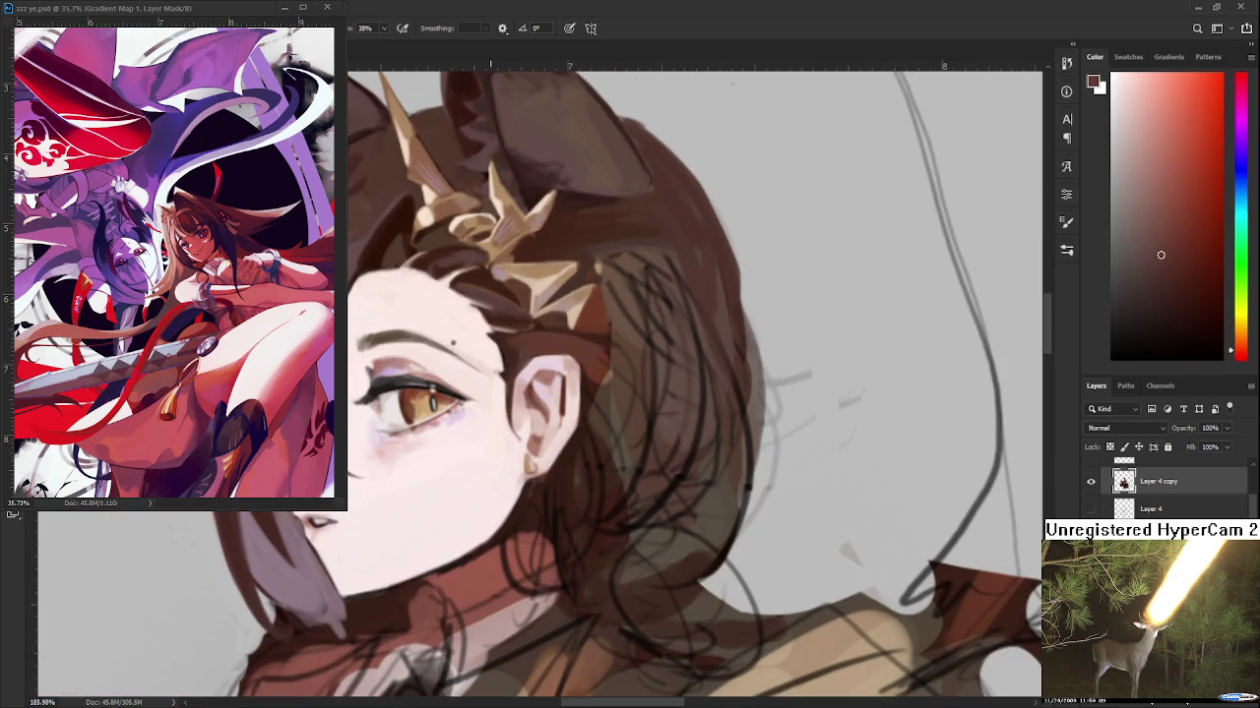
Paint dark hair strokes beside the ear from a tilted view, then pick the face's skin tone
scroll(477, 266, "down", 3)
scroll(482, 275, "down", 3)
scroll(489, 283, "down", 3)
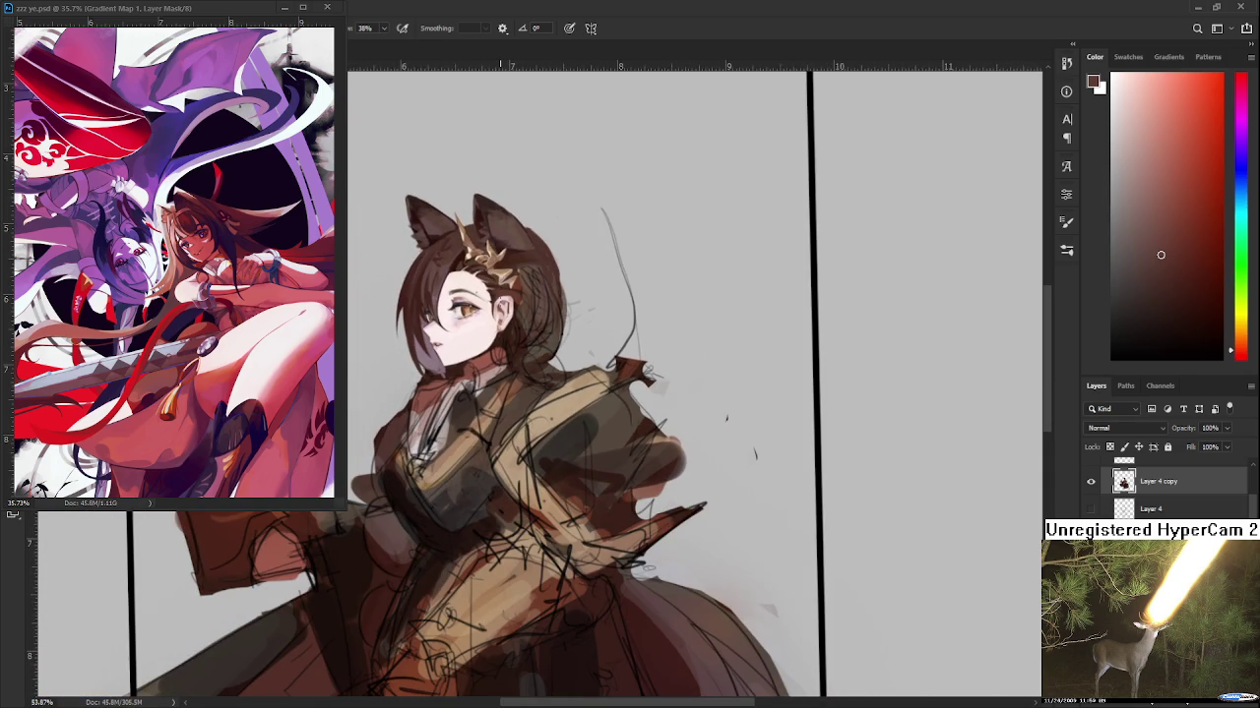
scroll(478, 268, "up", 2)
scroll(478, 269, "up", 2)
scroll(477, 270, "up", 3)
scroll(477, 271, "up", 3)
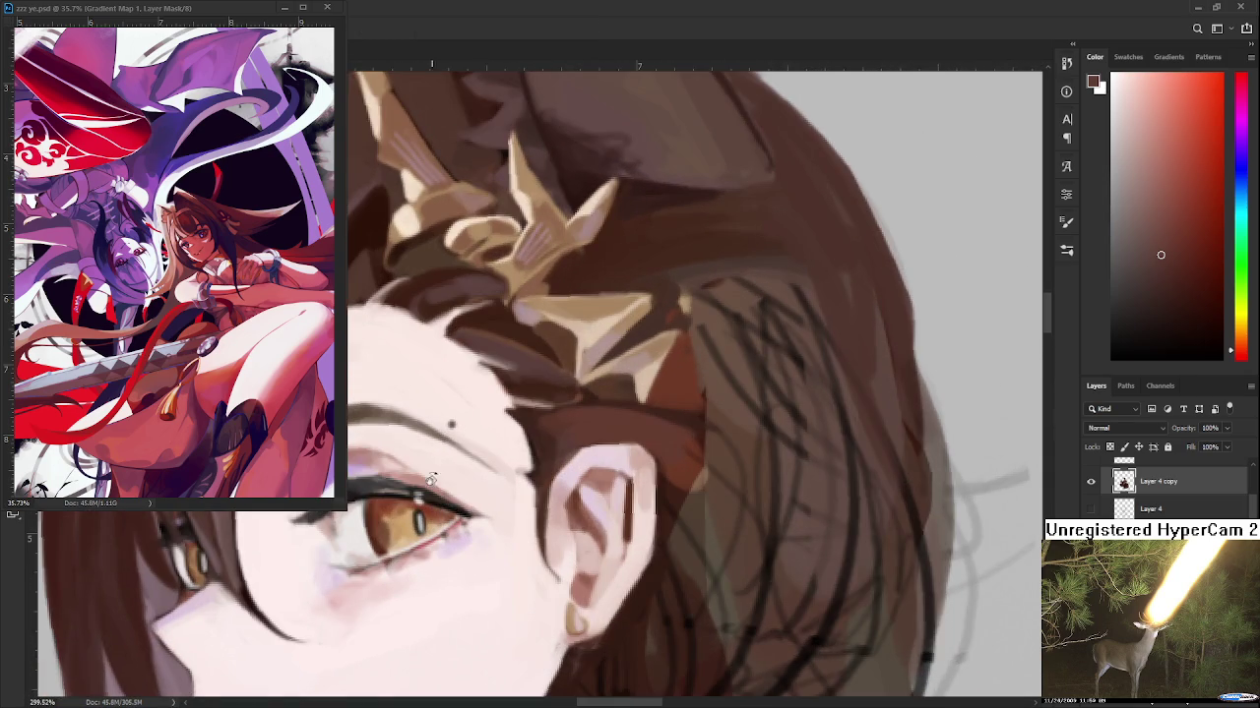
mouse_move(478, 271)
left_mouse_down()
mouse_move(448, 461)
mouse_move(461, 487)
left_mouse_up()
left_click_drag(451, 428, 465, 479)
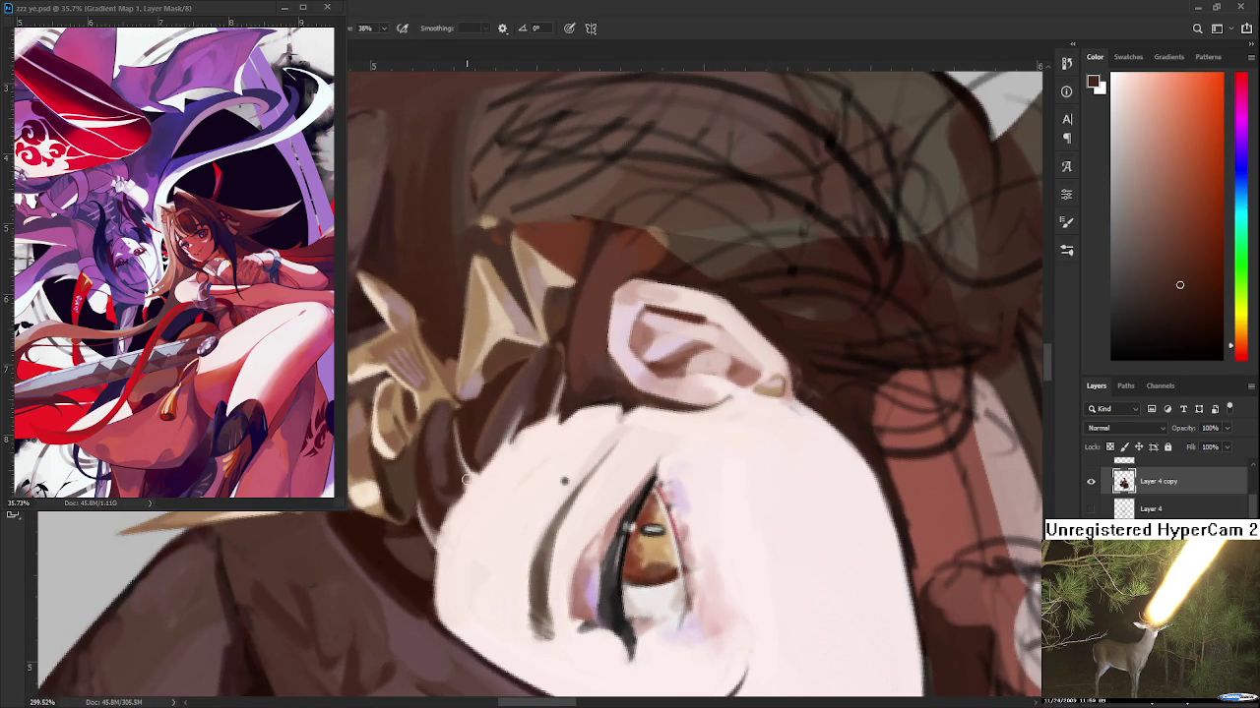
left_click(480, 484, "alt")
left_click_drag(488, 478, 551, 423)
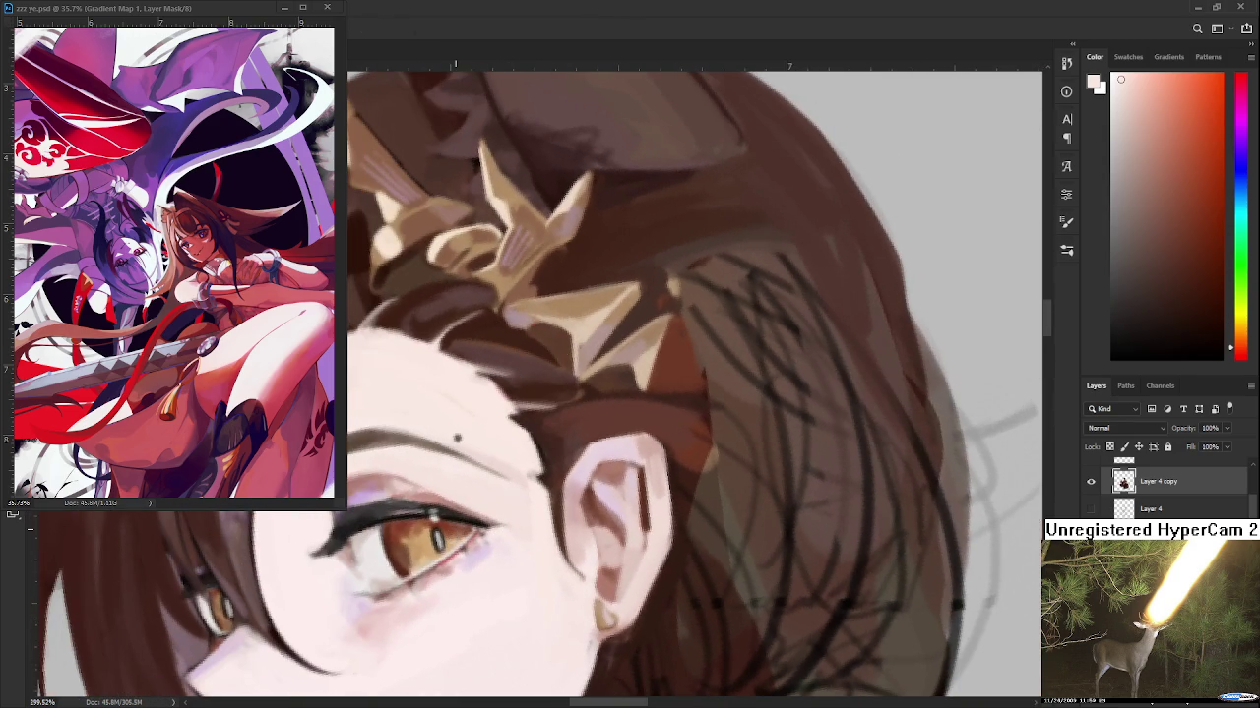
Sample dark hair brown and lighter skin tones around the temple
scroll(433, 513, "down", 3)
mouse_move(511, 433)
left_mouse_down()
mouse_move(525, 416)
mouse_move(493, 365)
left_mouse_up()
left_click(469, 272, "alt")
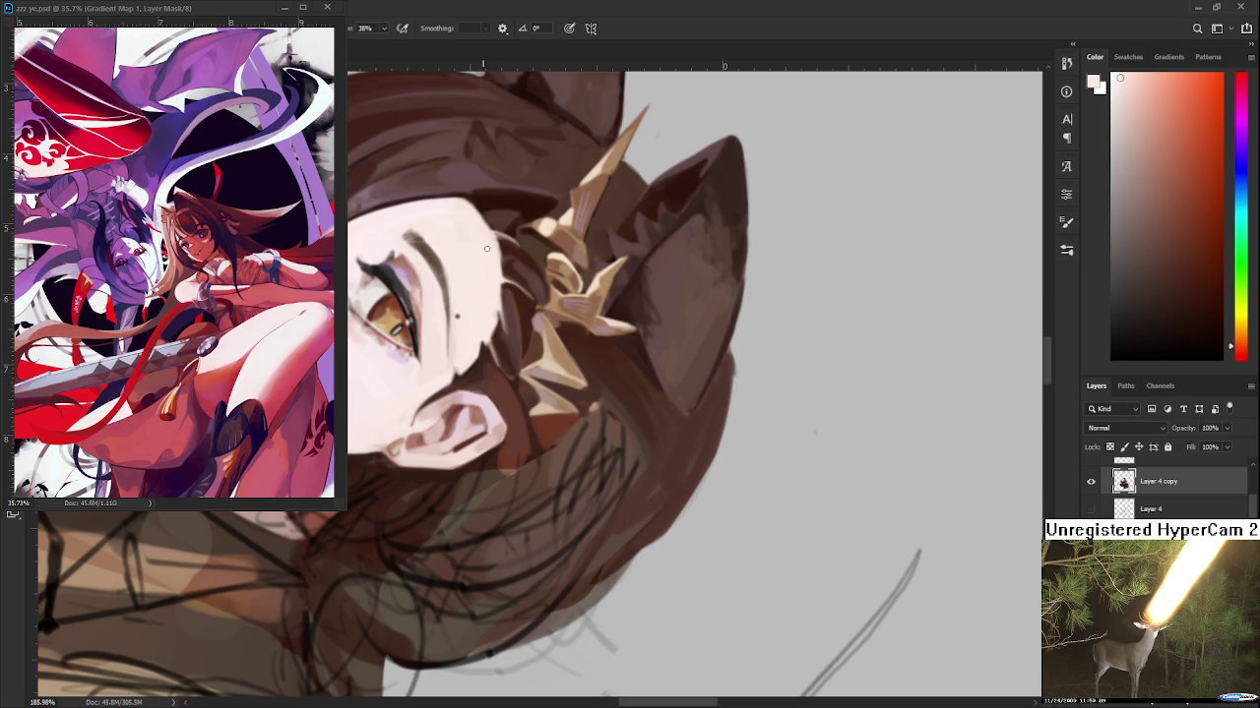
left_click_drag(483, 232, 486, 343)
left_click(486, 343, "alt")
left_click(481, 337, "alt")
left_click(479, 340, "alt")
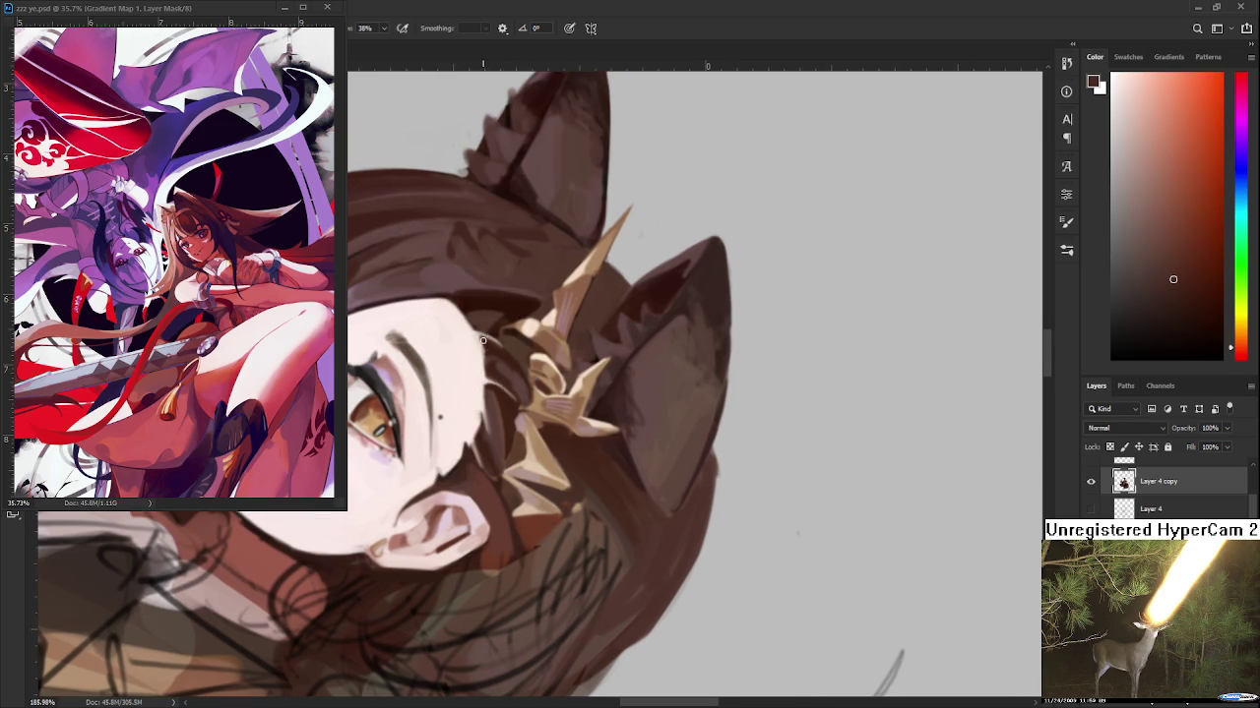
left_click(478, 336, "alt")
left_click(472, 337, "alt")
Level the face upright and resample a slightly different skin tone
left_click_drag(471, 375, 523, 440)
left_click(522, 448, "alt")
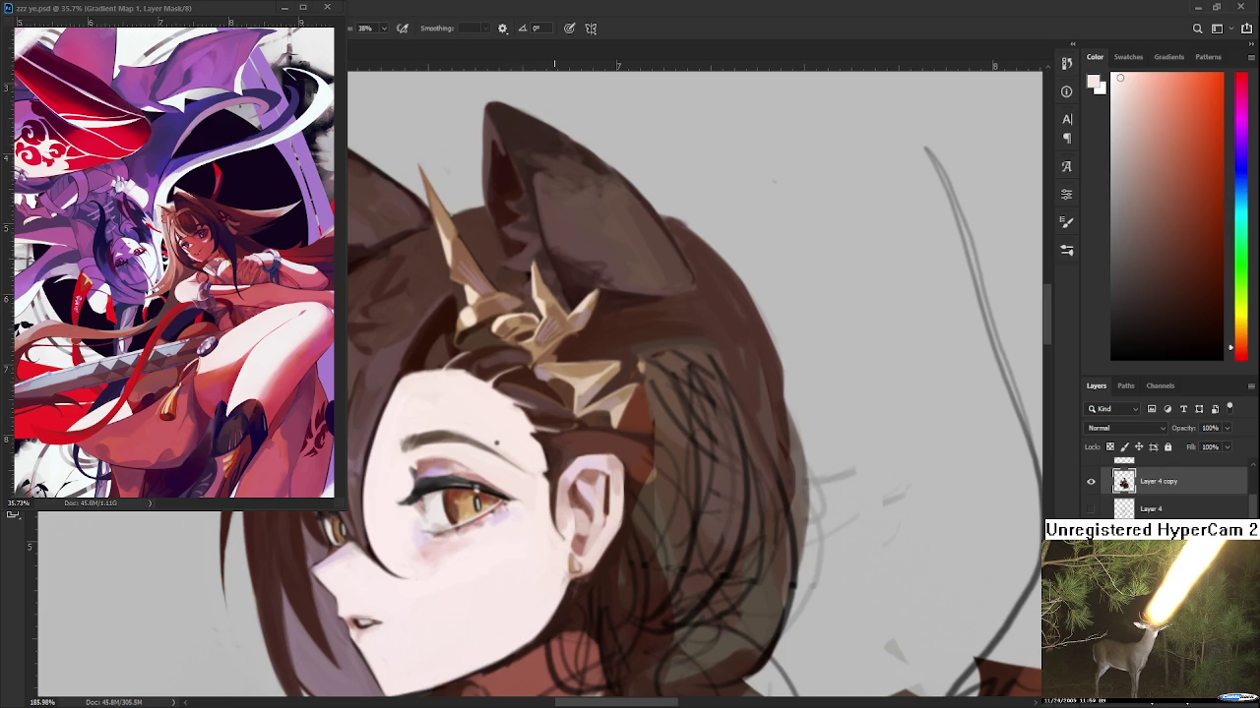
left_click_drag(543, 509, 489, 423)
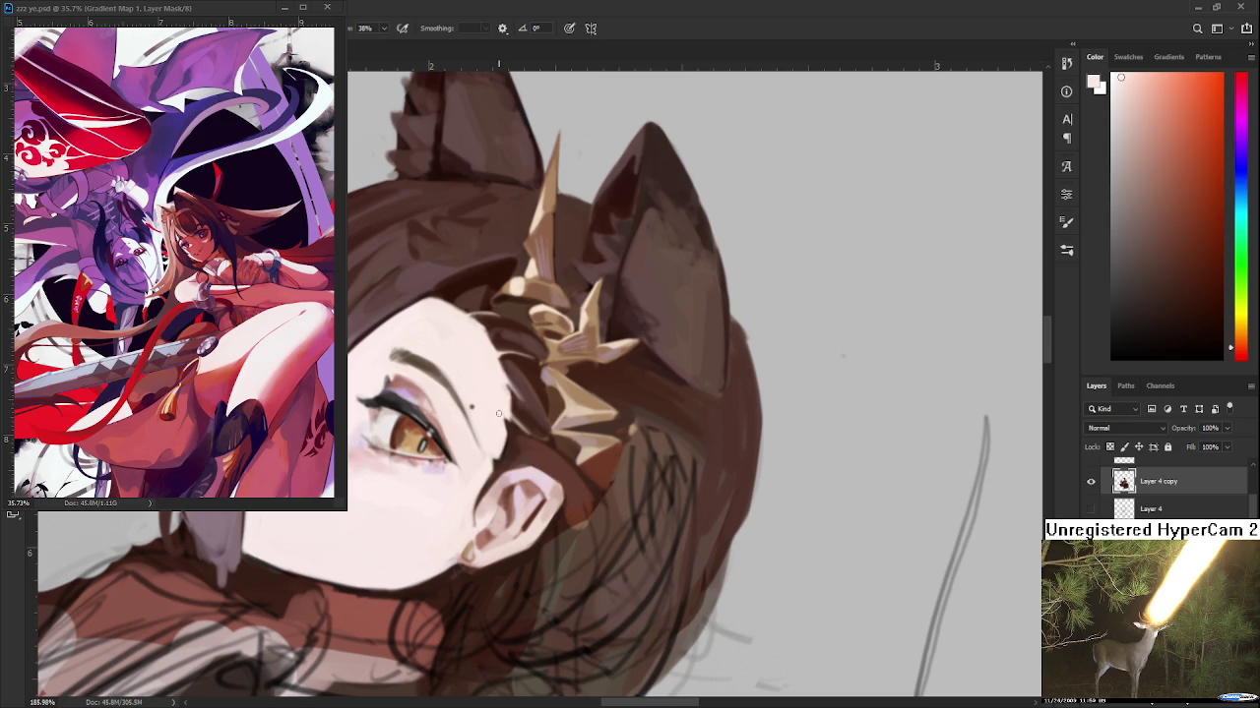
mouse_move(476, 491)
left_mouse_down()
mouse_move(534, 528)
mouse_move(535, 474)
left_mouse_up()
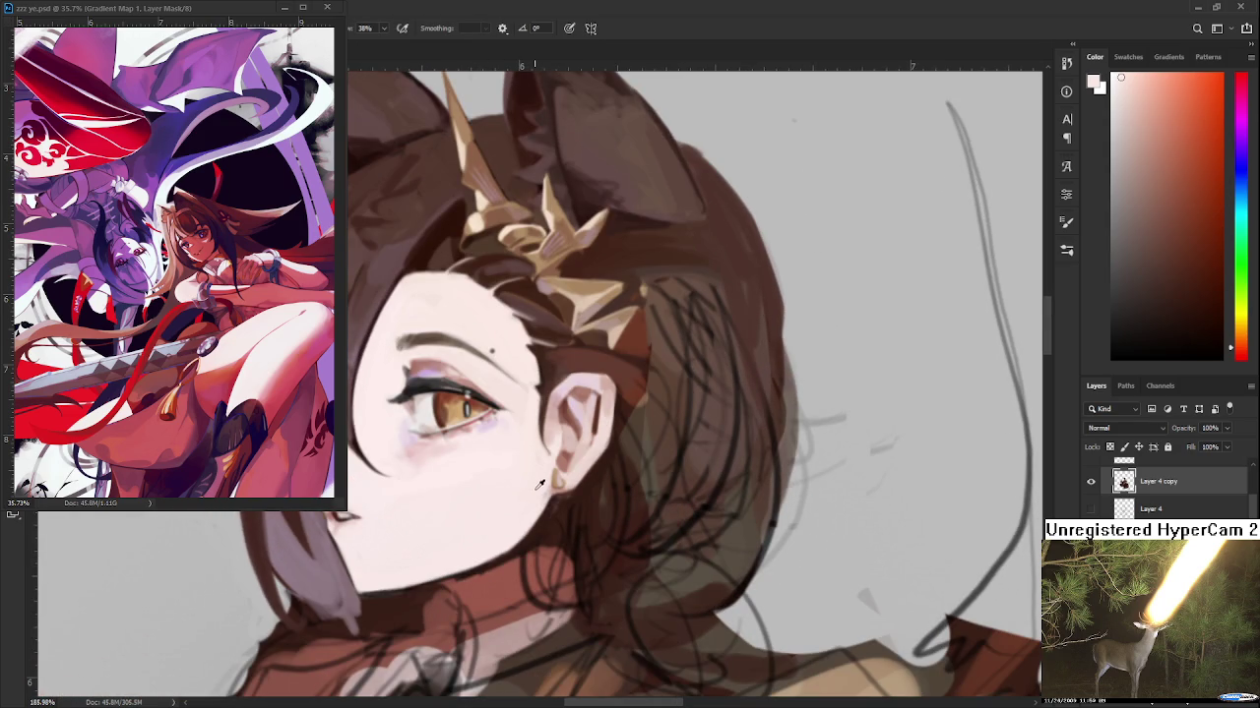
left_click(540, 484, "alt")
scroll(544, 490, "down", 5)
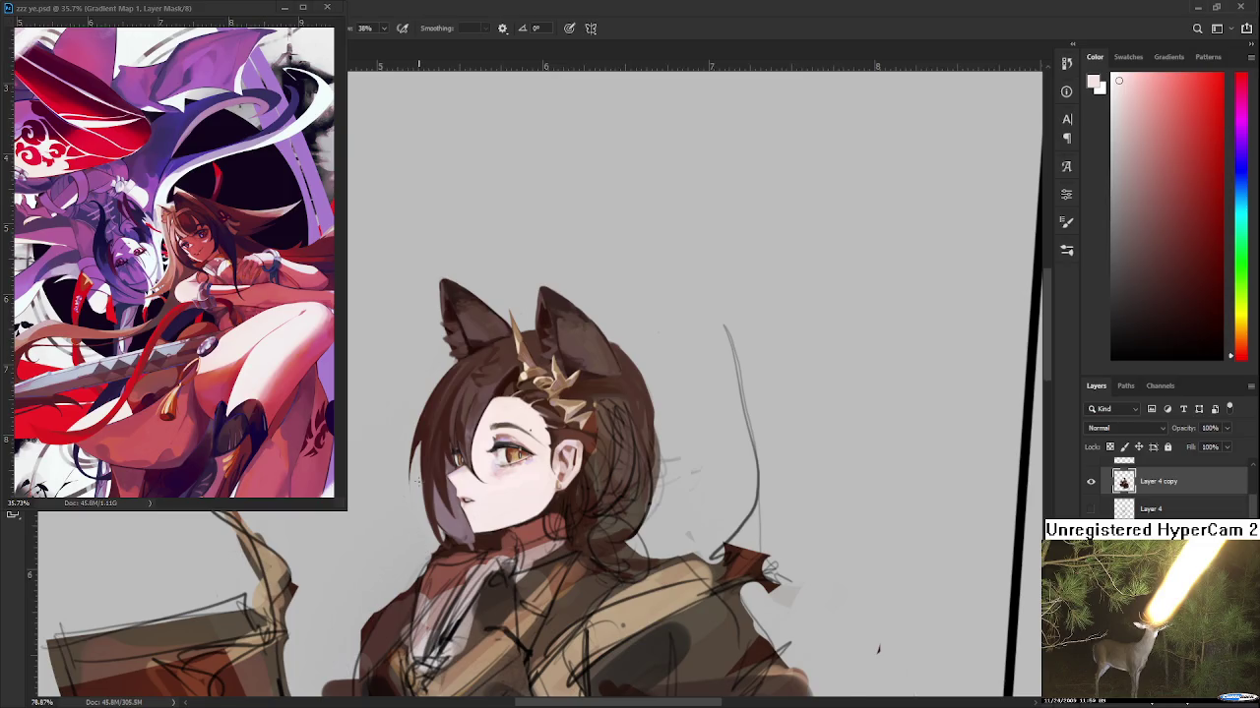
Paint a long dark brown hair strand left of the face, redoing a misplaced stroke
left_click_drag(456, 459, 503, 422)
left_click(464, 414, "alt")
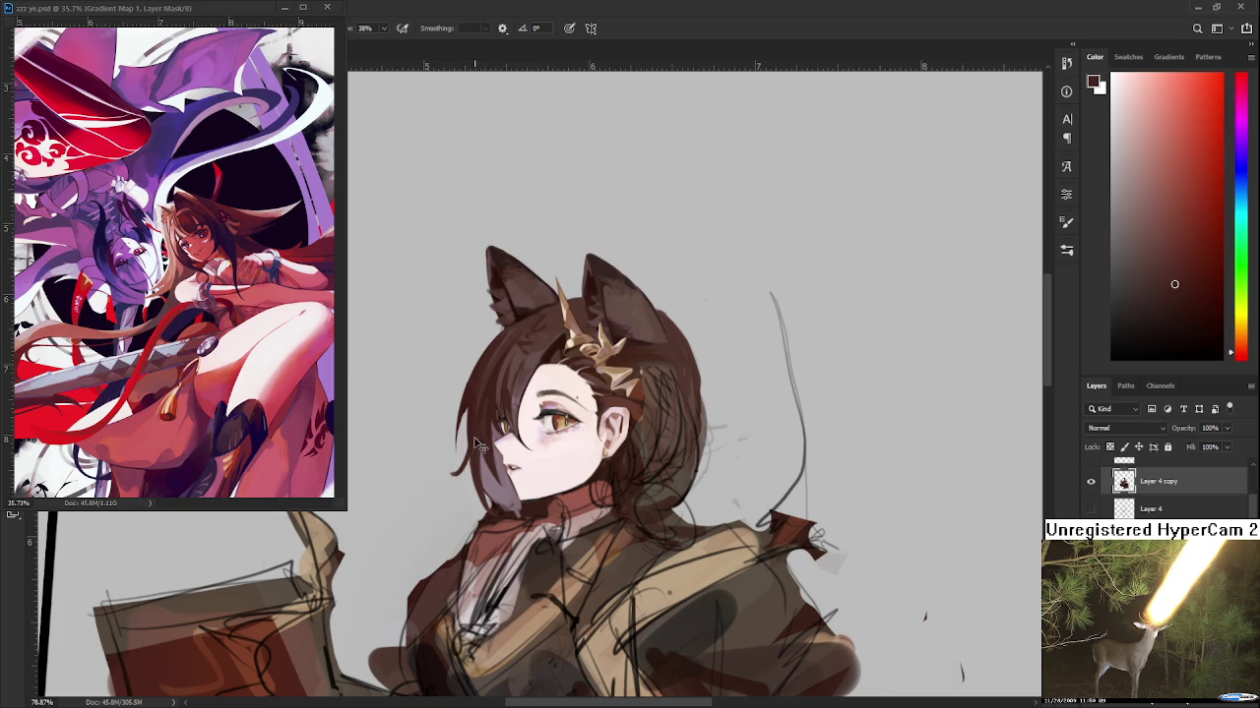
left_click_drag(471, 429, 448, 497)
key("ctrl+z")
left_click_drag(469, 410, 446, 510)
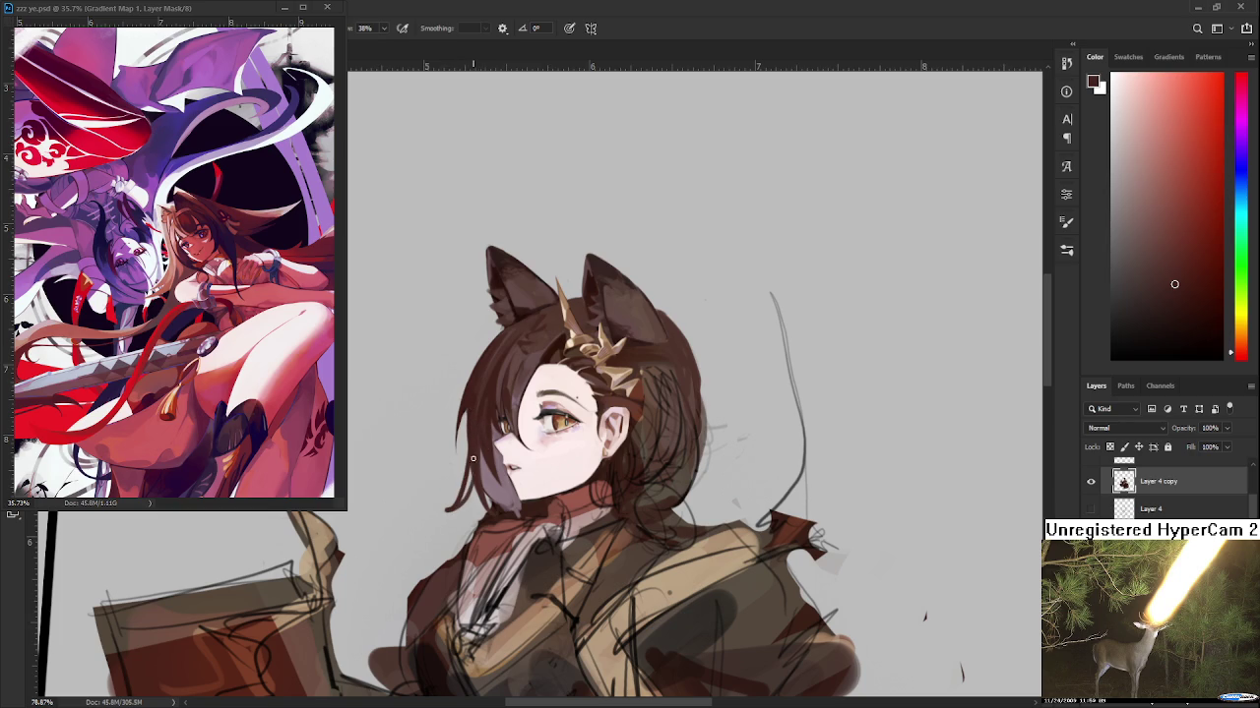
Erase the new strand's lower tip, then return to the brush and resample the hair colour
key("e")
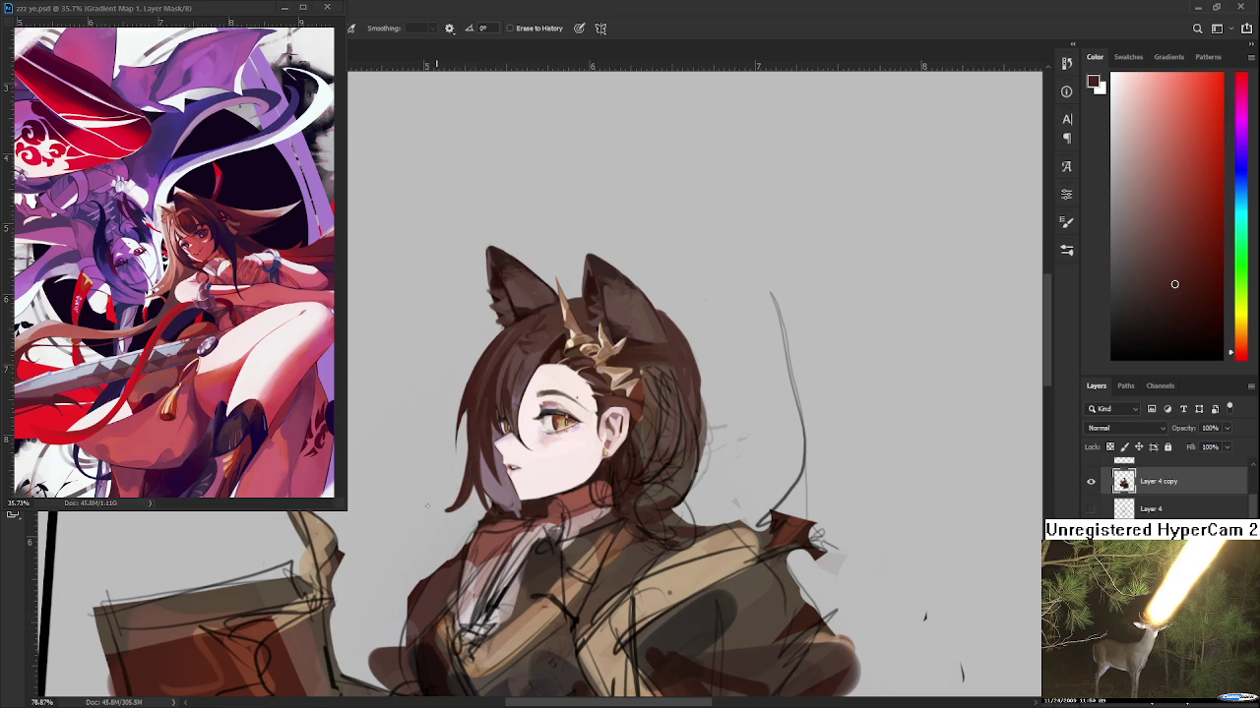
left_click_drag(459, 459, 449, 506)
key("ctrl+z")
left_click_drag(463, 459, 447, 471)
key("b")
left_click(469, 430, "alt")
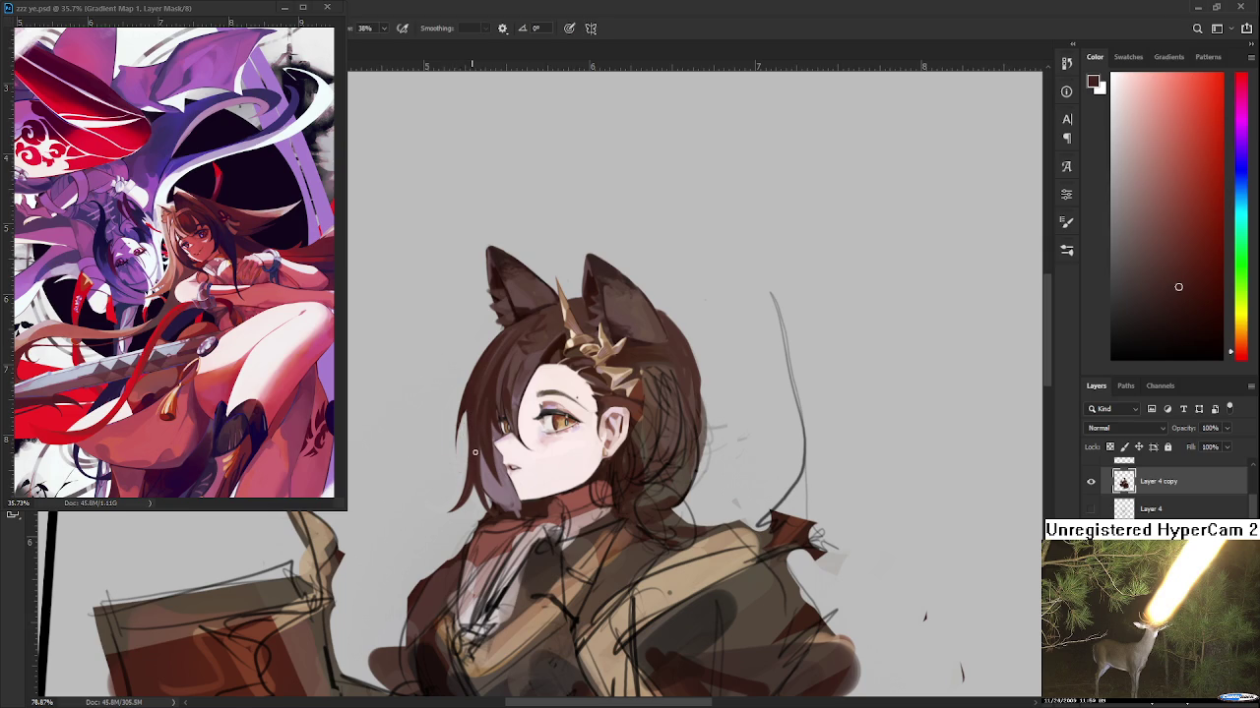
left_click(477, 428, "alt")
scroll(460, 494, "down", 3)
scroll(514, 551, "up", 1)
scroll(514, 571, "up", 1)
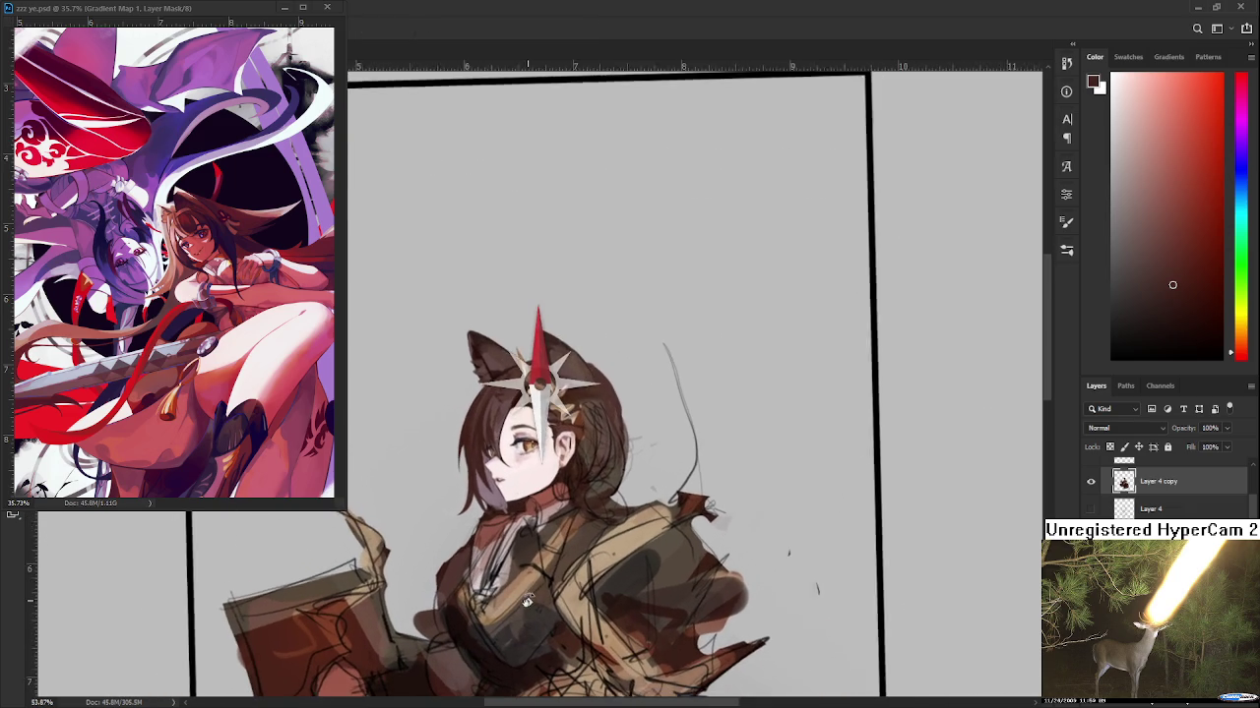
scroll(514, 599, "up", 1)
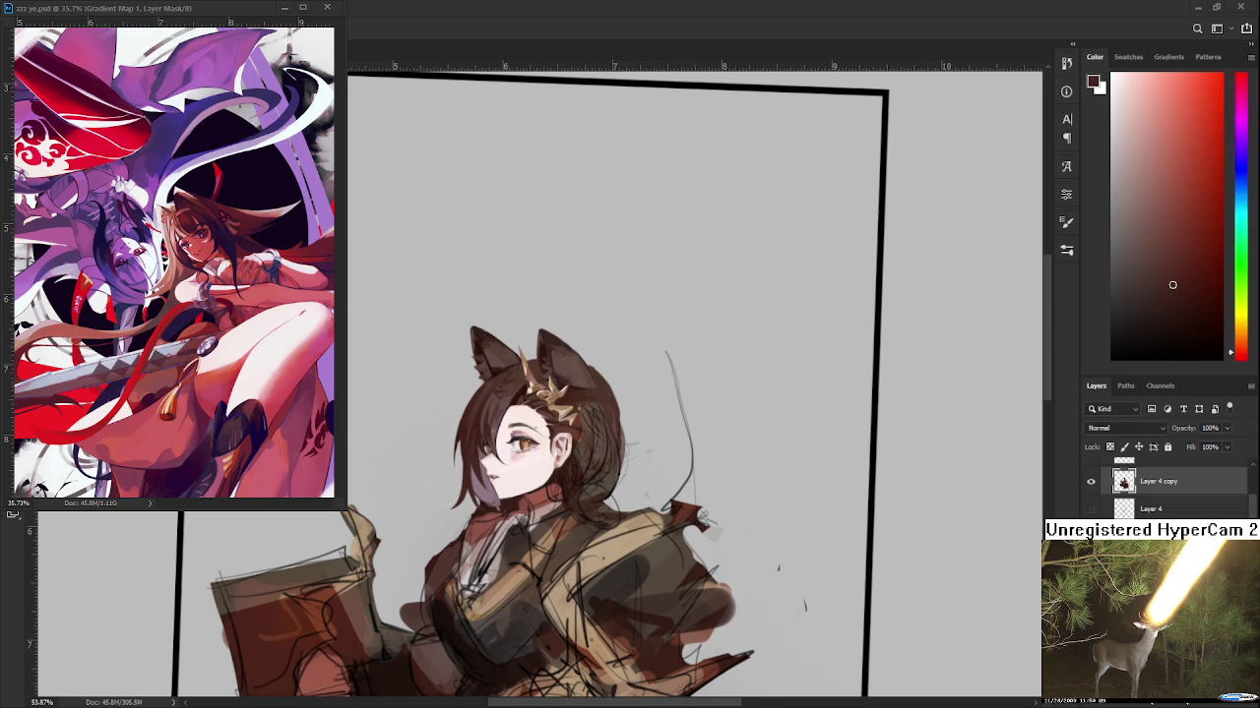
scroll(544, 418, "up", 8)
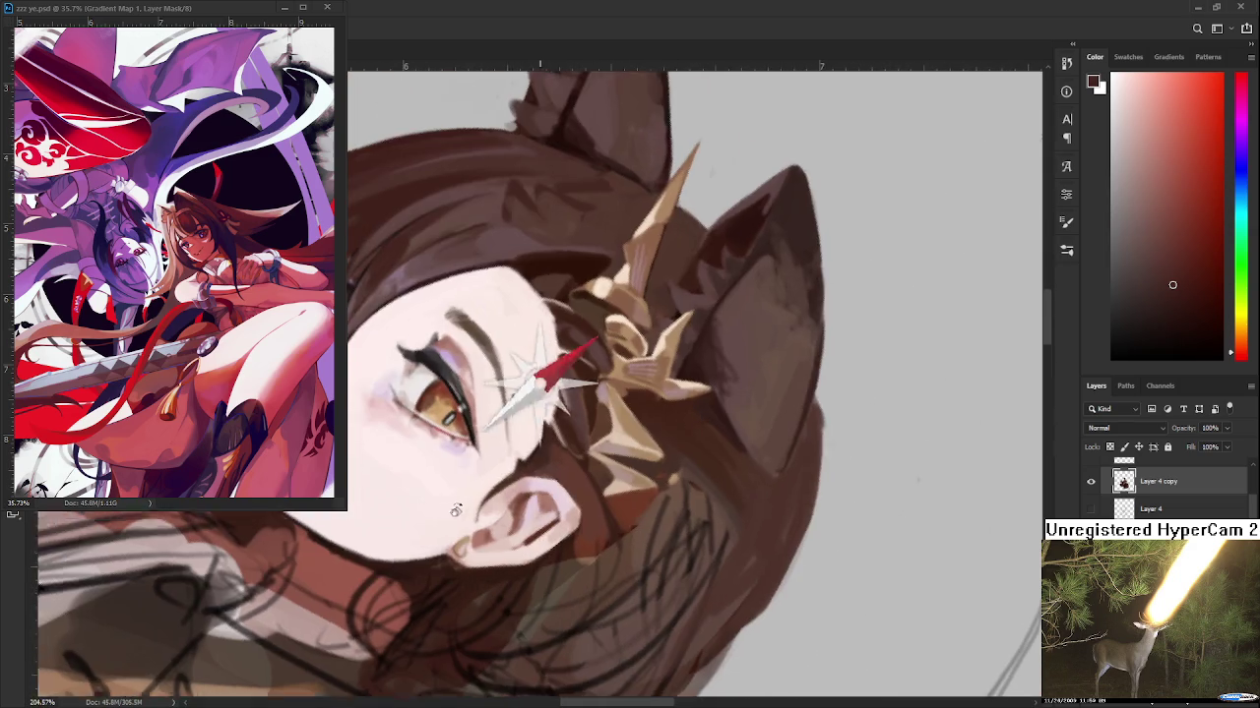
Rotate the view around the face and sample several skin shades near the temple
left_click_drag(544, 419, 522, 448)
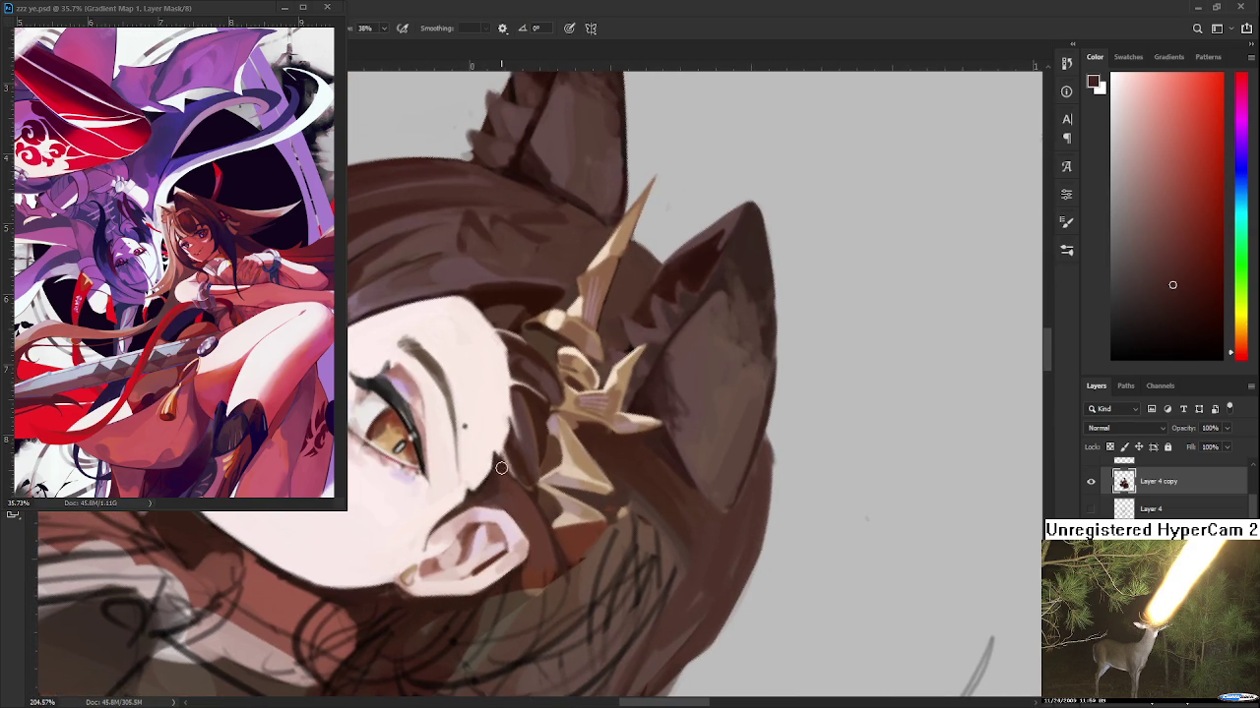
left_click(521, 448, "alt")
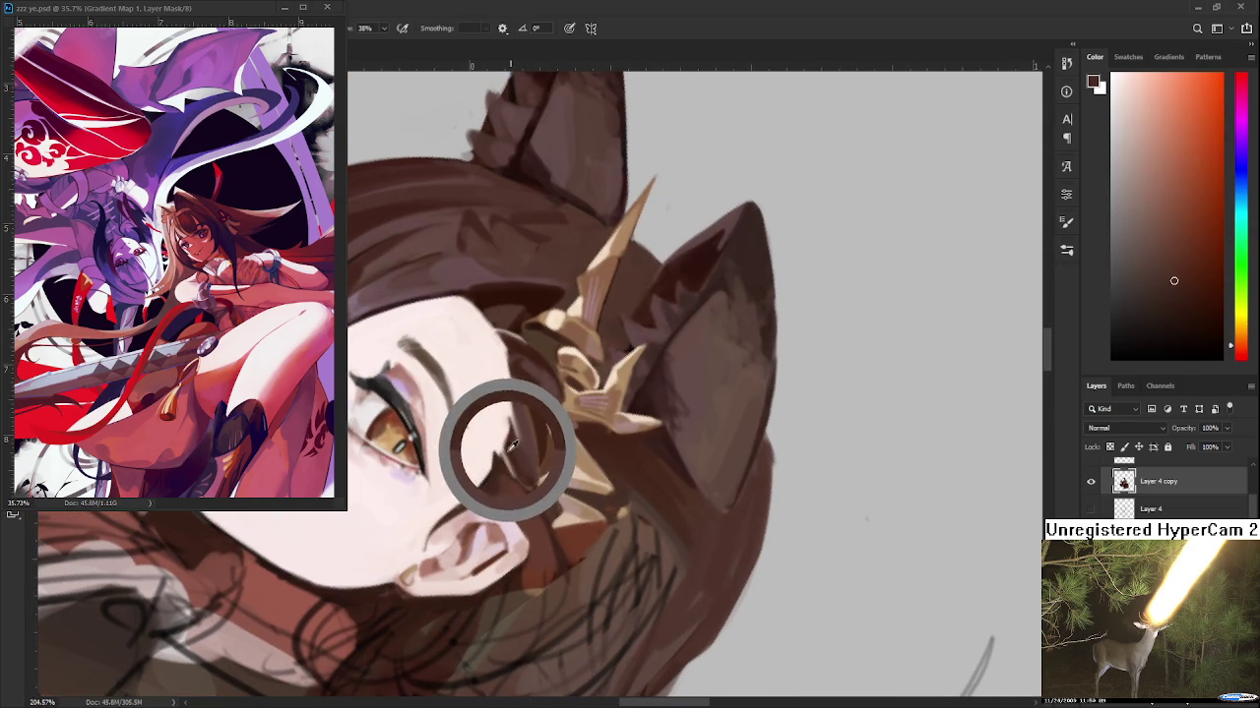
left_click(530, 442, "alt")
left_click(517, 506, "alt")
left_click(506, 470, "alt")
left_click(522, 499, "alt")
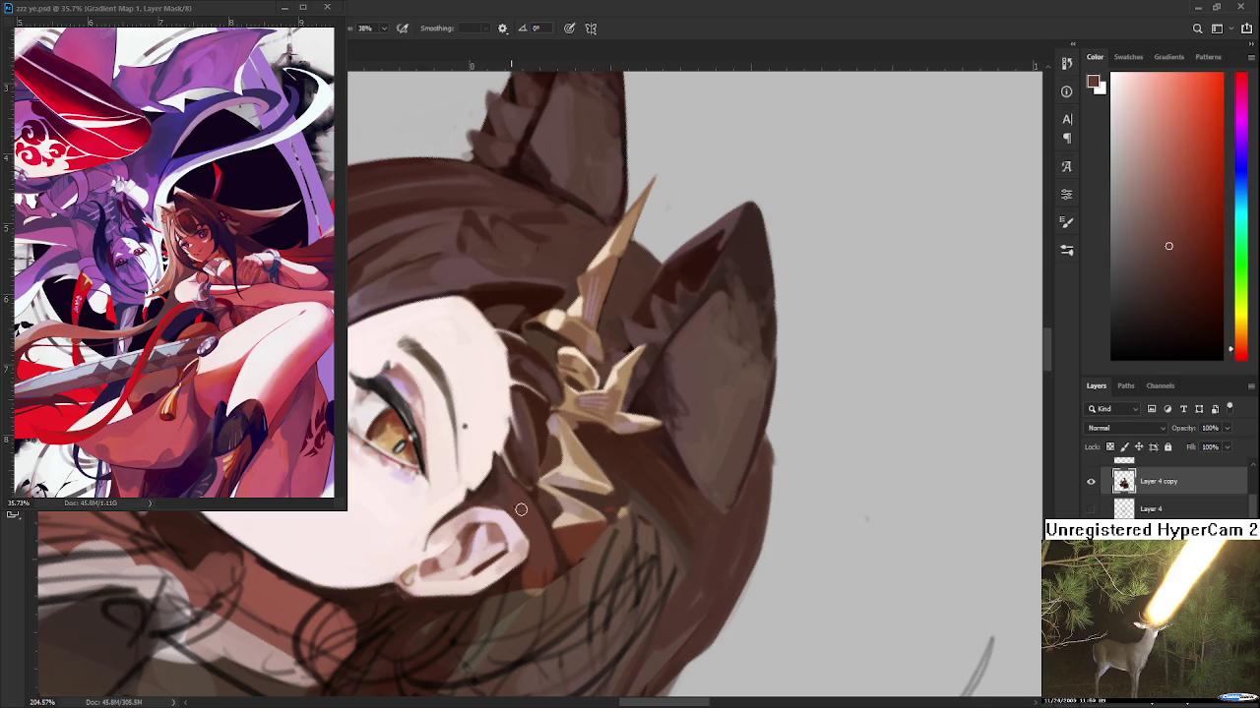
left_click(506, 450, "alt")
Straighten the canvas upright and zoom in and out around the face
key("r")
left_click_drag(506, 449, 616, 529)
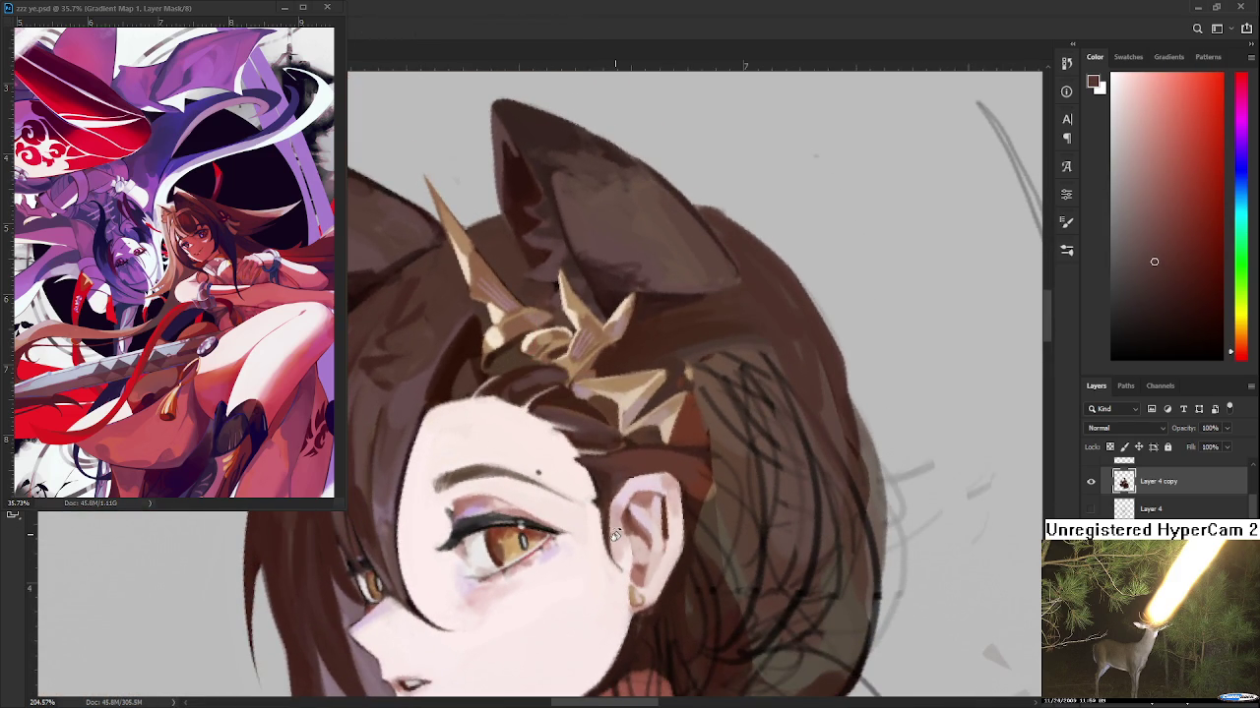
scroll(612, 531, "down", 5)
scroll(615, 526, "up", 3)
scroll(619, 521, "up", 3)
scroll(622, 519, "down", 5)
scroll(628, 546, "down", 4)
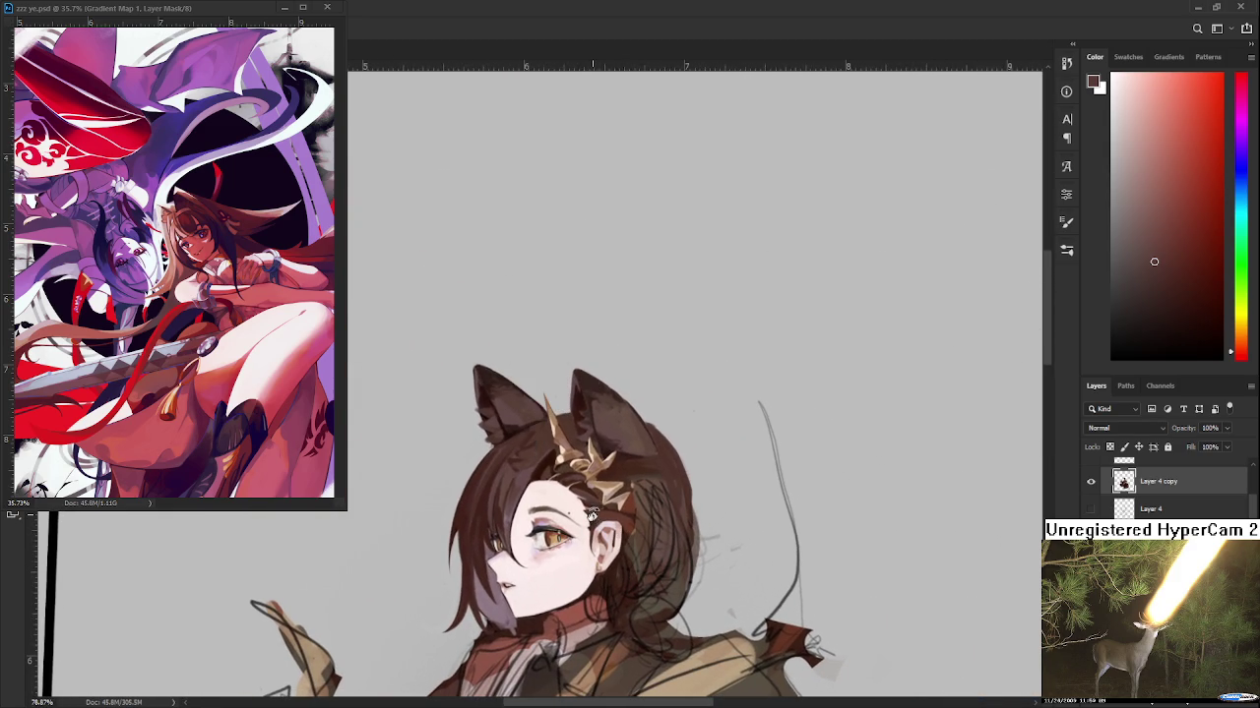
scroll(588, 510, "up", 4)
scroll(580, 504, "down", 1)
scroll(581, 505, "down", 2)
scroll(581, 502, "down", 2)
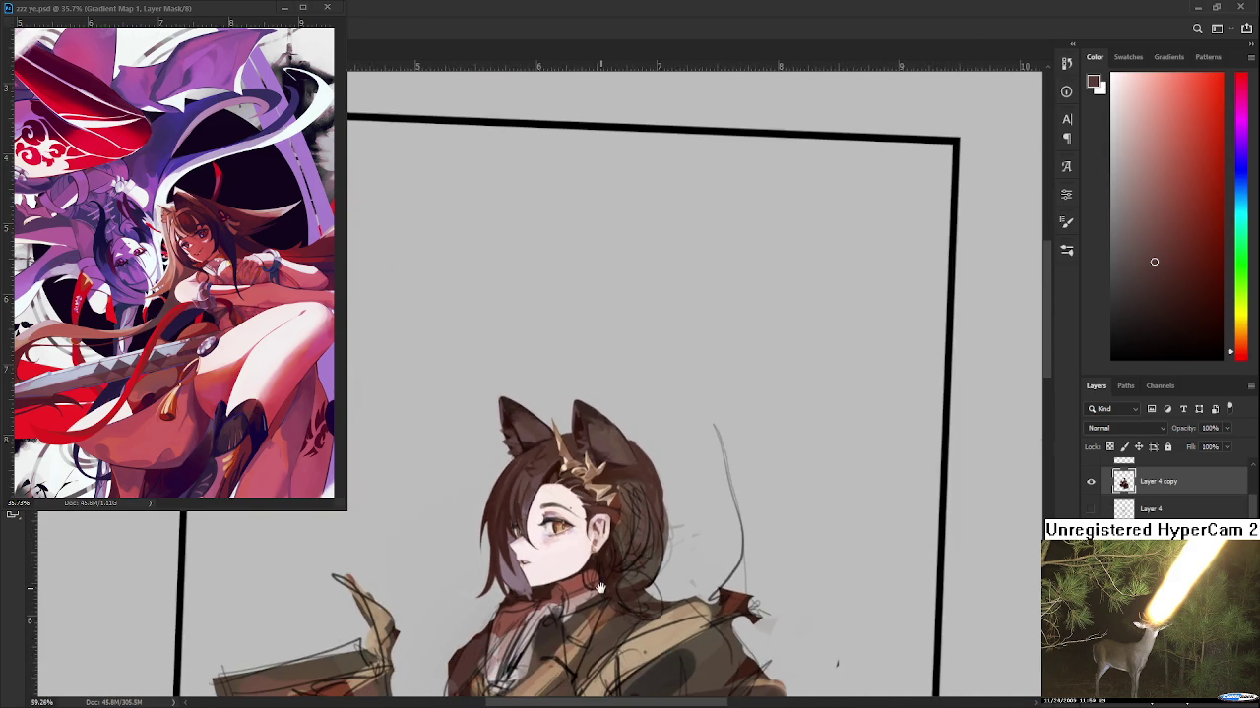
scroll(541, 500, "down", 1)
scroll(522, 425, "up", 1)
scroll(531, 433, "up", 3)
scroll(538, 441, "up", 4)
scroll(539, 438, "down", 3)
scroll(539, 438, "up", 2)
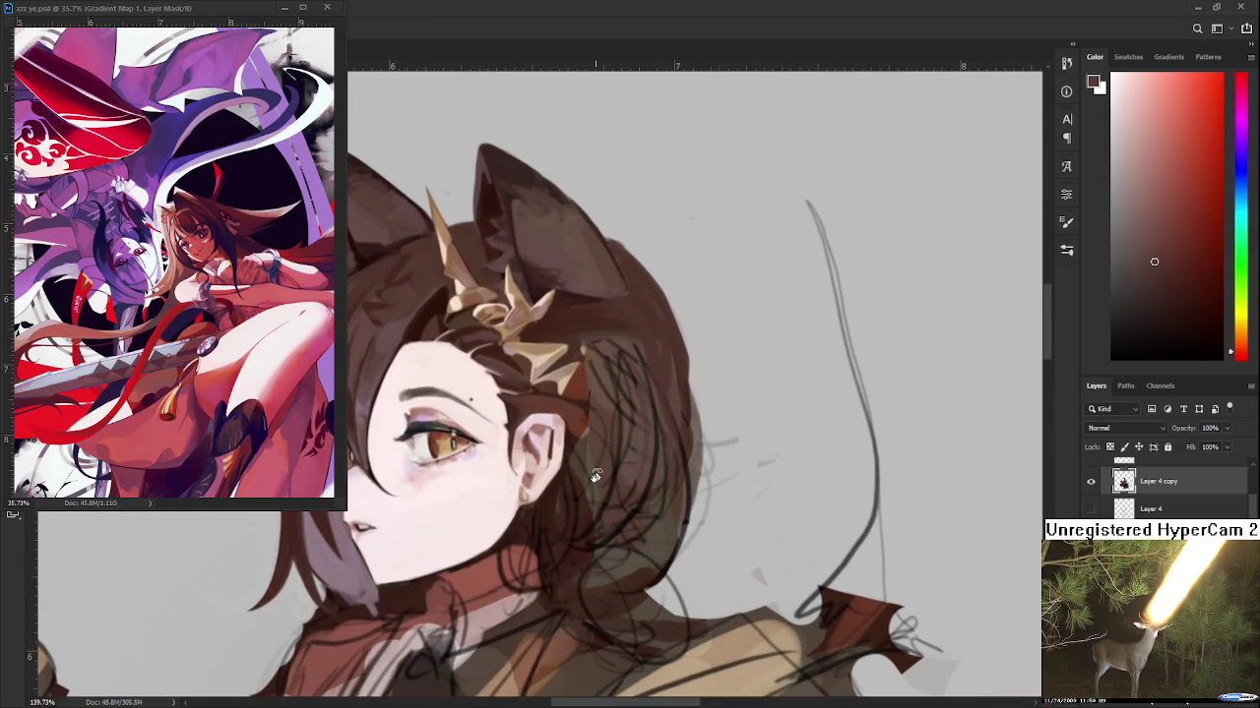
Sample hair colour by the ear and darker shades at the crown
left_click_drag(511, 421, 452, 481)
left_click(520, 474, "alt")
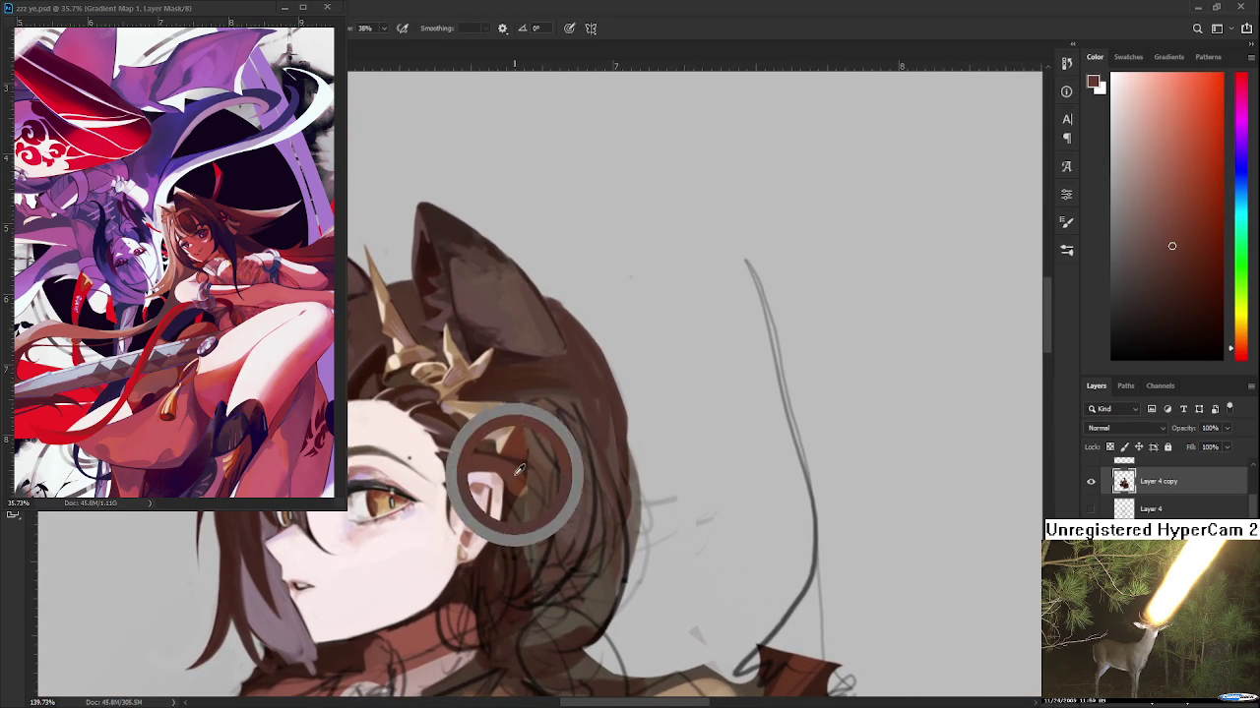
left_click(443, 409, "alt")
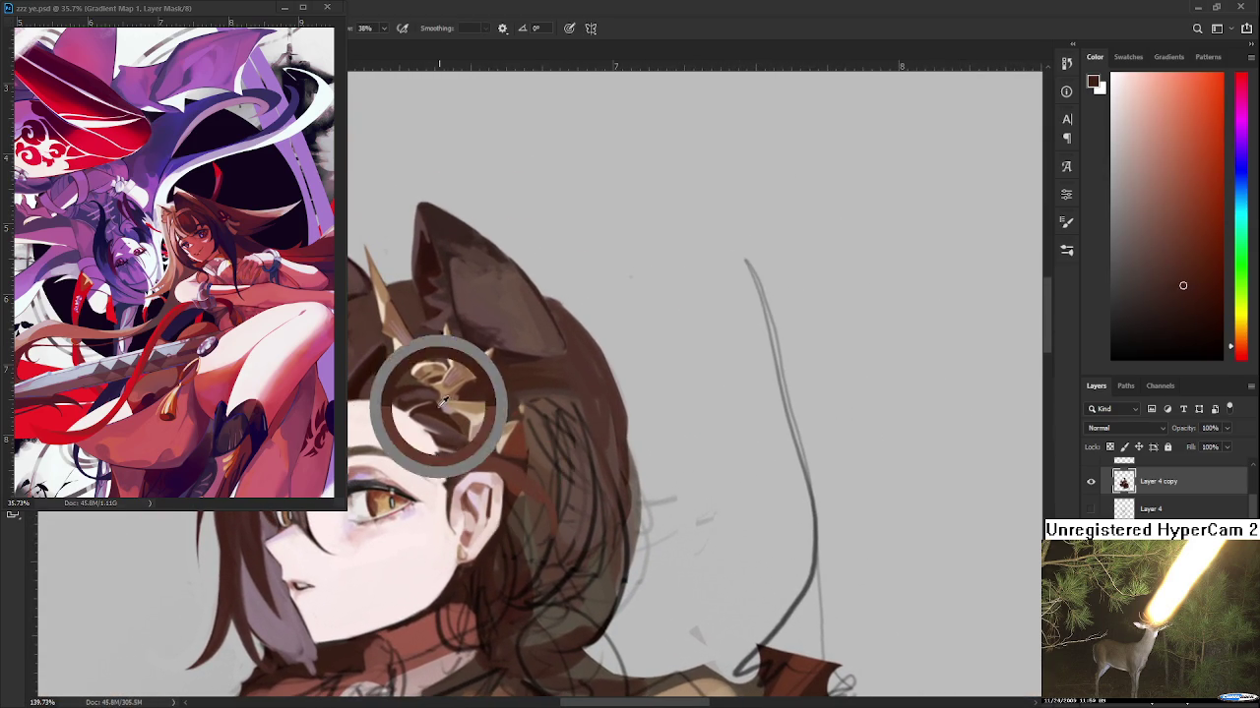
left_click(446, 424, "alt")
left_click(449, 427, "alt")
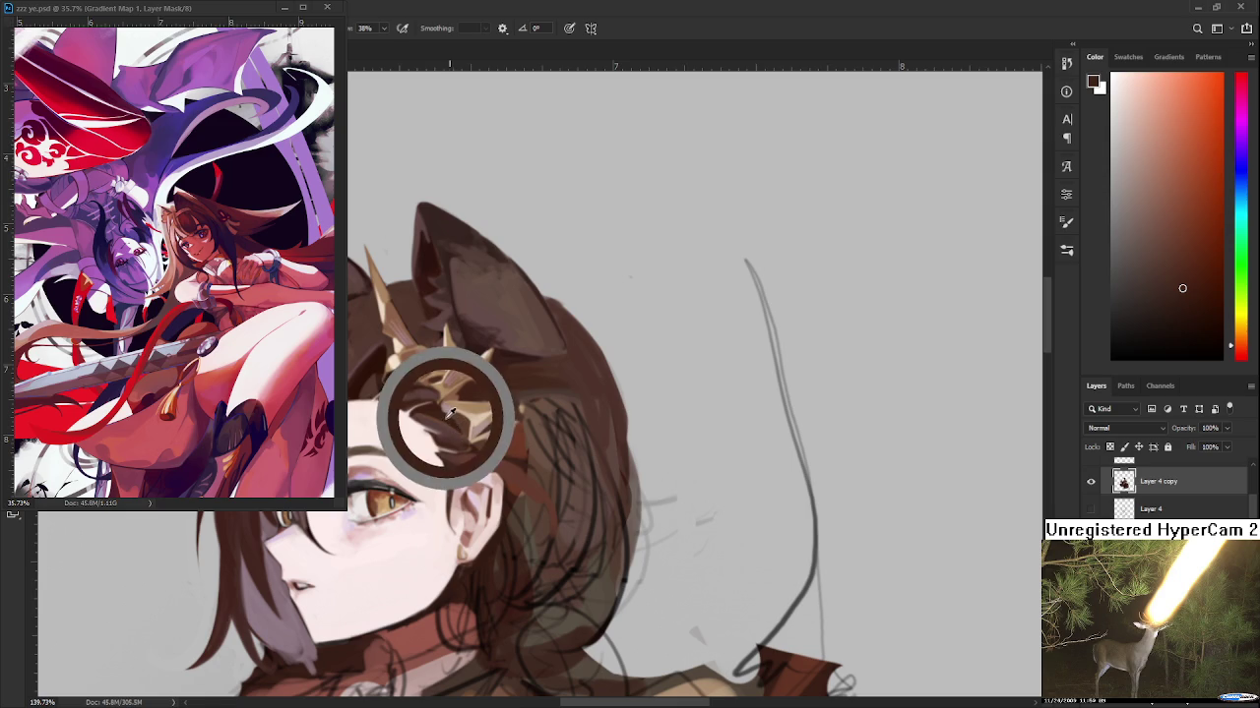
left_click(417, 402, "alt")
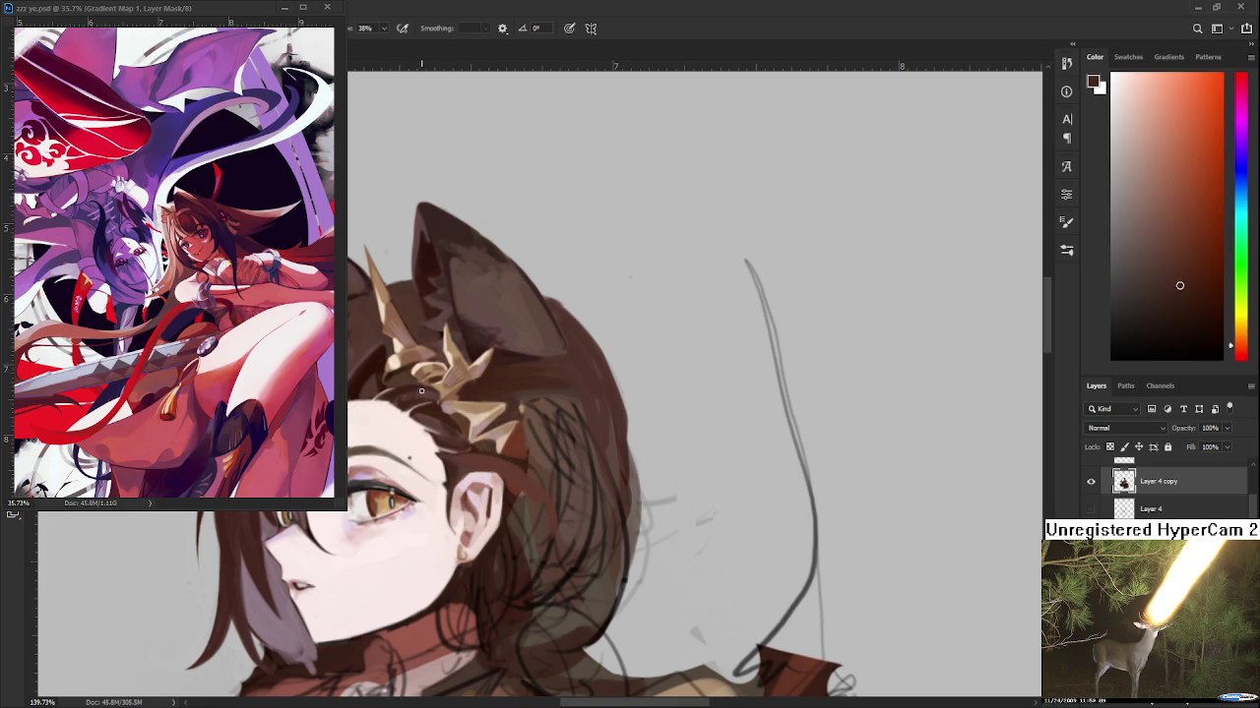
scroll(494, 404, "down", 3)
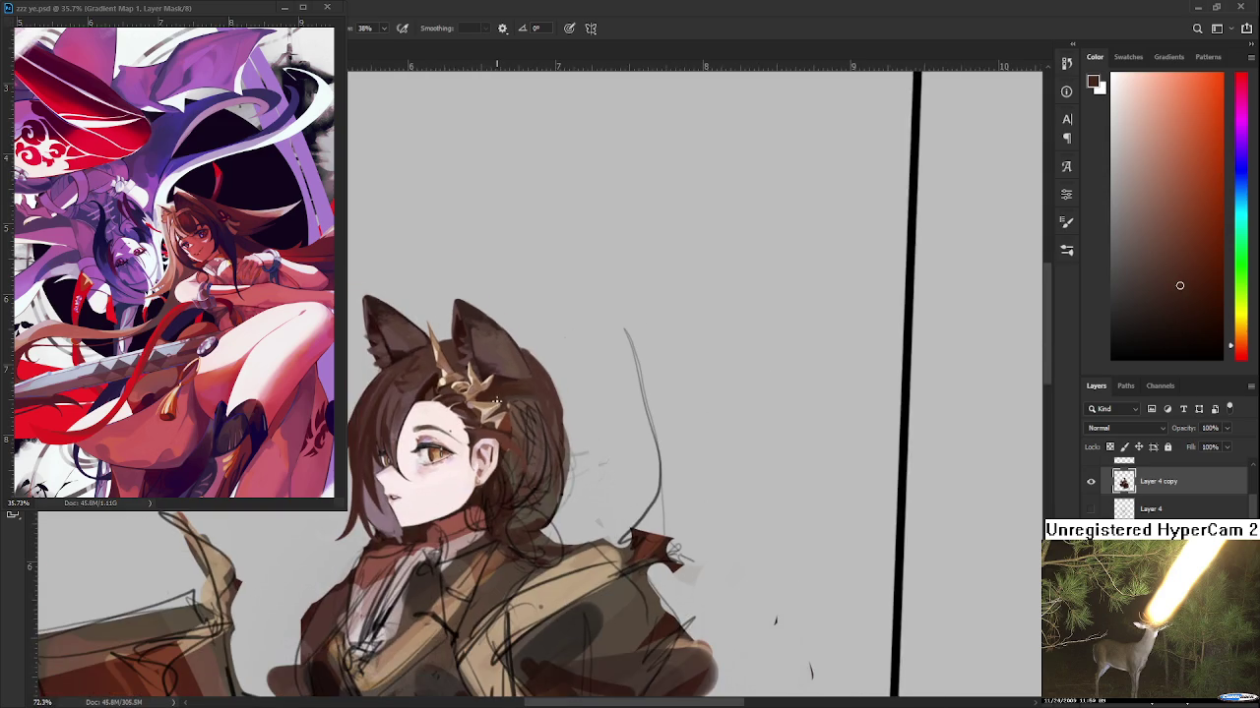
Bring the ear and ornament into view and sample browns from the nearby hair
scroll(483, 389, "up", 3)
scroll(474, 374, "up", 2)
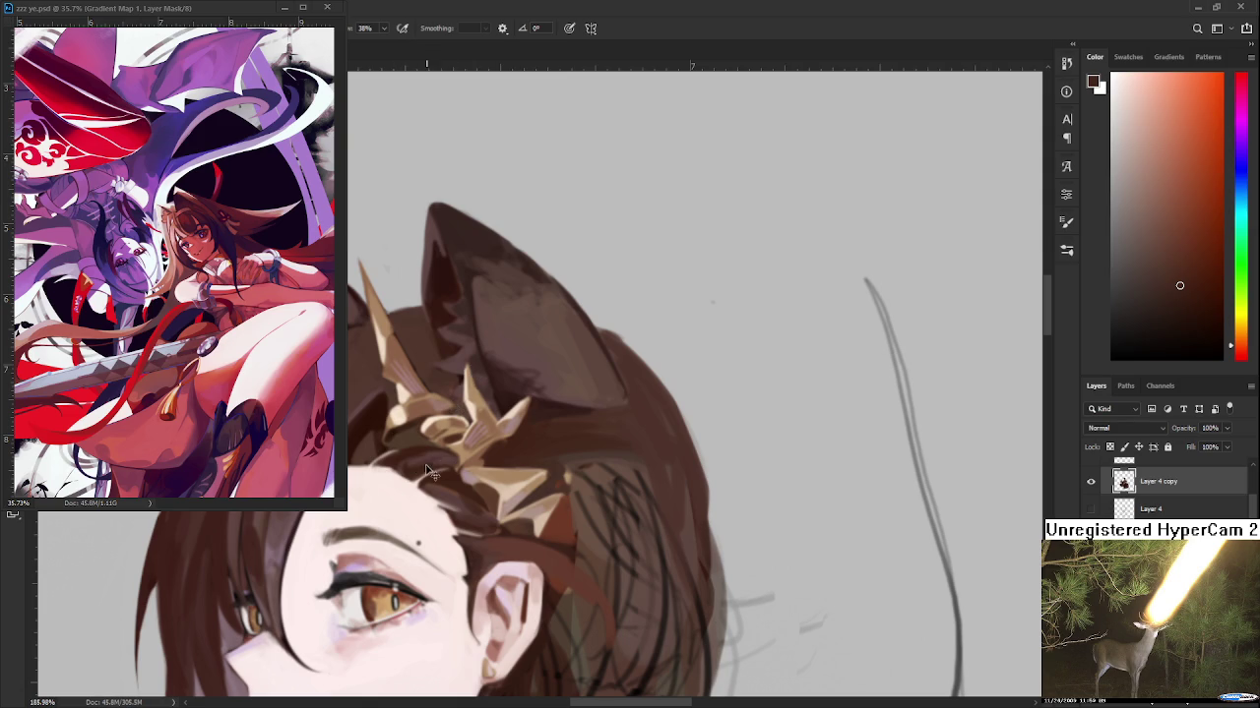
left_click_drag(513, 552, 519, 452)
left_click(519, 451, "alt")
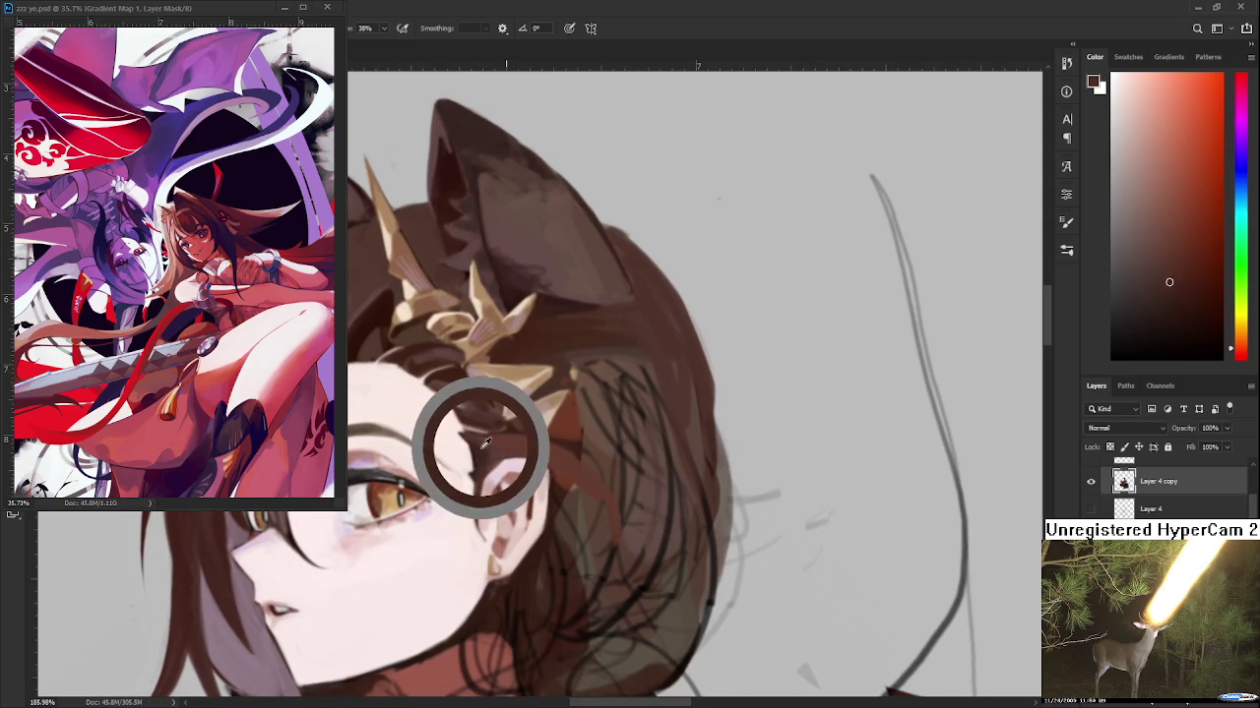
left_click(536, 443, "alt")
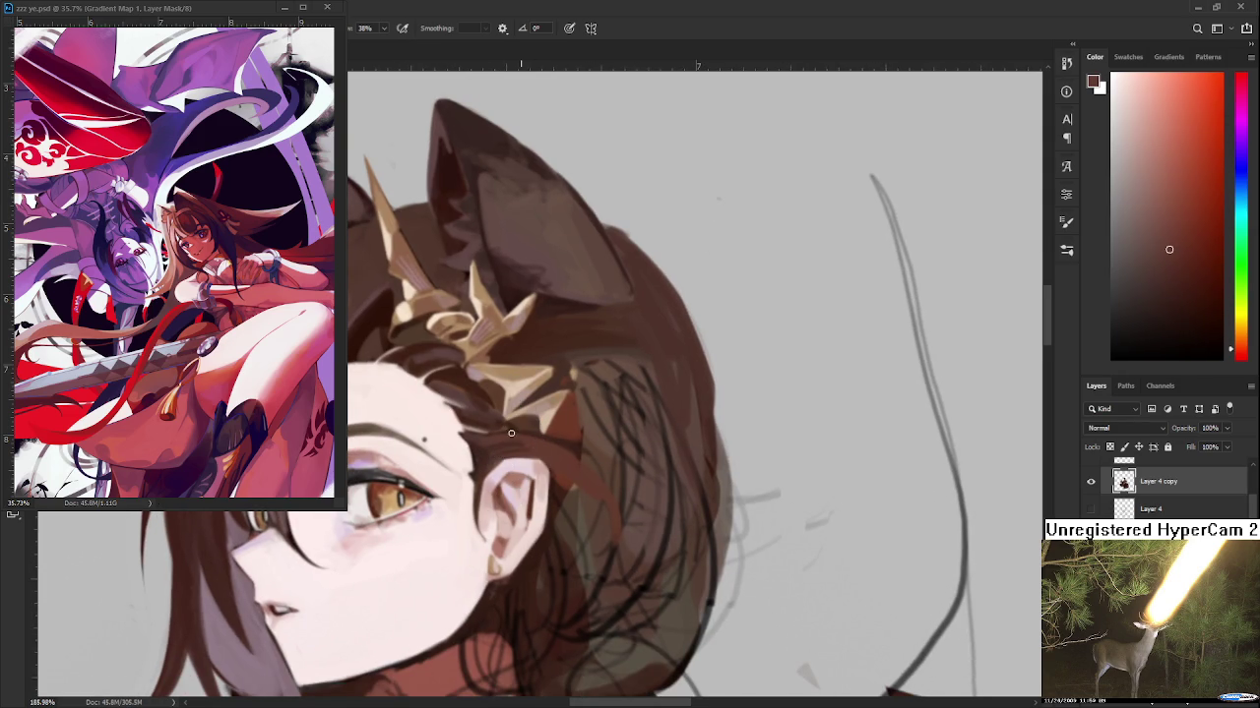
left_click(512, 439, "alt")
Tilt the canvas and pick darker and lighter browns beside the ear
scroll(561, 462, "down", 2)
scroll(576, 480, "up", 1)
left_click_drag(584, 486, 479, 436)
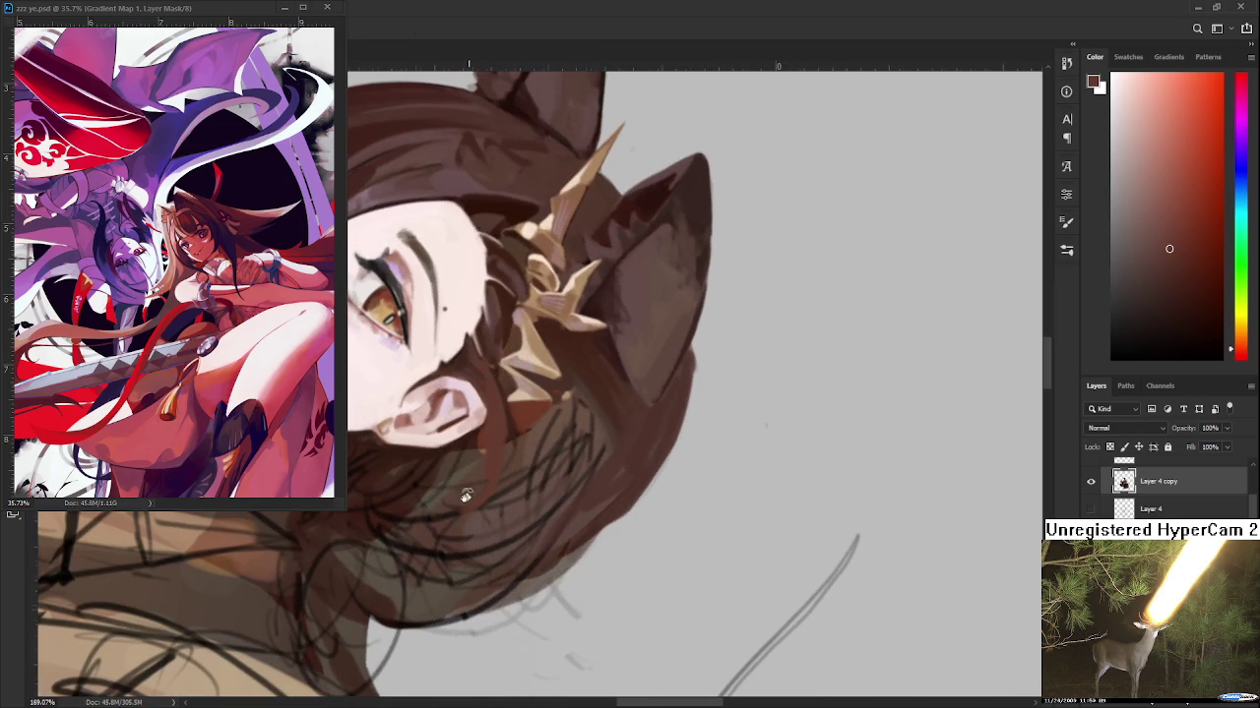
left_click(489, 433, "alt")
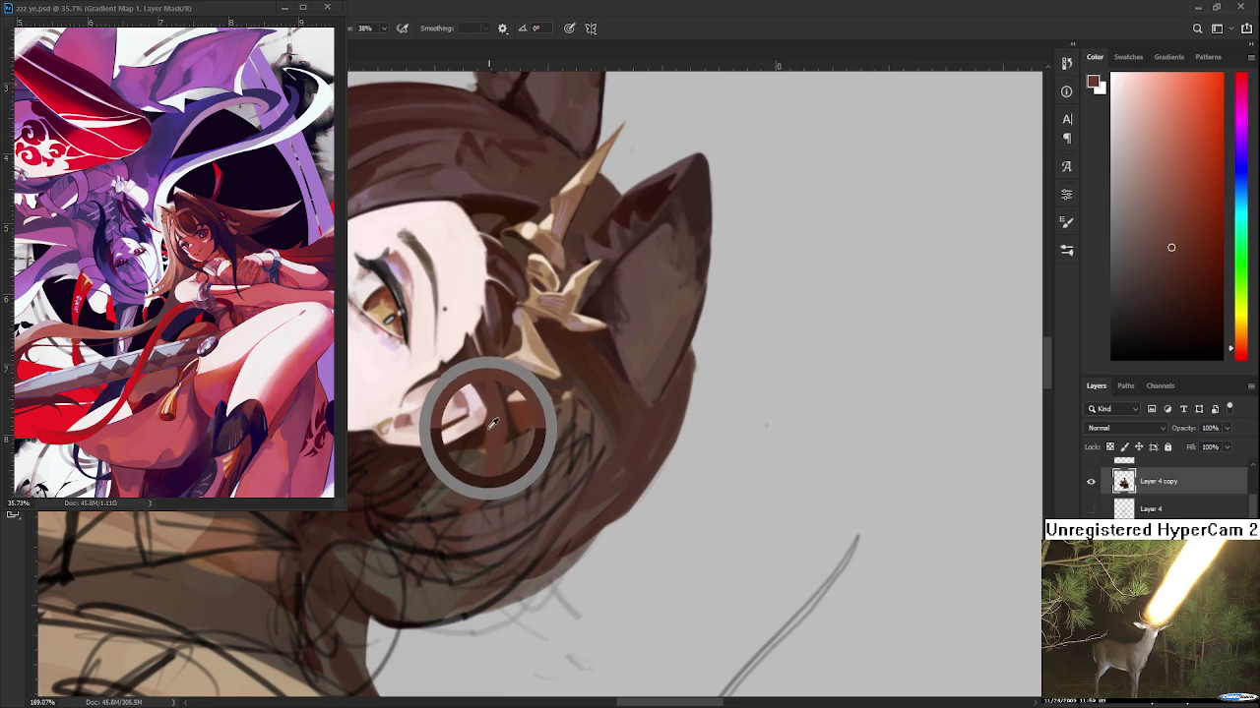
left_click(482, 425, "alt")
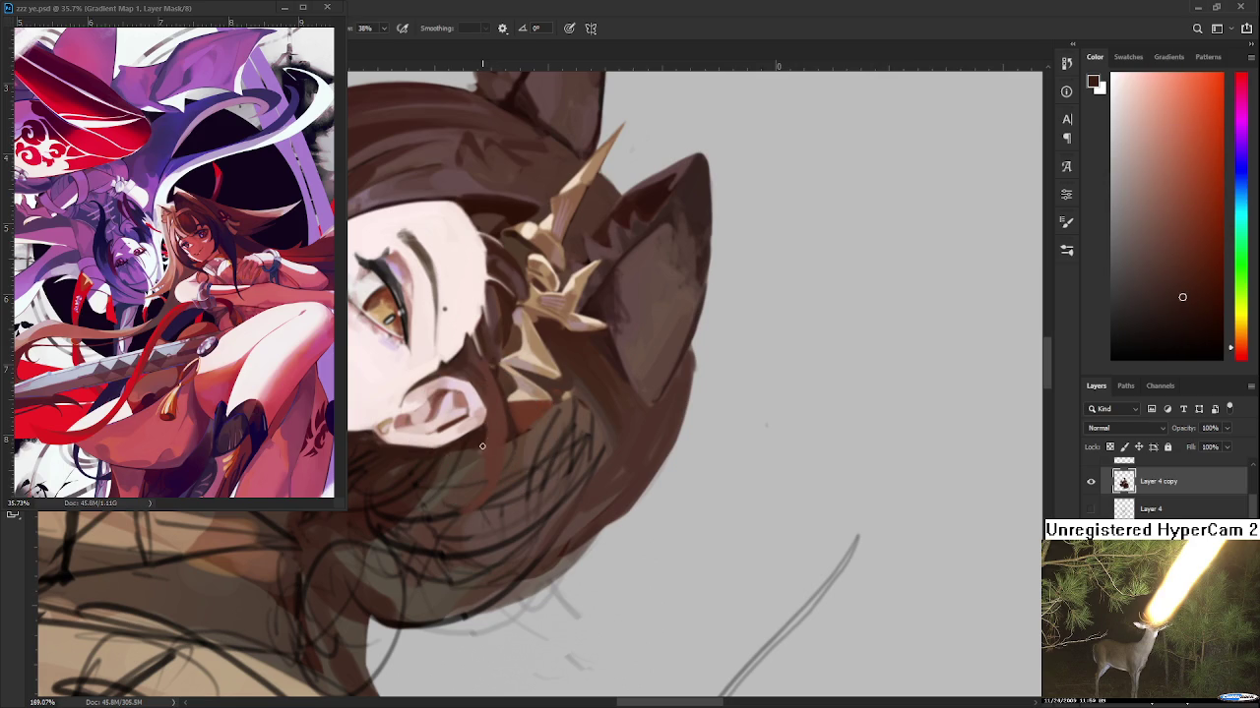
left_click(496, 427, "alt")
Turn the canvas roughly upside down and sample darker and lighter hair browns
key("r")
mouse_move(519, 409)
left_mouse_down()
mouse_move(545, 350)
mouse_move(481, 443)
left_mouse_up()
left_click(481, 444, "alt")
left_click(482, 445, "alt")
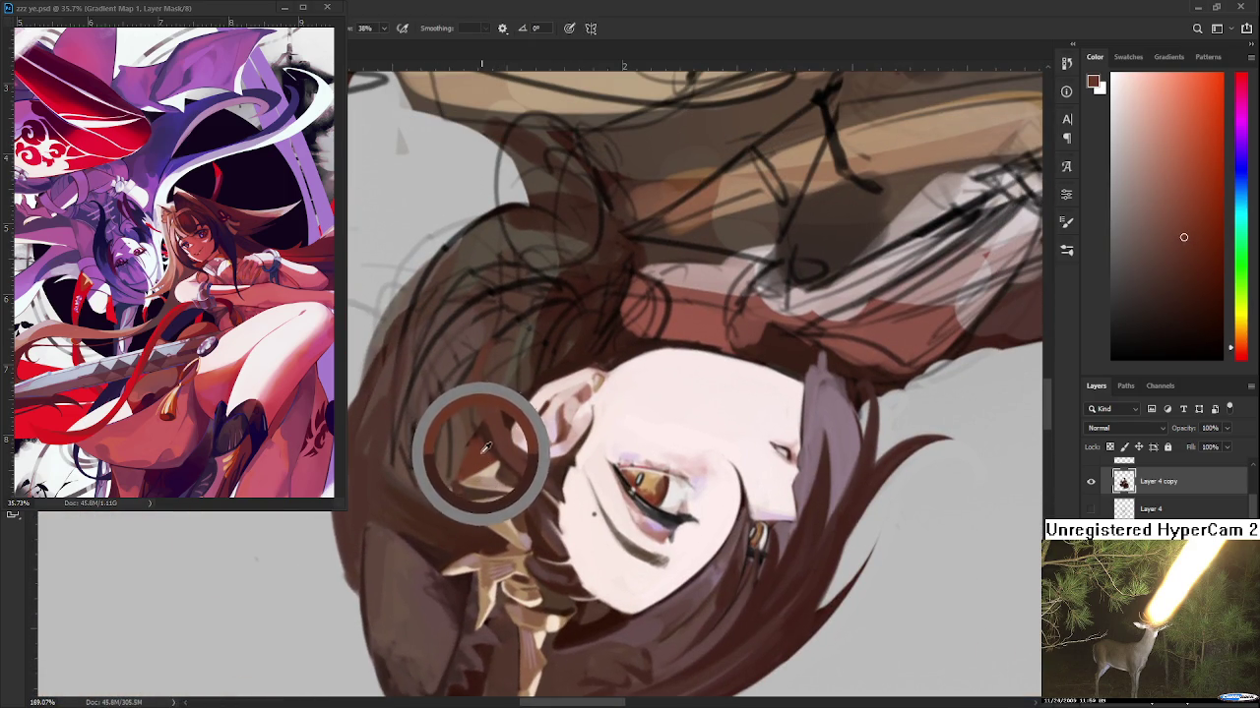
left_click_drag(482, 445, 482, 450)
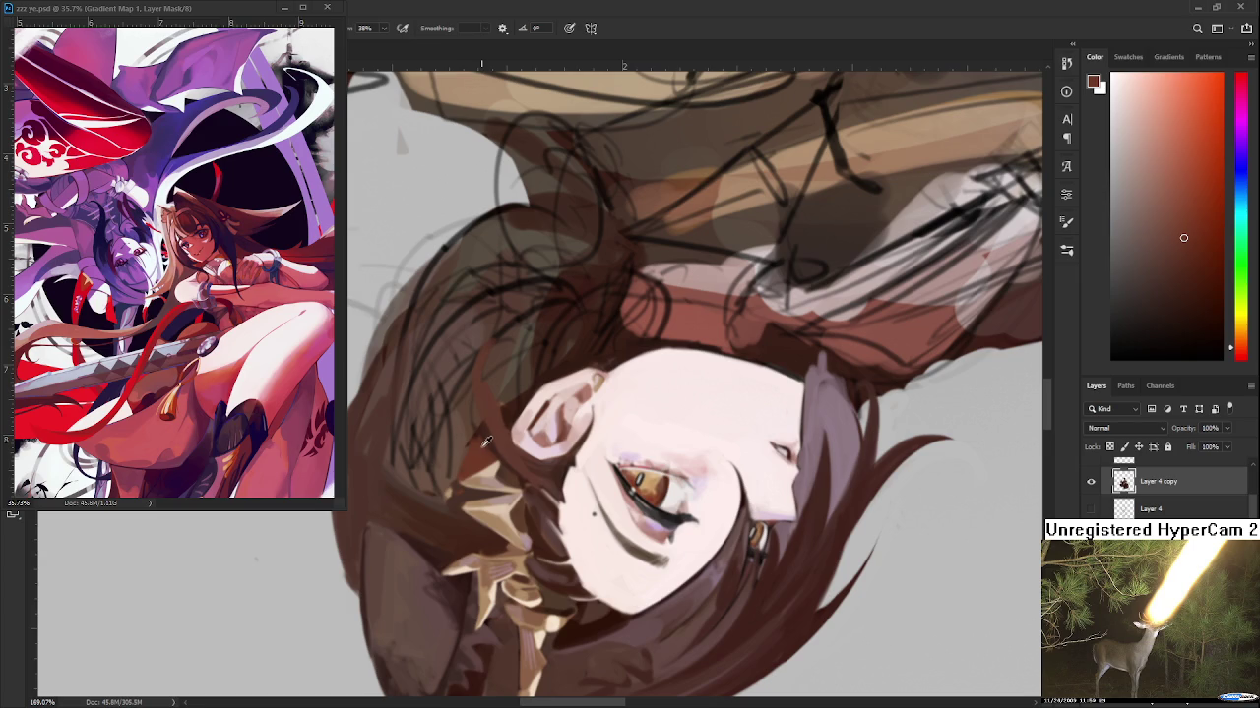
left_click(484, 444, "alt")
left_click(479, 421, "alt")
left_click(478, 399, "alt")
Rotate the canvas back upright and sample several hair browns
key("r")
mouse_move(572, 488)
left_mouse_down()
mouse_move(557, 448)
mouse_move(503, 428)
left_mouse_up()
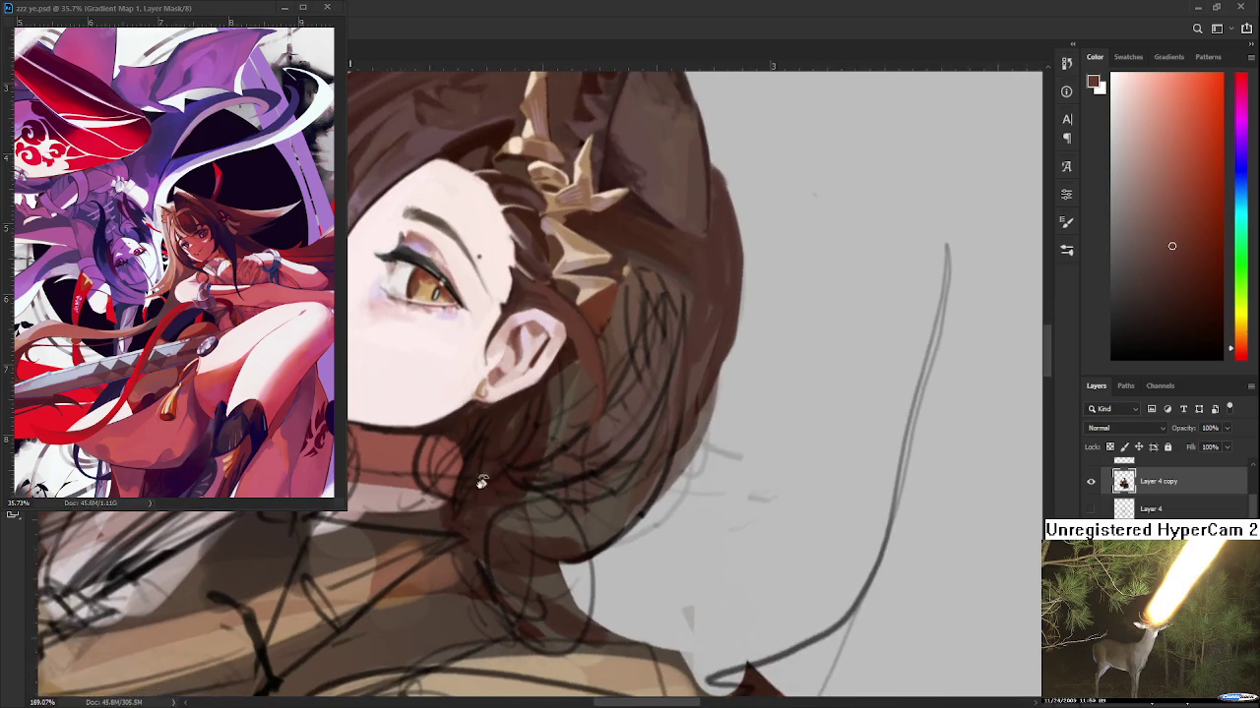
left_click(503, 428, "alt")
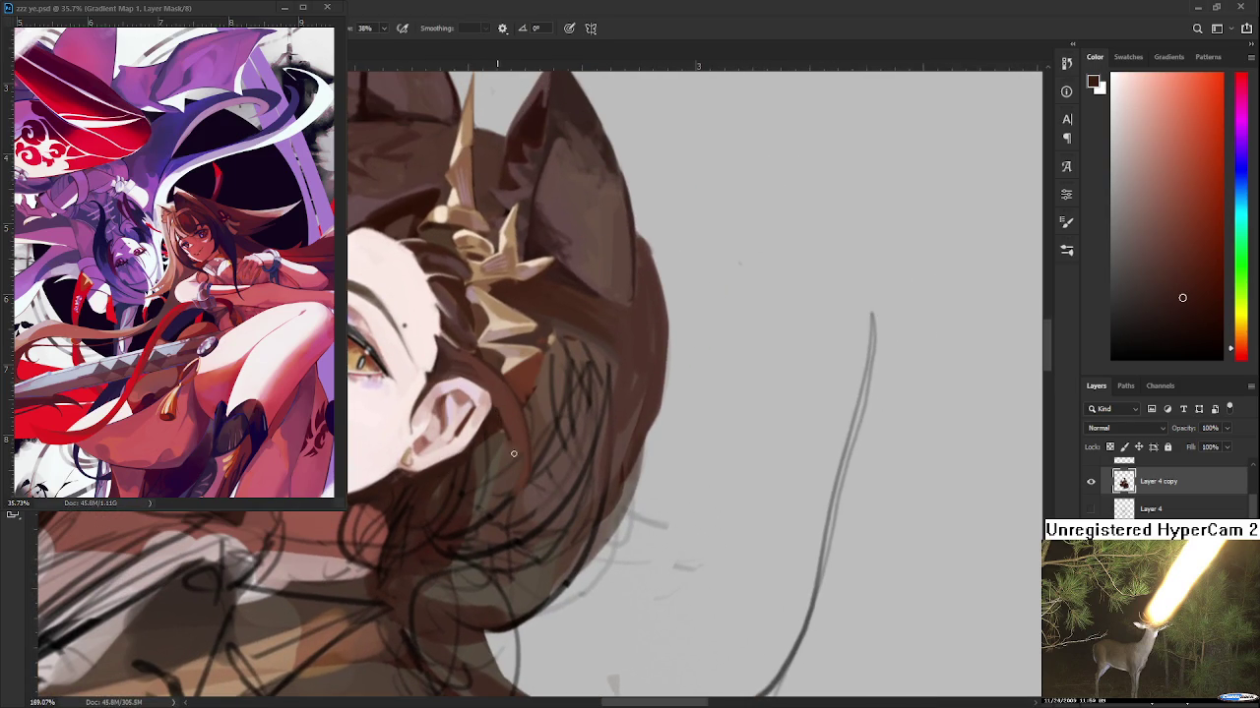
left_click(505, 415, "alt")
left_click(518, 418, "alt")
left_click(519, 435, "alt")
Rotate to a new angle and brush soft brown over the hair sketch lines
key("r")
left_click_drag(549, 491, 587, 490)
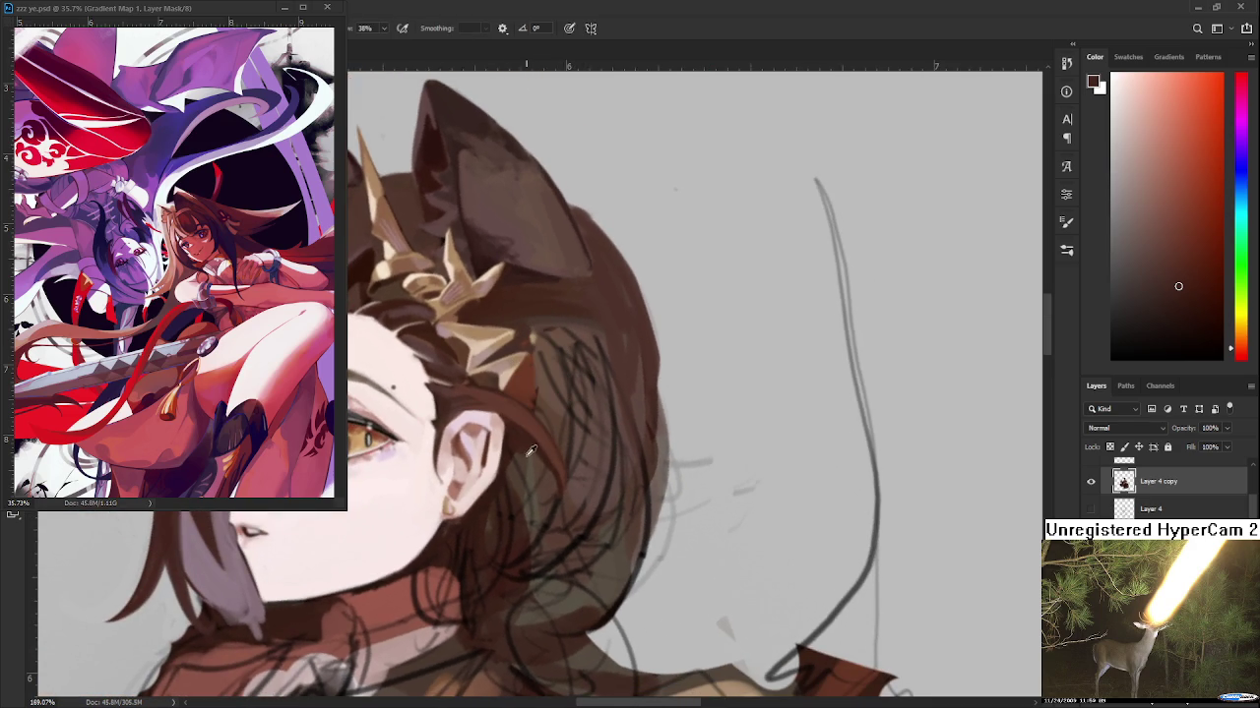
left_click_drag(532, 449, 527, 439)
scroll(593, 474, "down", 2)
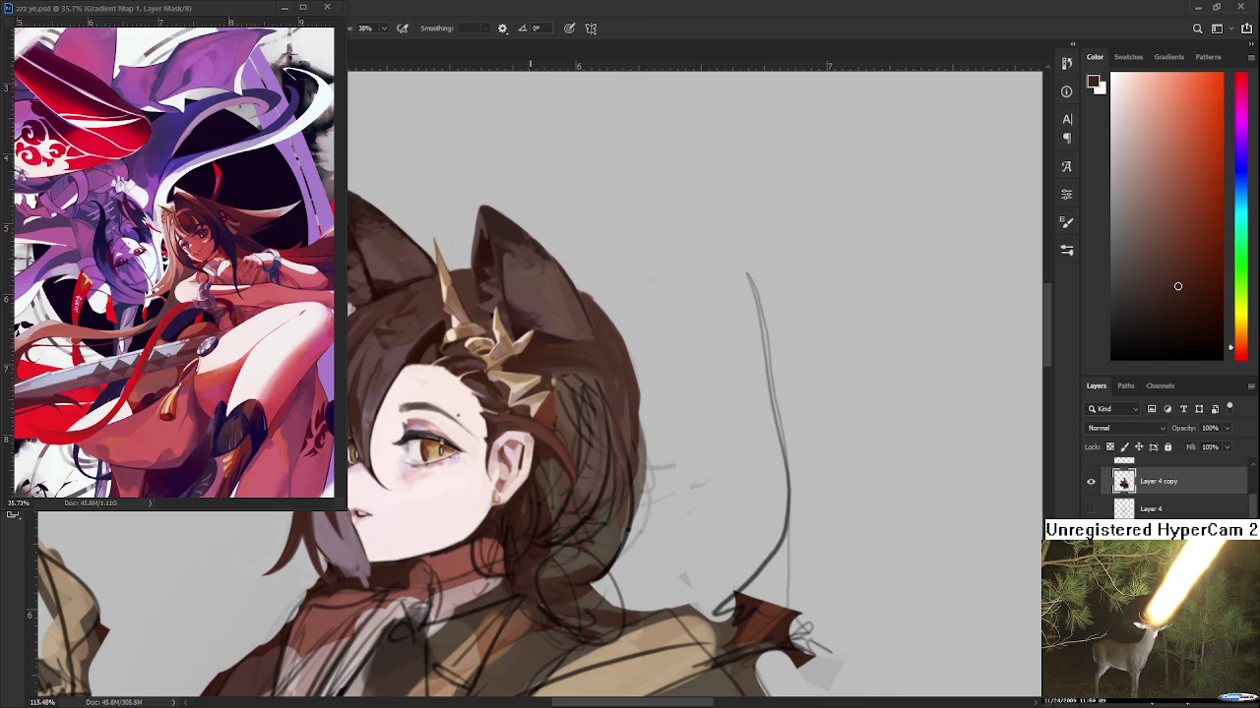
Sample dark red-brown and orange-brown hair shades, ending with a brown near the ornament
left_click(536, 300, "alt")
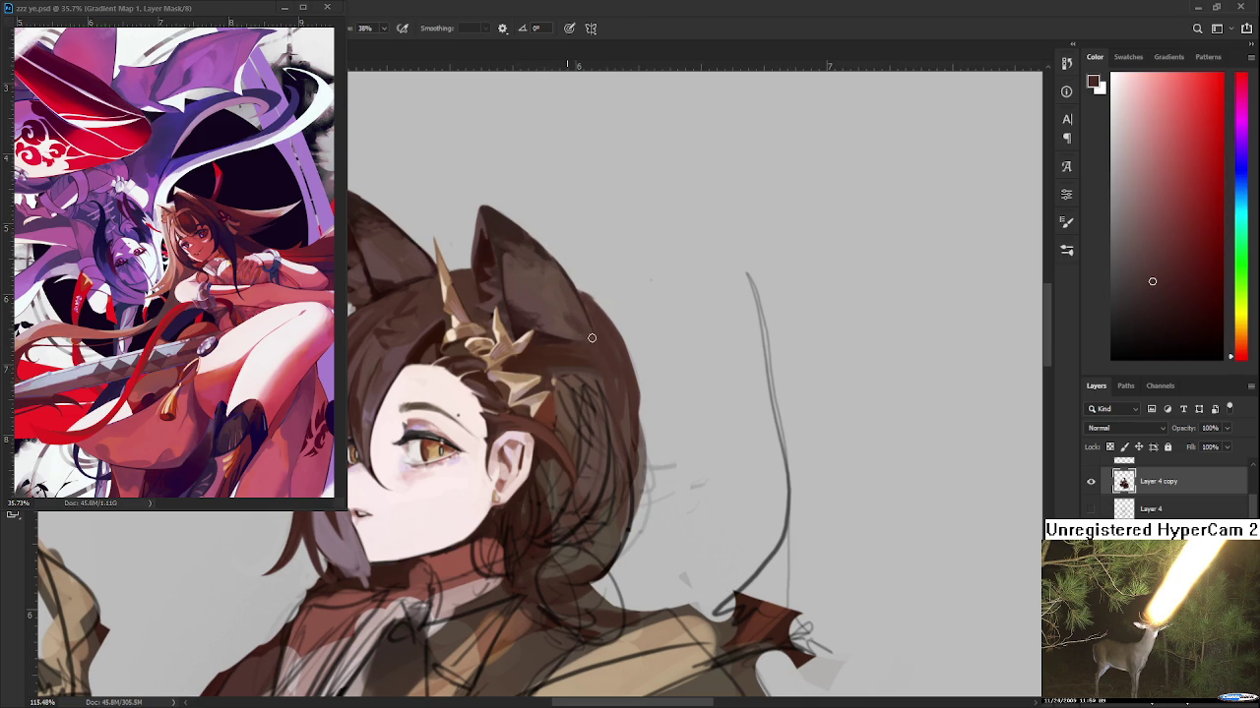
left_click(579, 317, "alt")
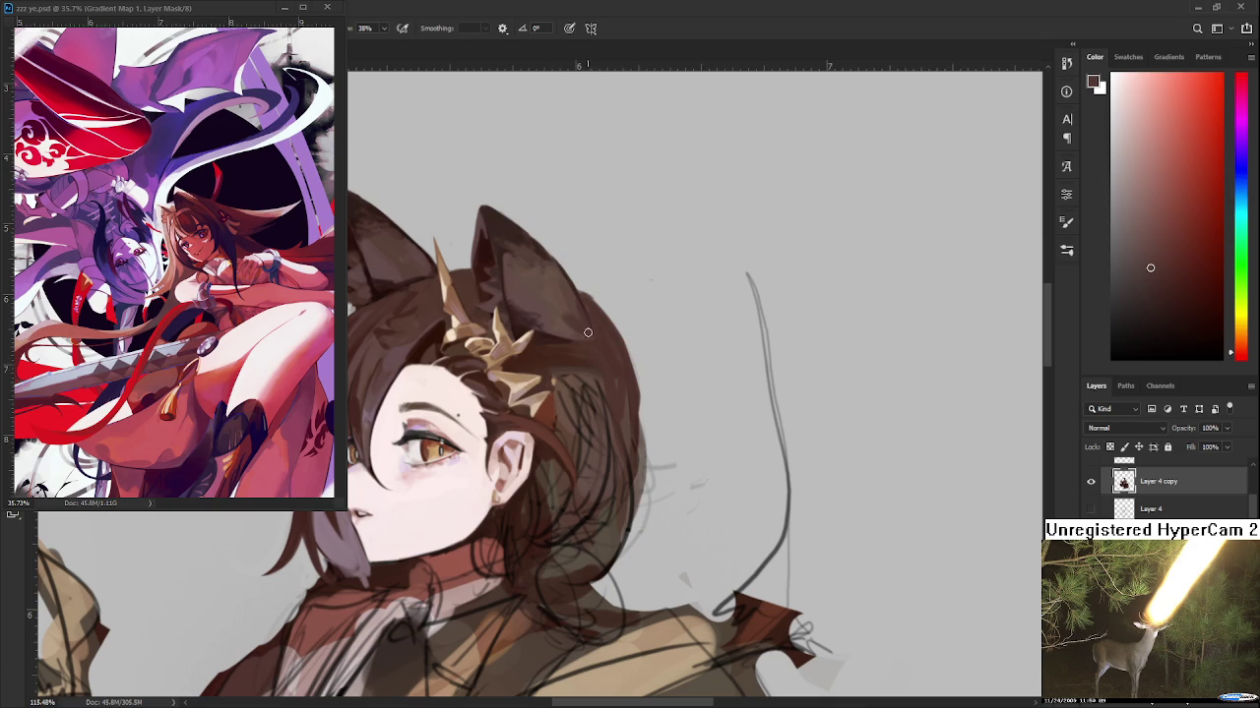
left_click(567, 333, "alt")
left_click(564, 336, "alt")
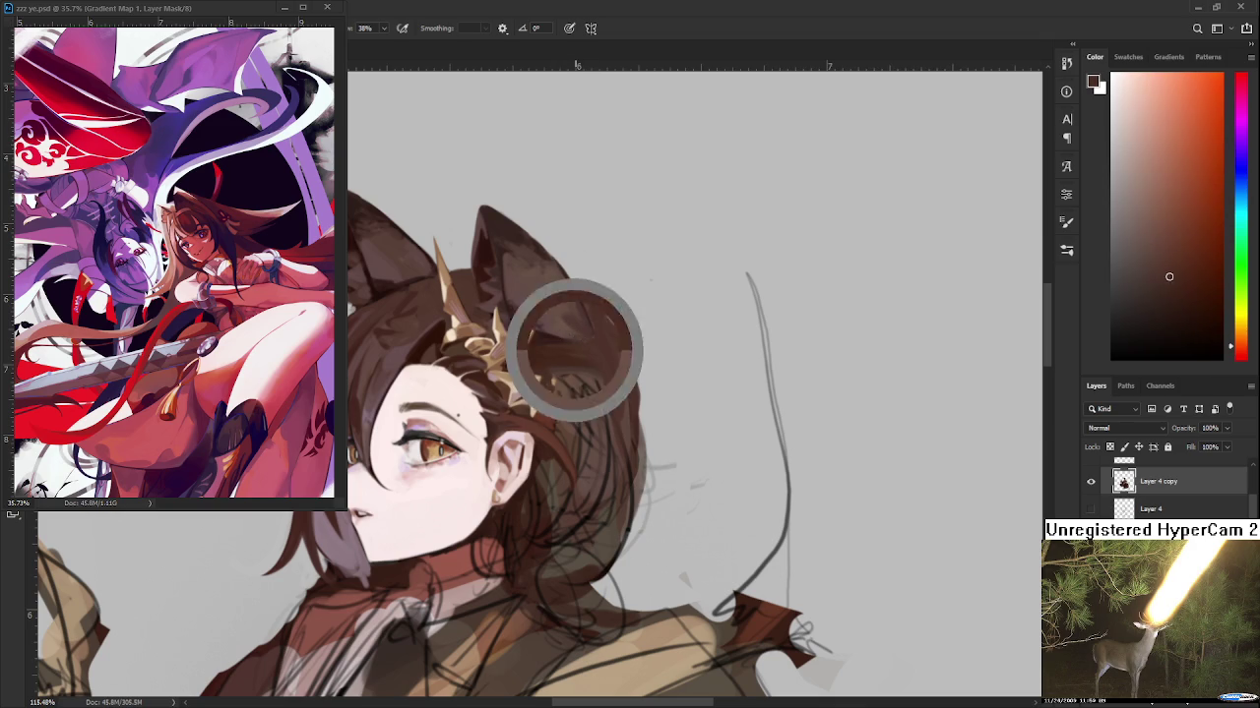
scroll(587, 342, "down", 5)
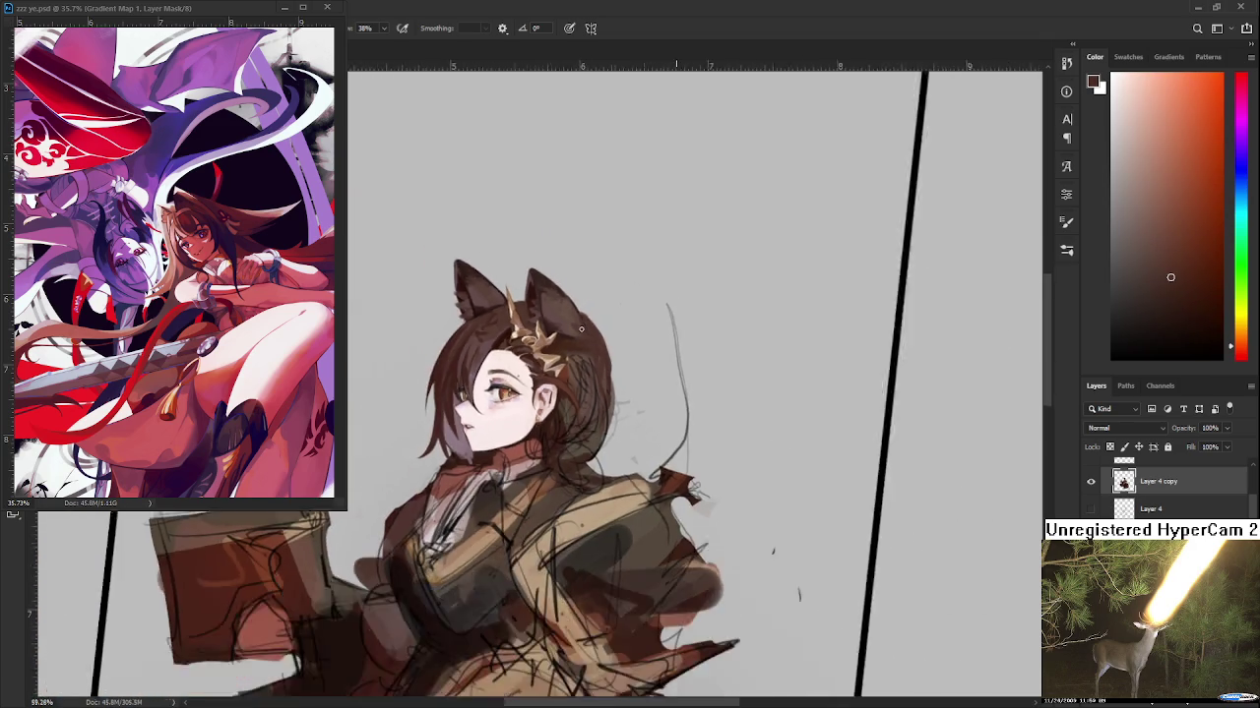
scroll(575, 325, "up", 1)
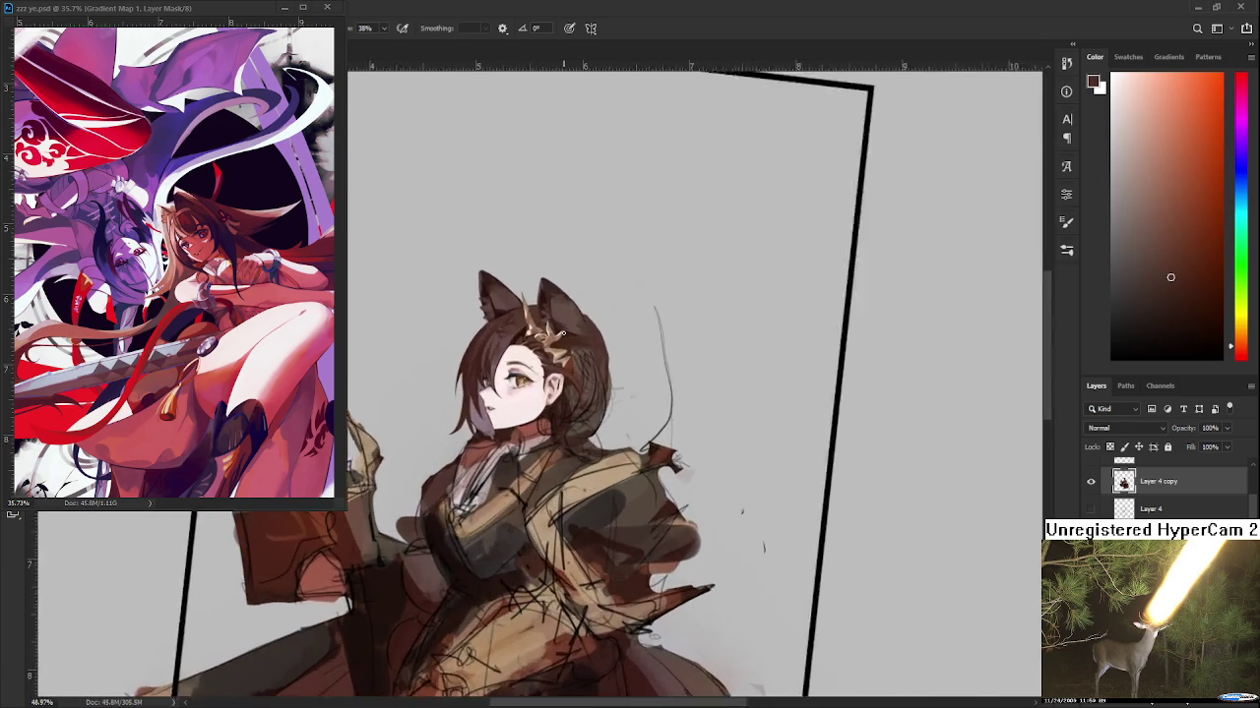
scroll(551, 329, "up", 1)
scroll(512, 334, "up", 1)
scroll(482, 342, "up", 1)
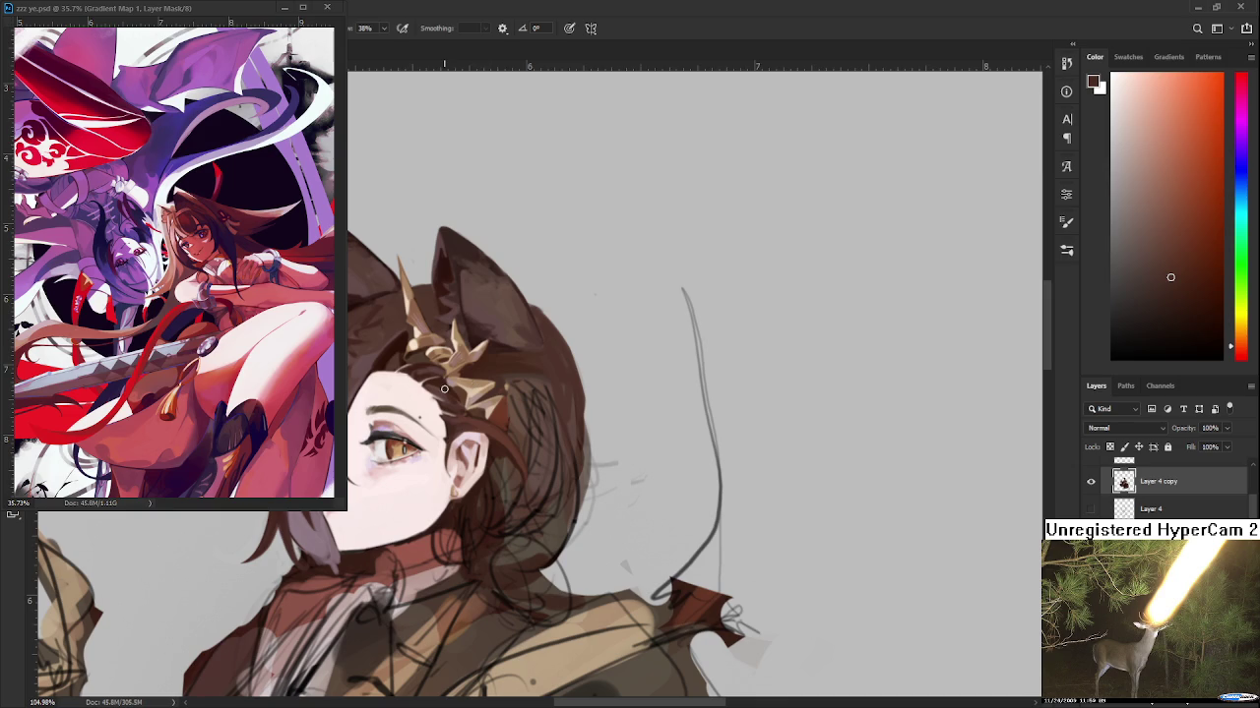
left_click(496, 364, "alt")
Sample a brown by dragging from below the hair ornament down to the ear, then zoom in
mouse_move(519, 379)
left_mouse_down()
mouse_move(510, 443)
mouse_move(516, 429)
left_mouse_up()
scroll(558, 459, "up", 3)
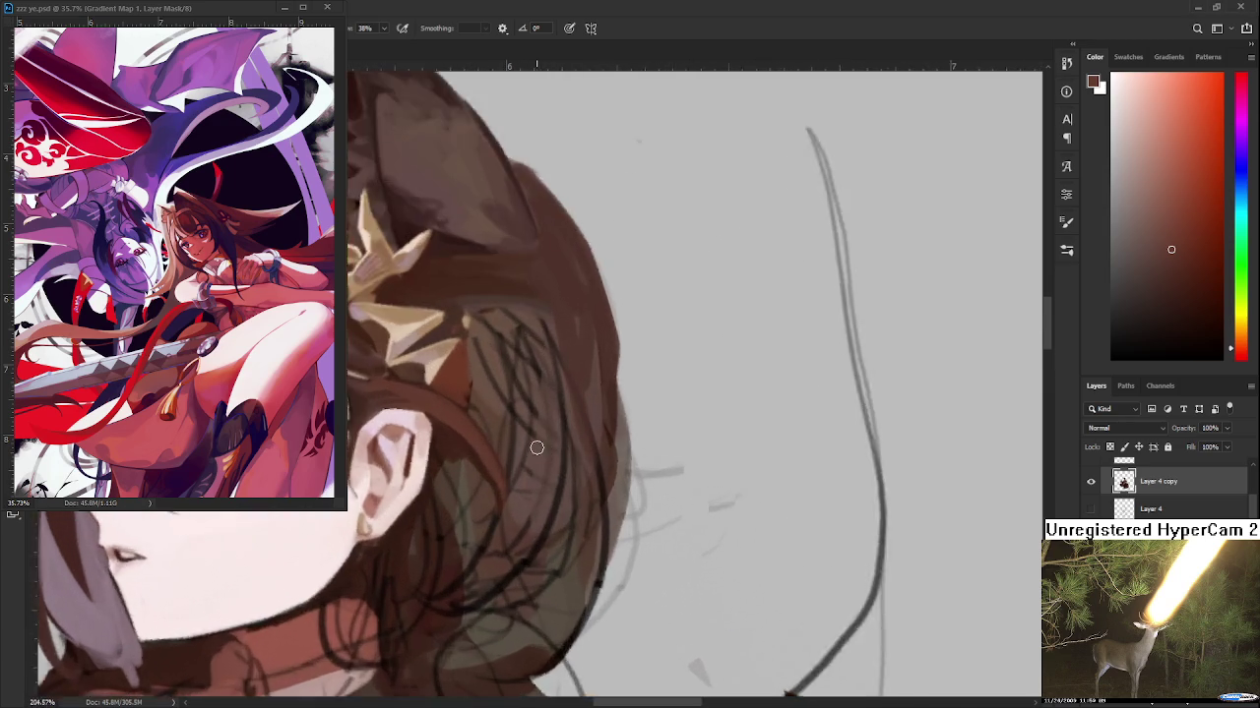
Tilt the canvas and paint a thin stroke on the hair below the ear
scroll(519, 445, "up", 3)
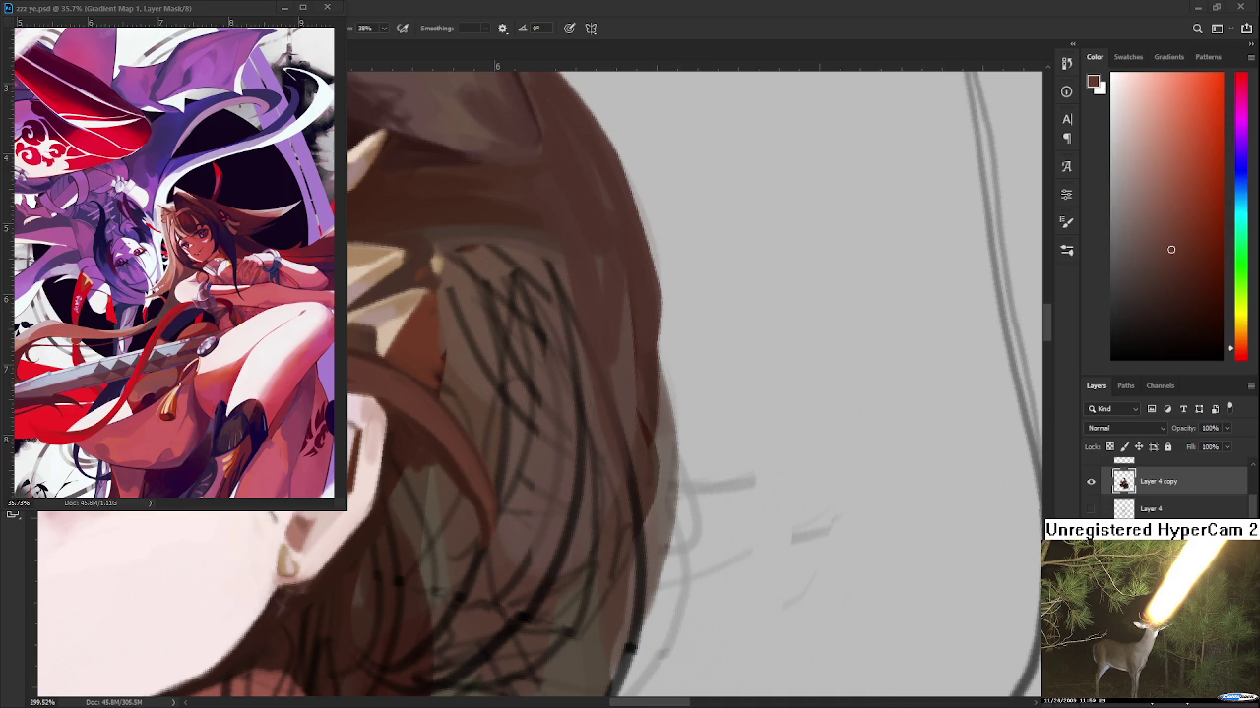
scroll(549, 435, "down", 3)
scroll(531, 472, "down", 3)
scroll(512, 512, "down", 2)
left_click_drag(500, 539, 487, 497)
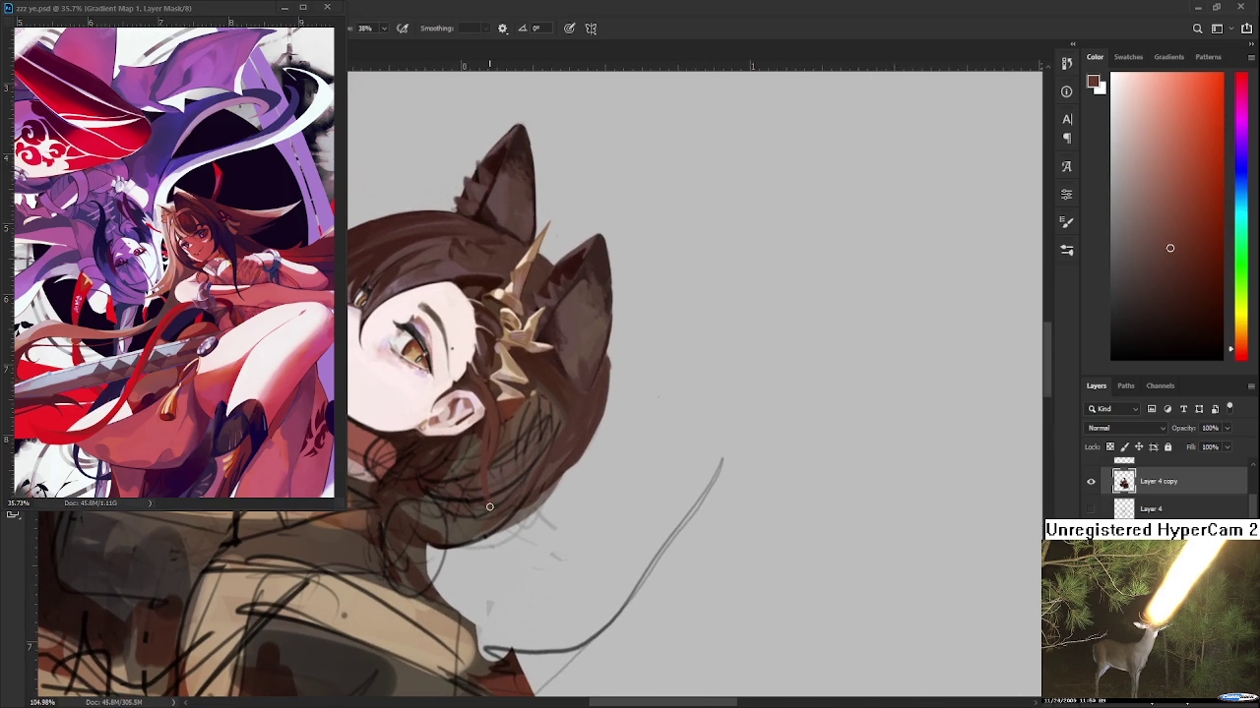
left_click_drag(497, 426, 486, 486)
Rotate the canvas ears-up and darken the strands below the ear, resampling browns
key("r")
left_click_drag(488, 486, 919, 558)
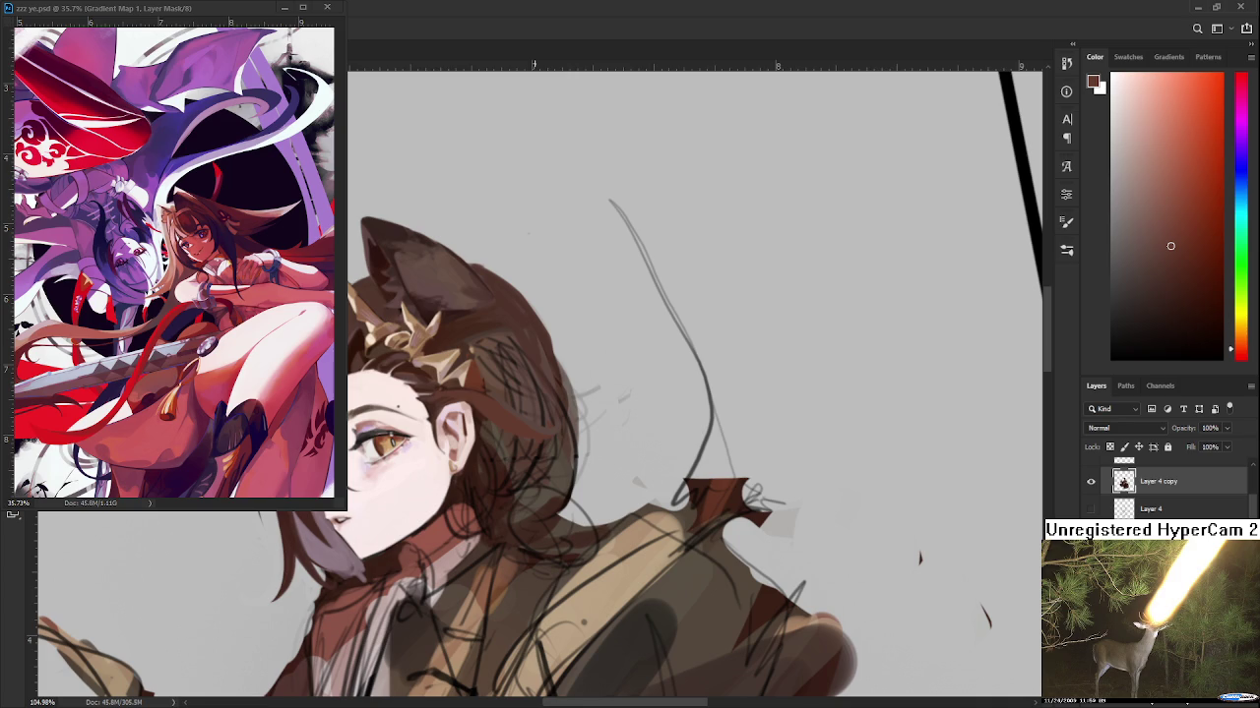
left_click_drag(547, 443, 486, 419)
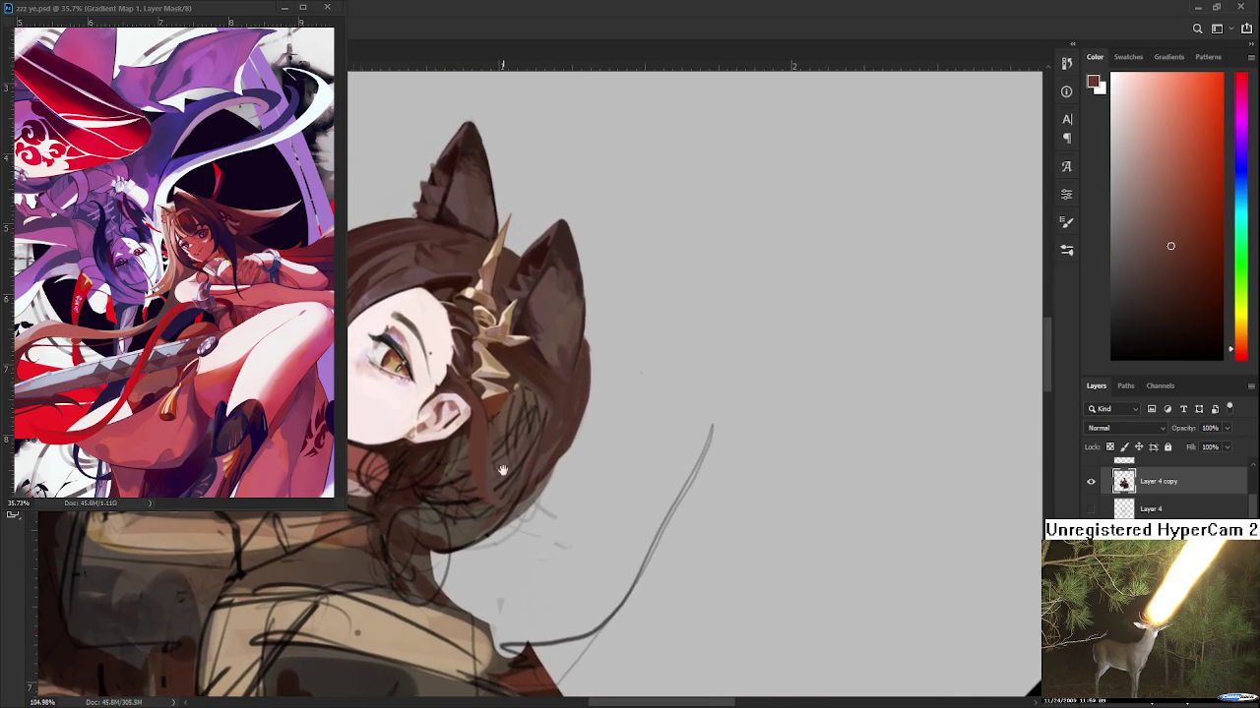
left_click(472, 416, "alt")
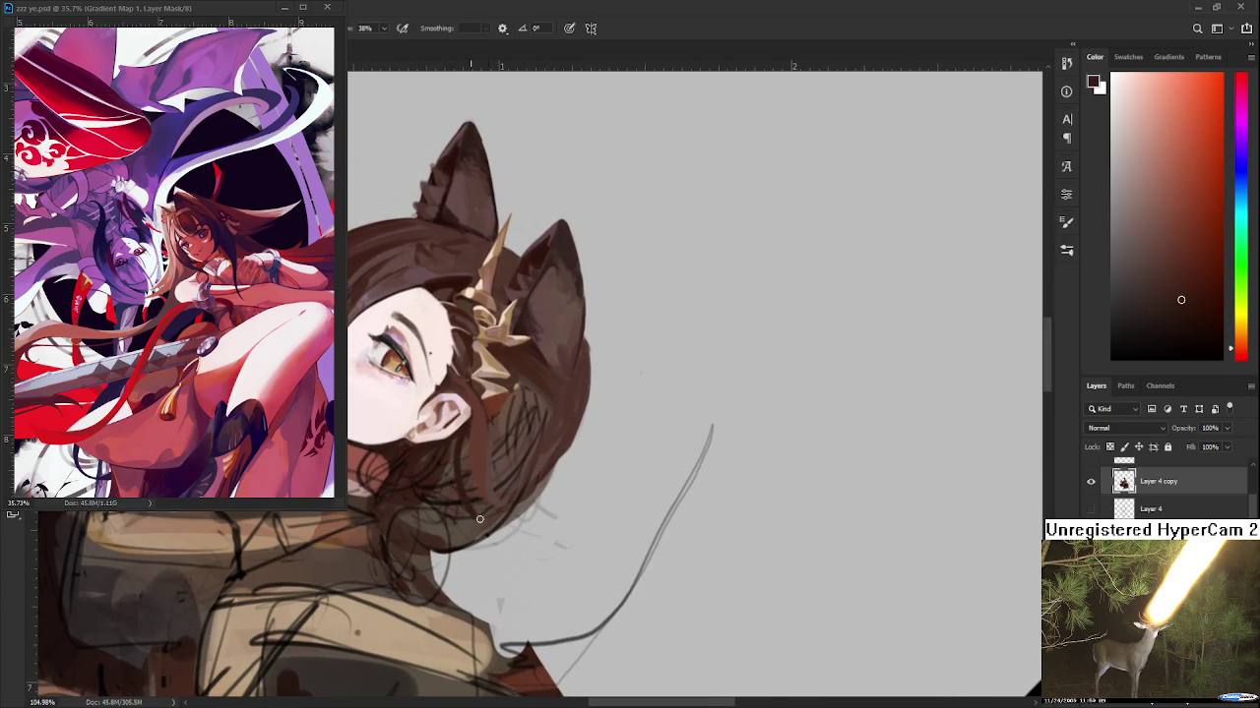
left_click_drag(464, 433, 483, 501)
left_click(479, 490, "alt")
left_click(479, 476, "alt")
left_click(492, 438, "alt")
left_click(497, 477, "alt")
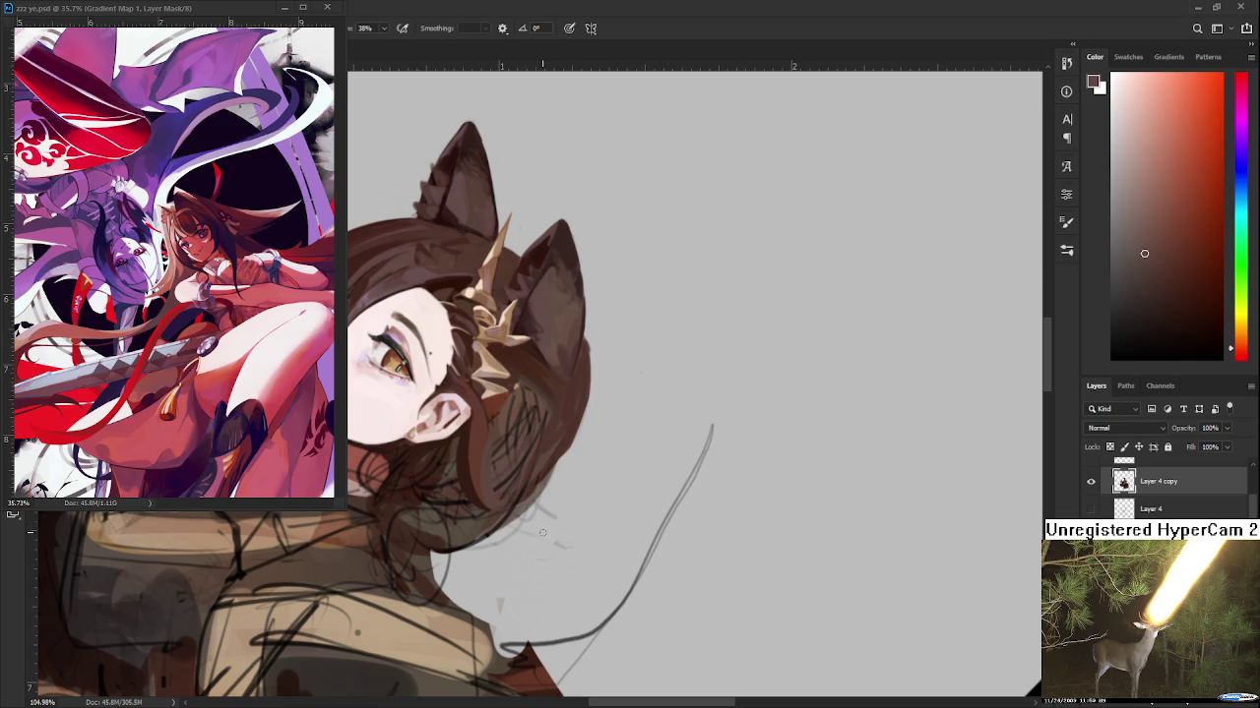
Sample browns near the ear and repaint the shading along the dark hair strand
left_click(468, 386, "alt")
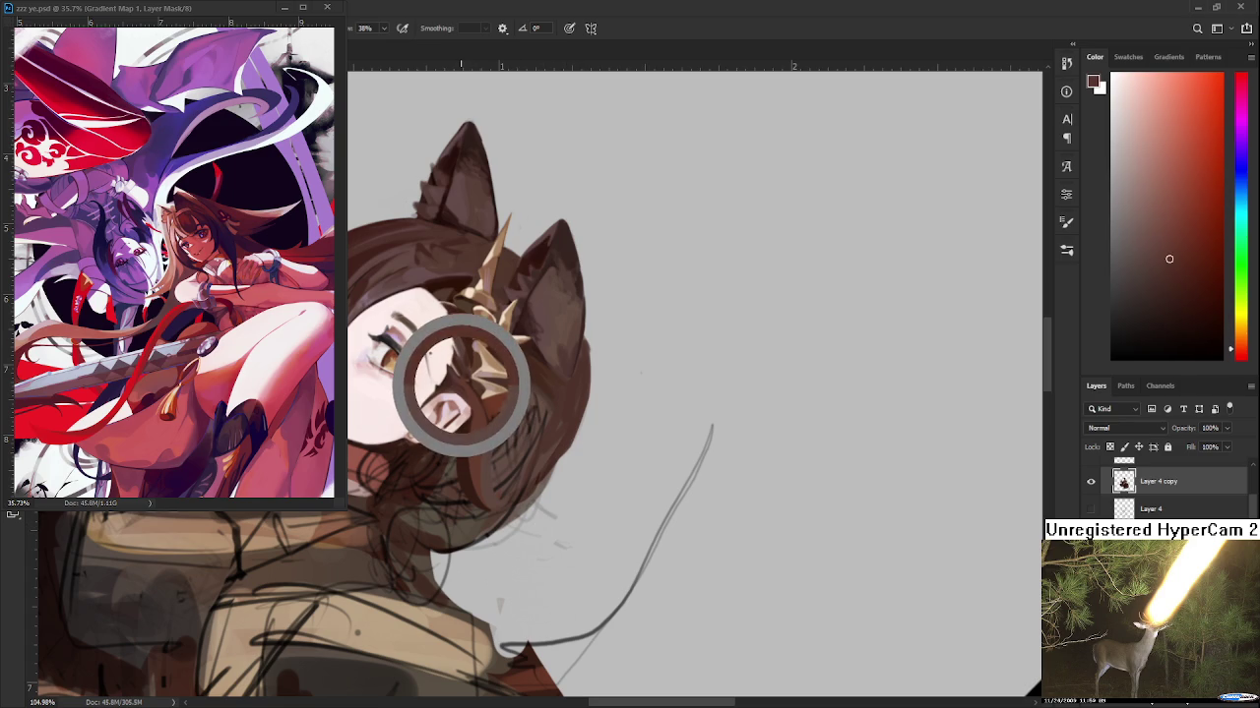
left_click(471, 388, "alt")
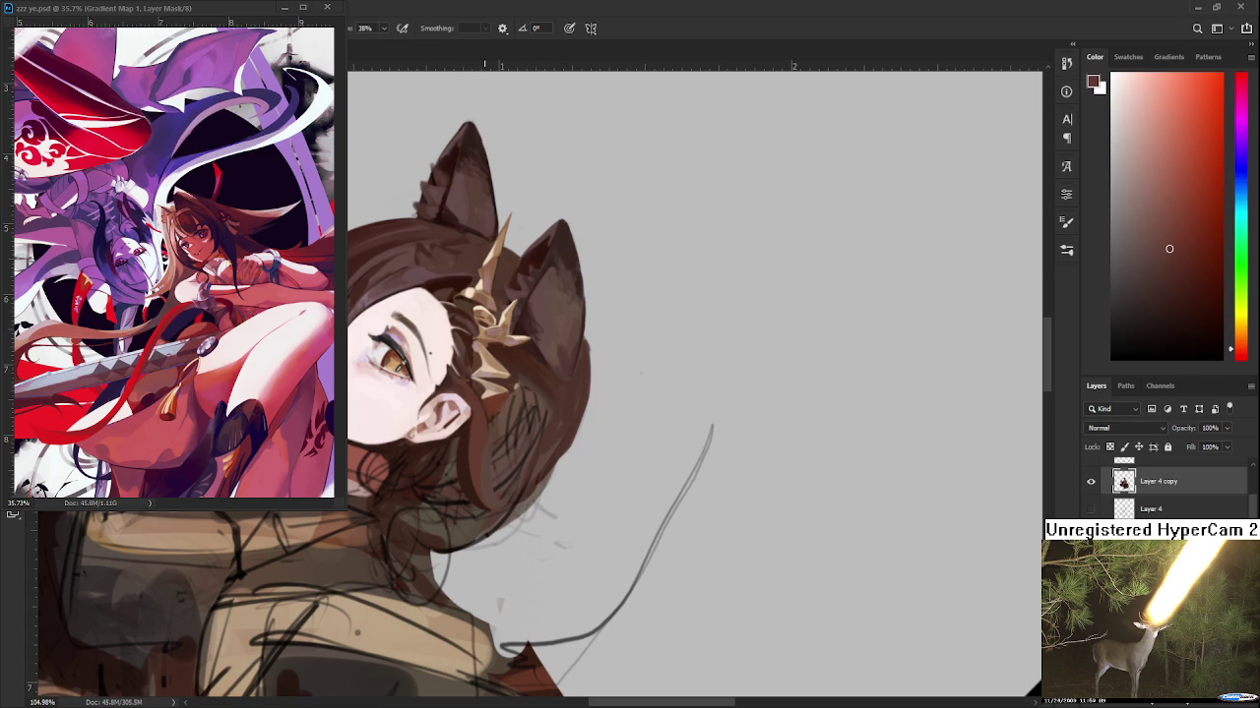
scroll(490, 405, "up", 1)
scroll(498, 390, "up", 2)
left_click_drag(426, 507, 456, 464)
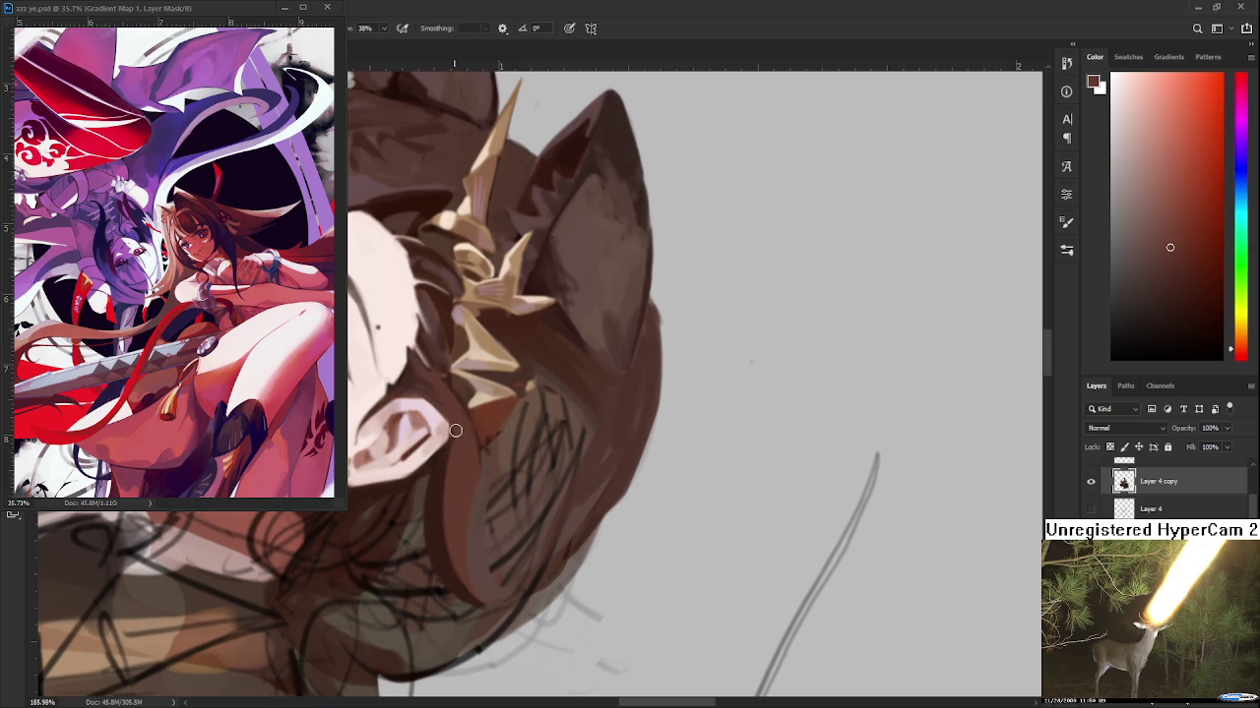
mouse_move(468, 547)
left_mouse_down()
mouse_move(458, 439)
mouse_move(495, 527)
left_mouse_up()
Tilt the canvas view slightly and pan it onto the face and ear
scroll(500, 585, "down", 3)
scroll(466, 514, "down", 3)
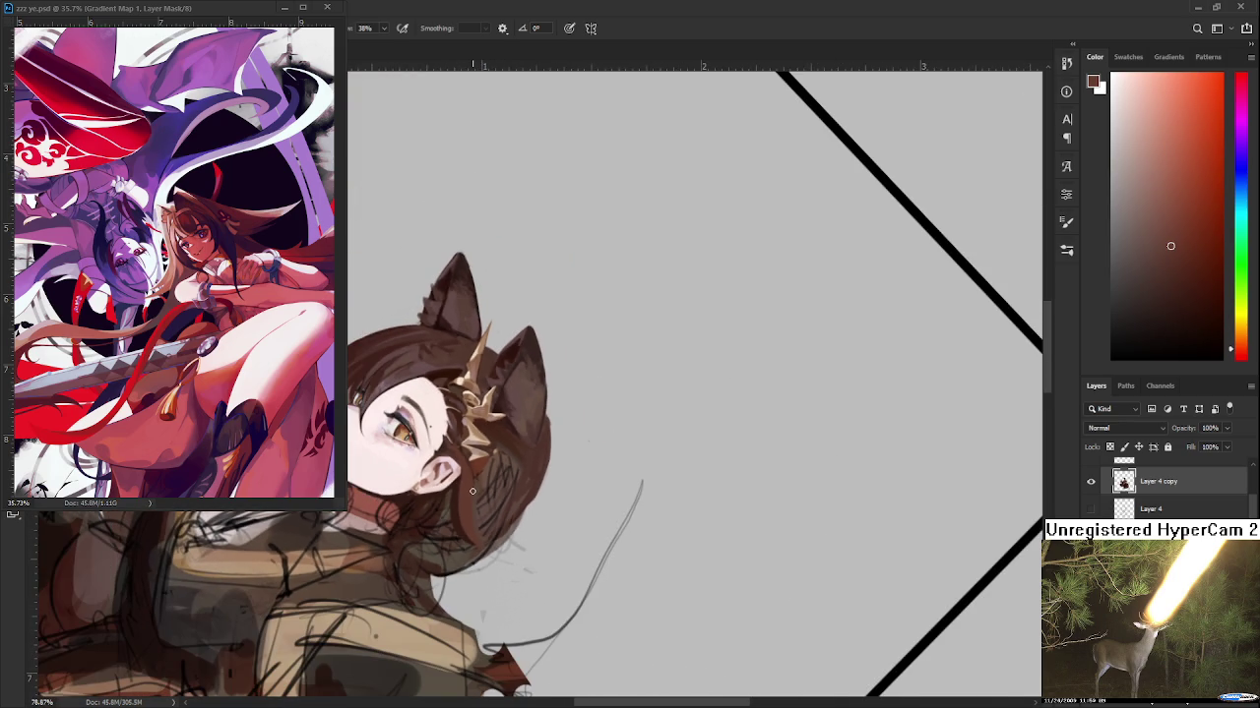
scroll(473, 490, "up", 3)
scroll(487, 551, "up", 2)
key("r")
left_click_drag(492, 576, 558, 592)
key("ctrl+z")
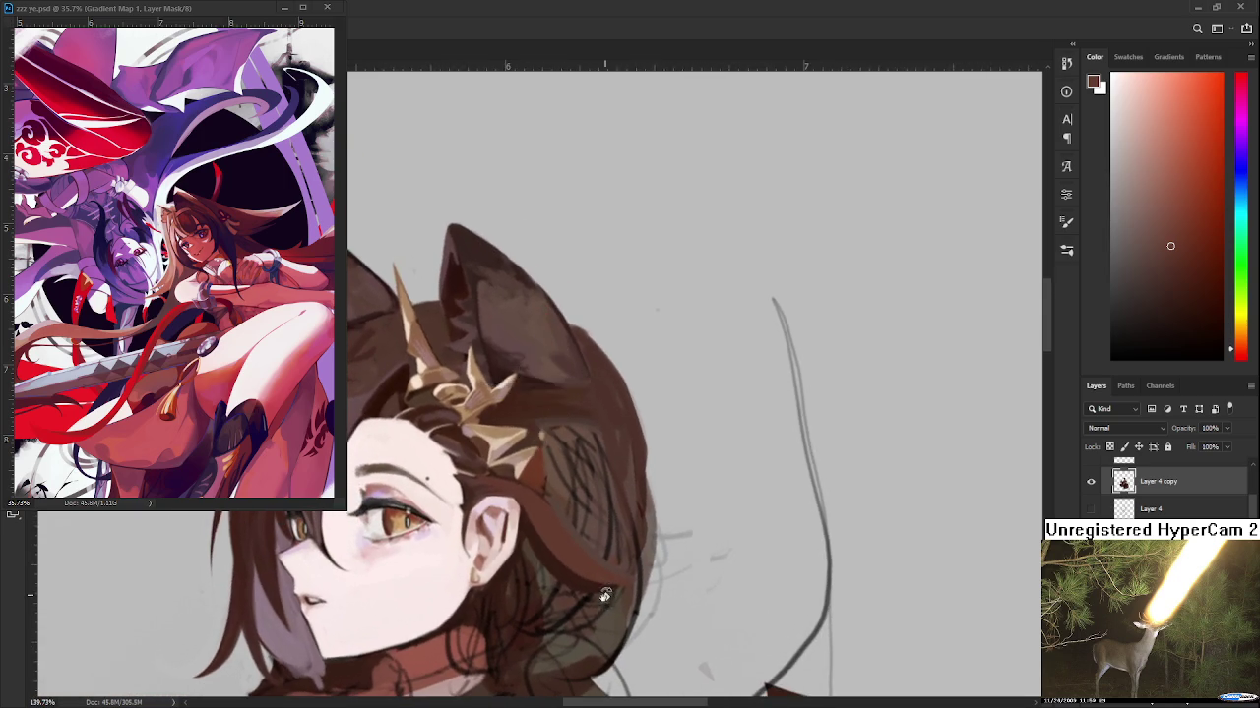
left_click_drag(592, 594, 537, 495)
Pick darker browns from the hair near the ear with the artwork rotated
left_click(523, 509, "alt")
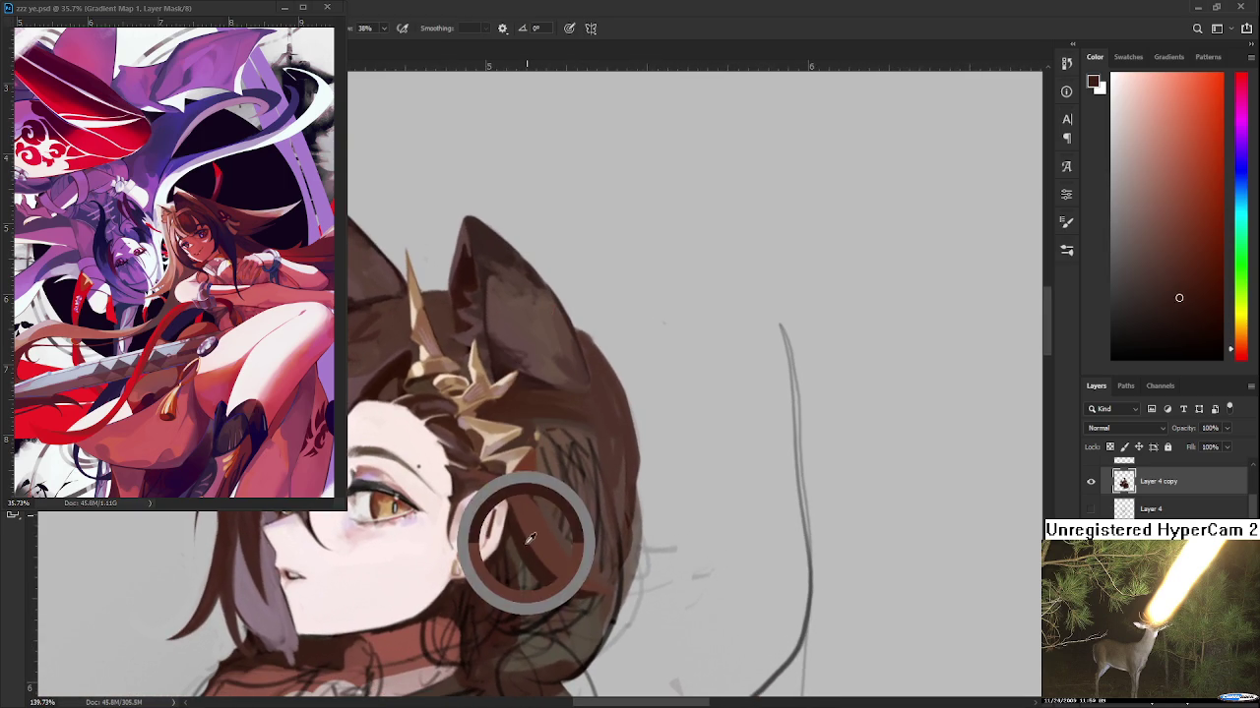
scroll(509, 492, "down", 2)
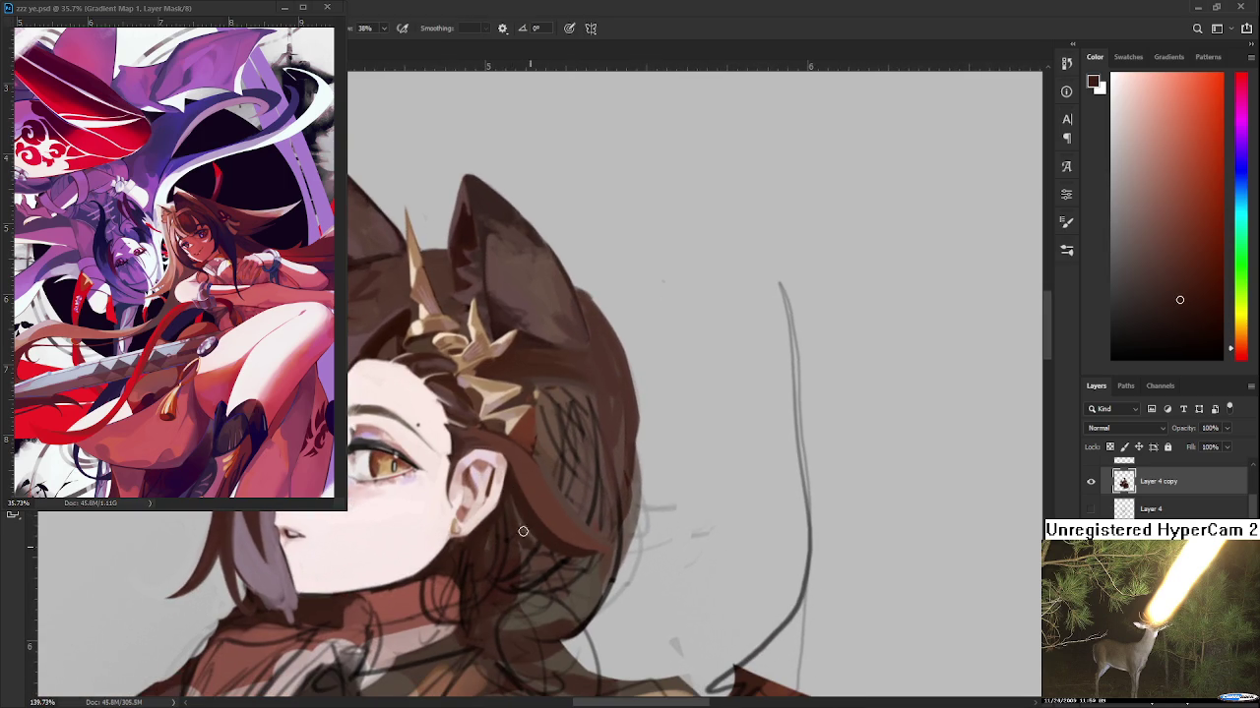
left_click(516, 505, "alt")
left_click(531, 491, "alt")
key("r")
mouse_move(557, 539)
left_mouse_down()
mouse_move(554, 560)
mouse_move(612, 382)
mouse_move(559, 438)
mouse_move(574, 451)
left_mouse_up()
left_click(573, 452, "alt")
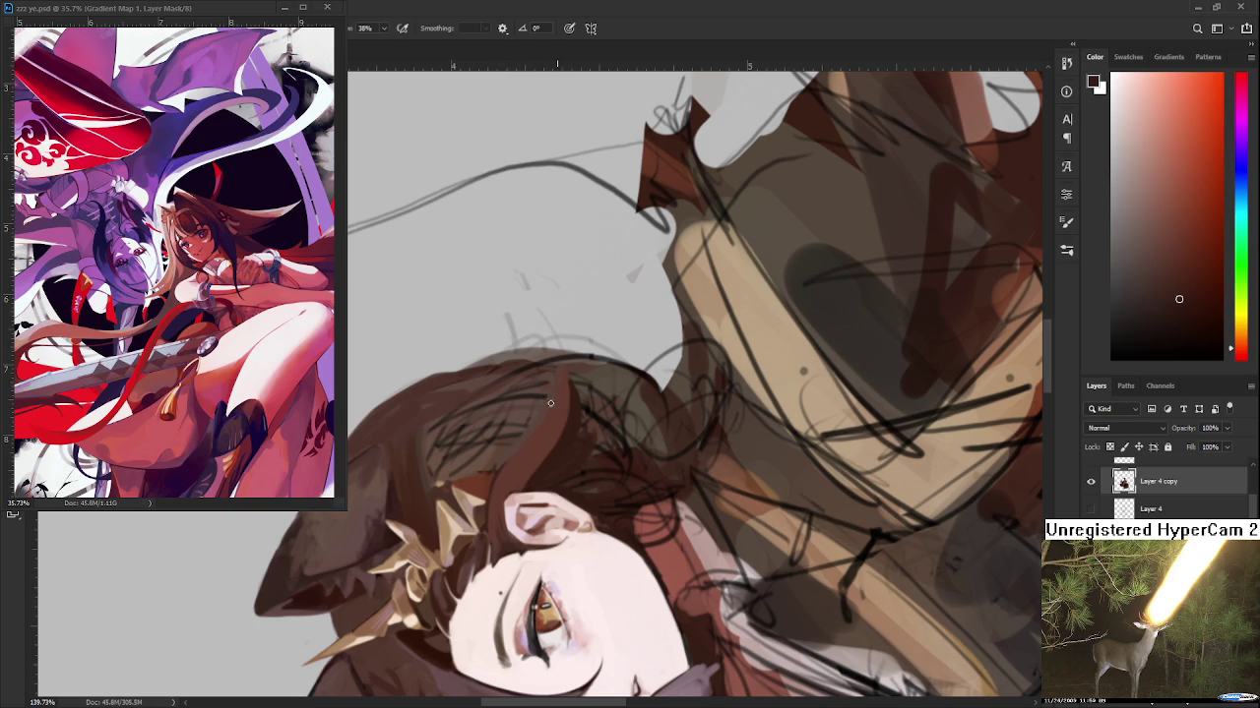
Rotate the canvas clockwise and paint a dark brown stroke down the strand behind the ear
left_click(530, 453, "alt")
key("r")
mouse_move(560, 449)
left_mouse_down()
mouse_move(448, 532)
mouse_move(496, 438)
mouse_move(741, 384)
left_mouse_up()
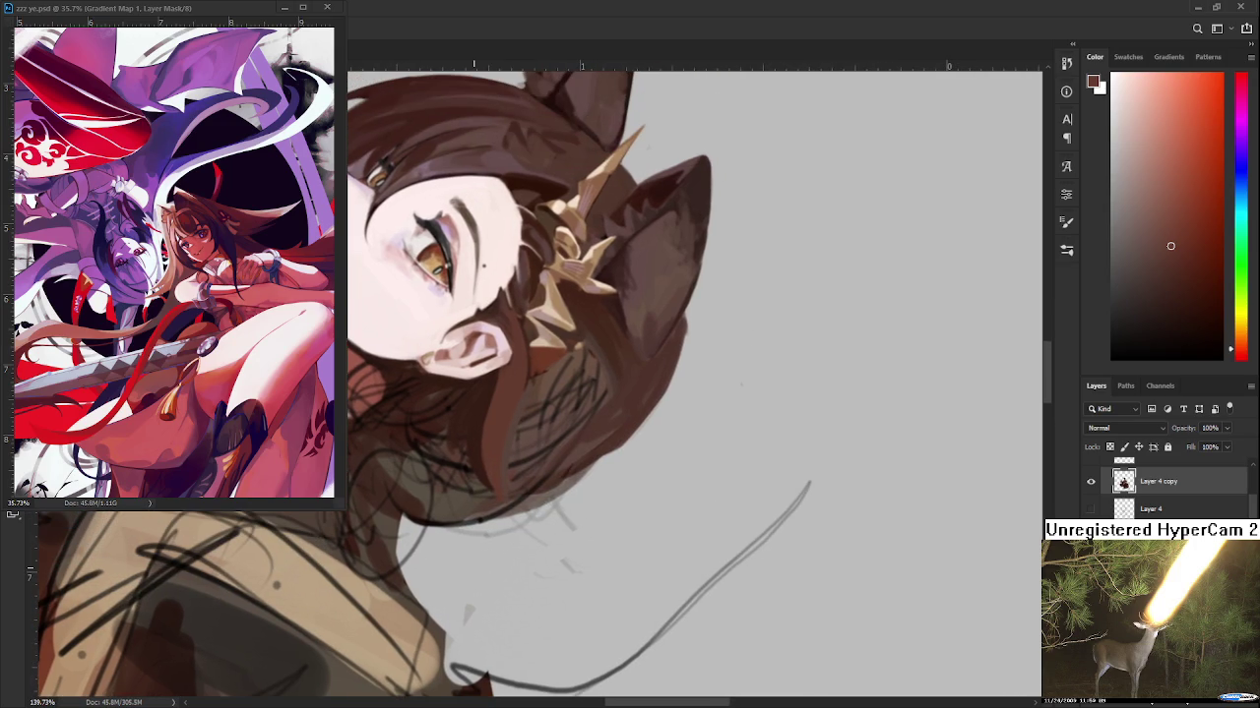
left_click(471, 398, "alt")
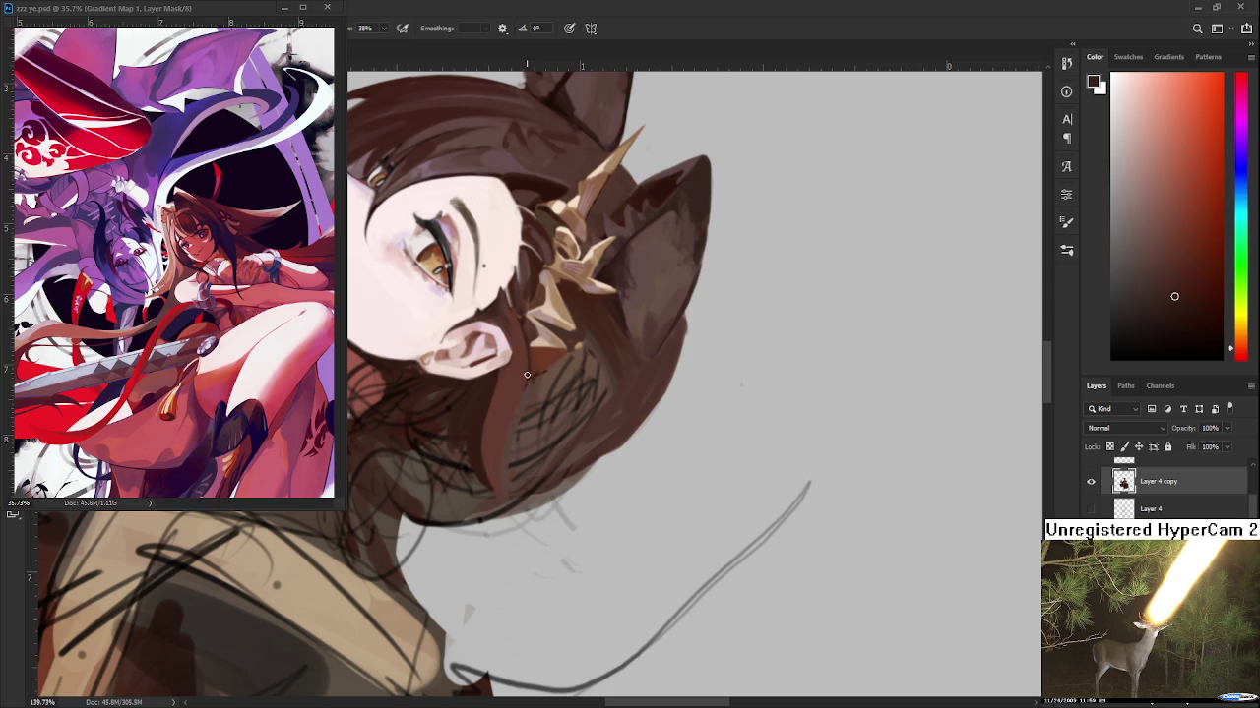
left_click_drag(514, 386, 500, 506)
key("ctrl+z")
left_click_drag(517, 388, 498, 507)
Sample several redder browns from the hair strand
left_click(517, 415, "alt")
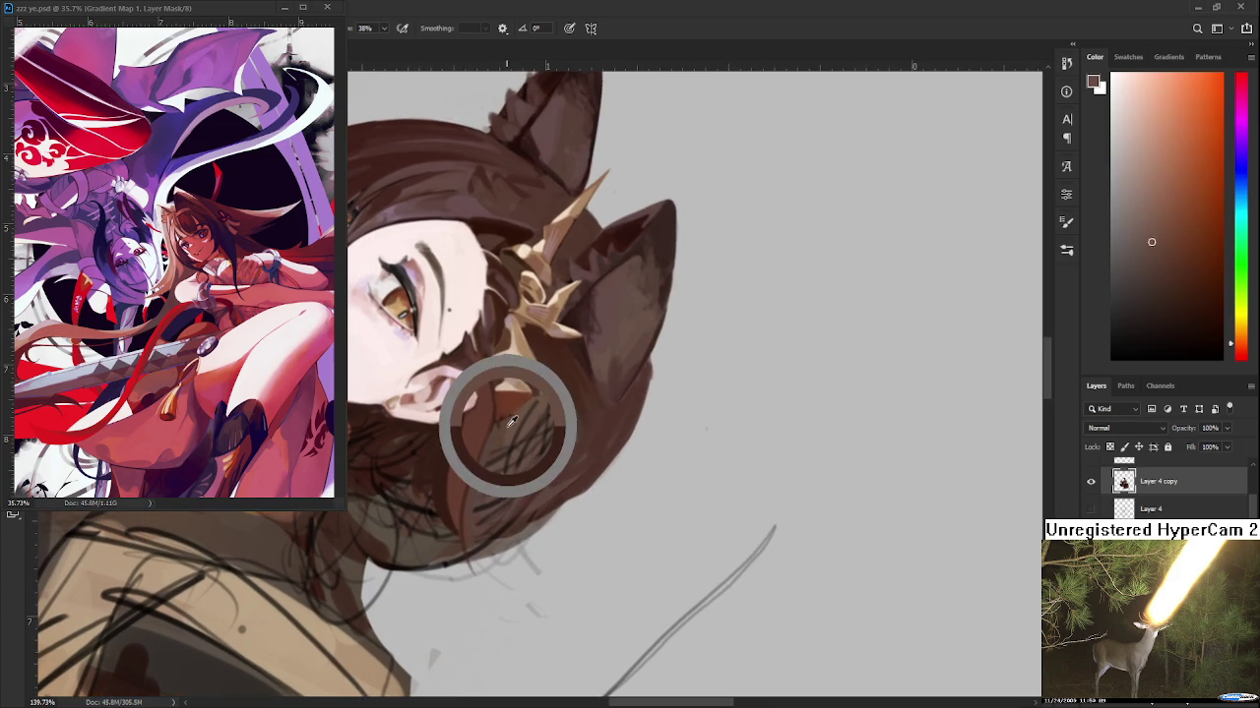
left_click(518, 413, "alt")
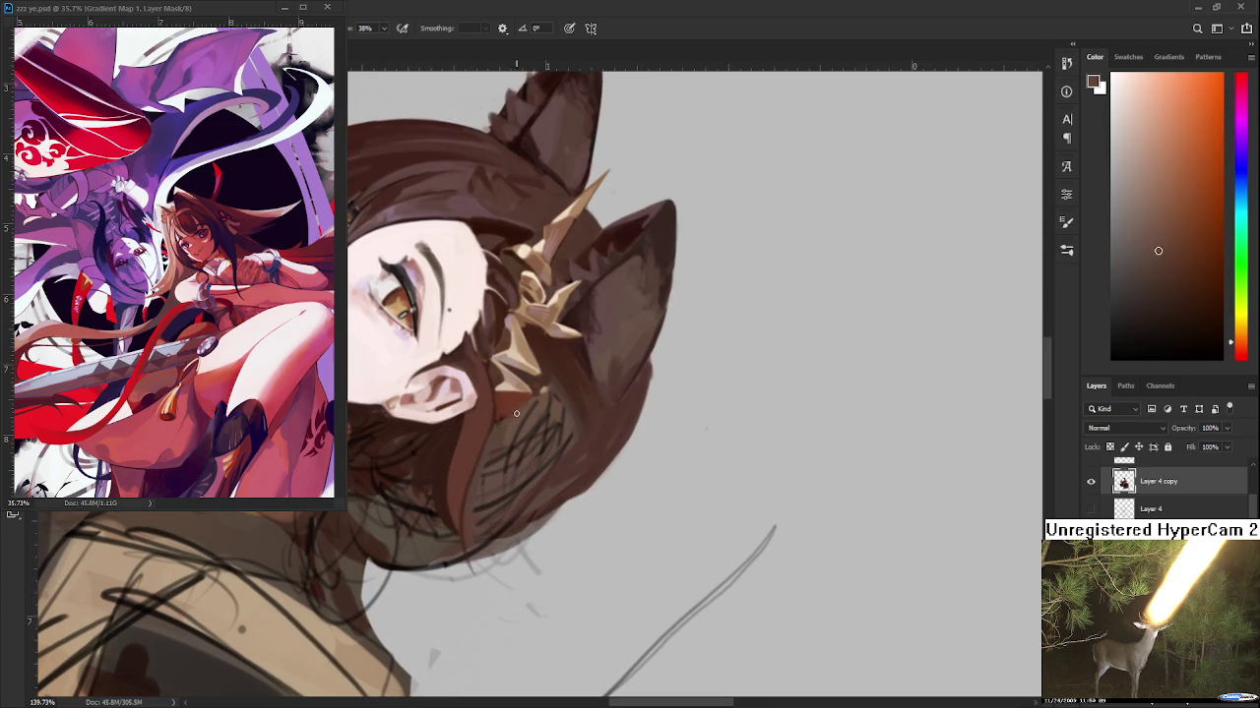
left_click(510, 412, "alt")
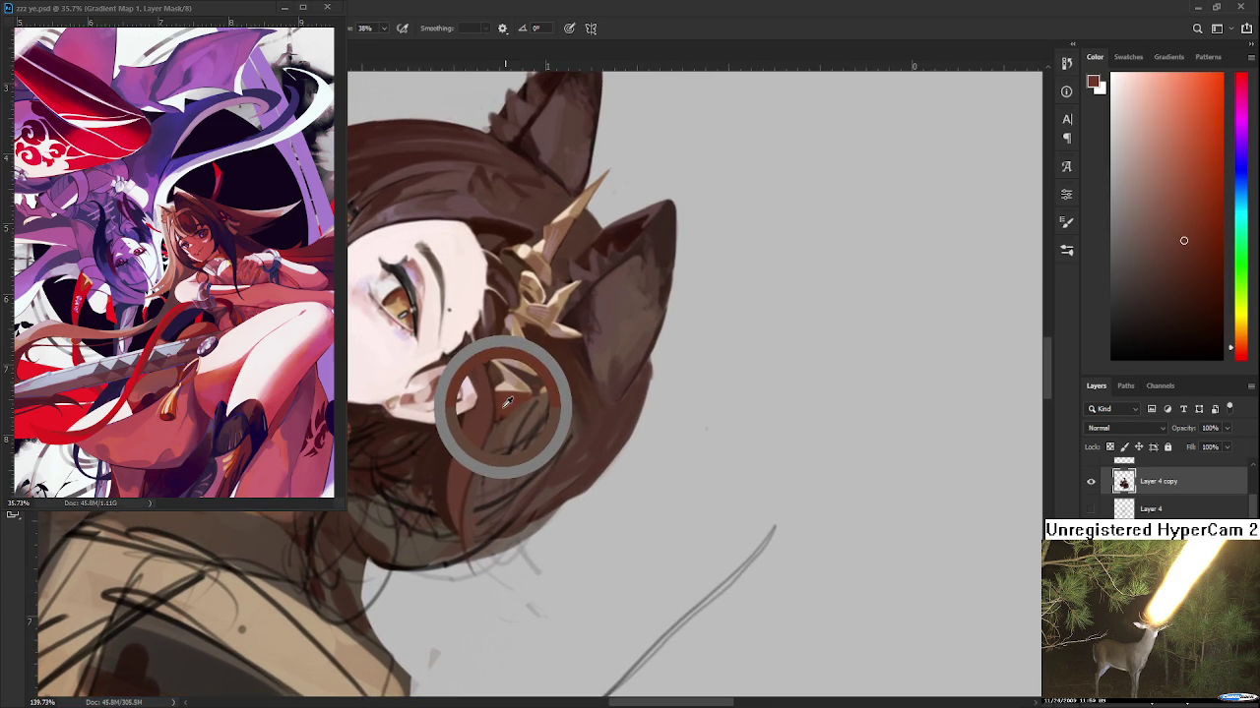
left_click(507, 414, "alt")
left_click(507, 420, "alt")
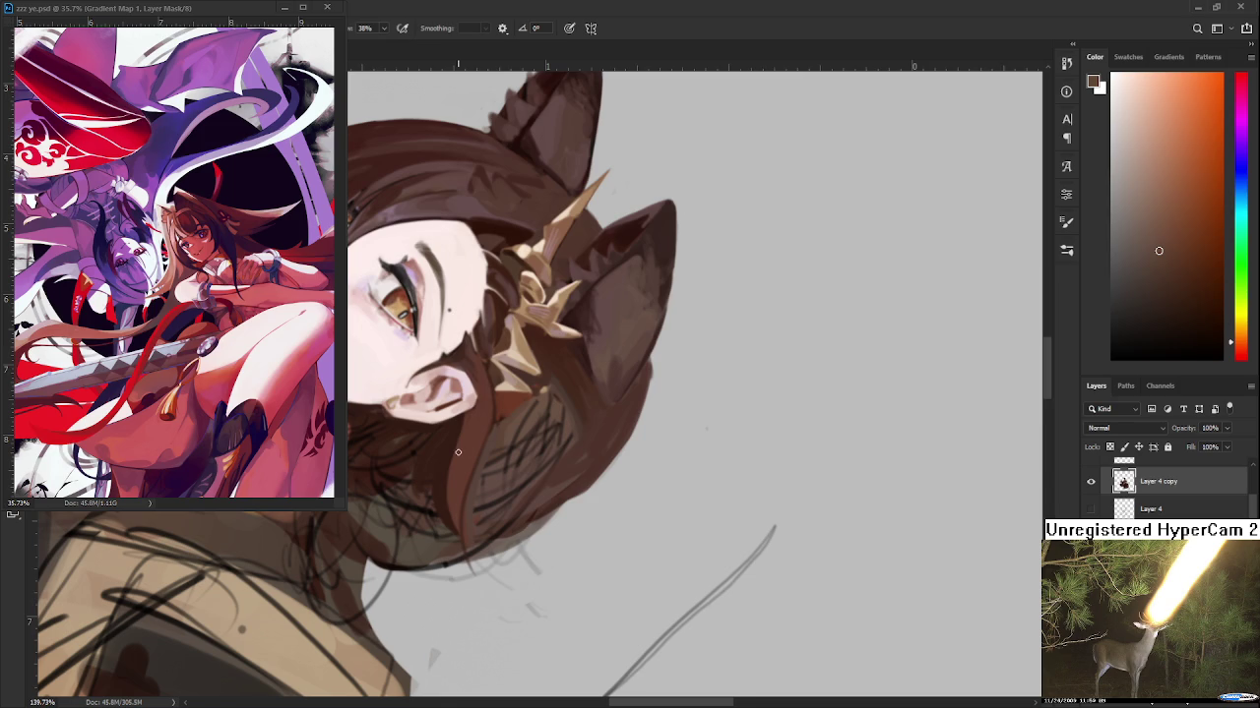
scroll(458, 452, "up", 2)
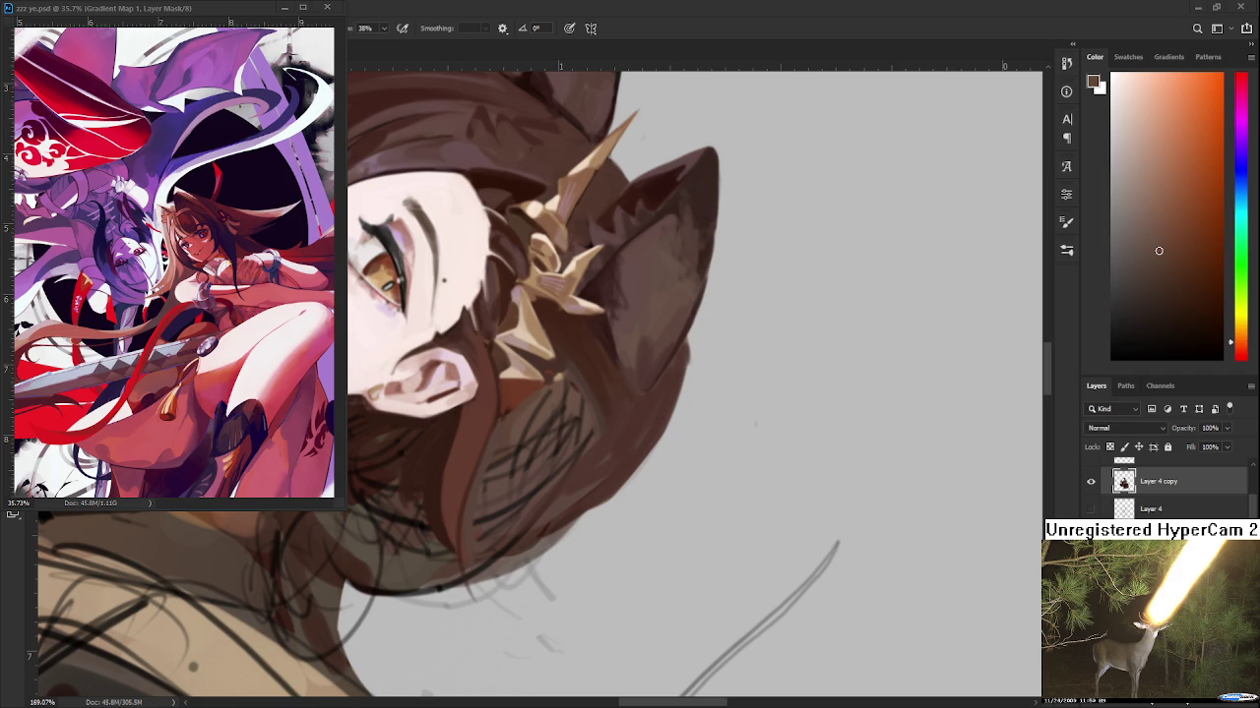
Pick alternating lighter and darker hair browns lower down the strand, panning the view right and down
left_click(464, 421, "alt")
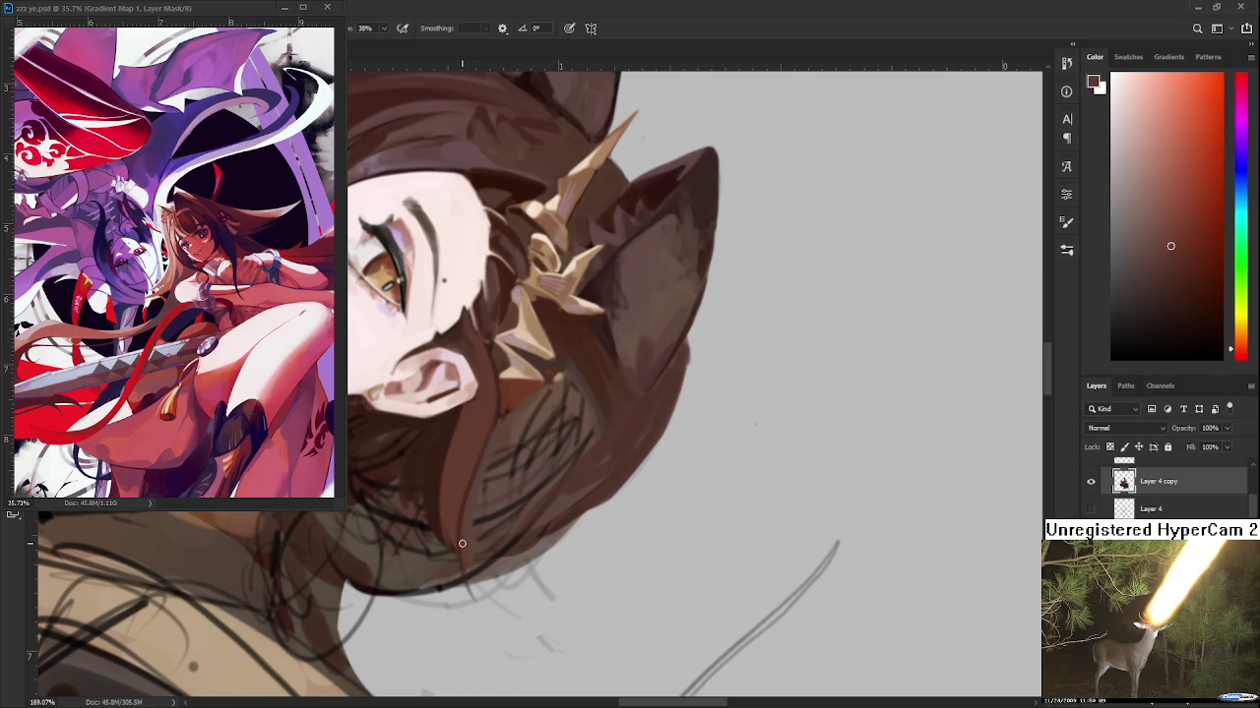
left_click(443, 449, "alt")
left_click(441, 484, "alt")
left_click(451, 489, "alt")
left_click(445, 512, "alt")
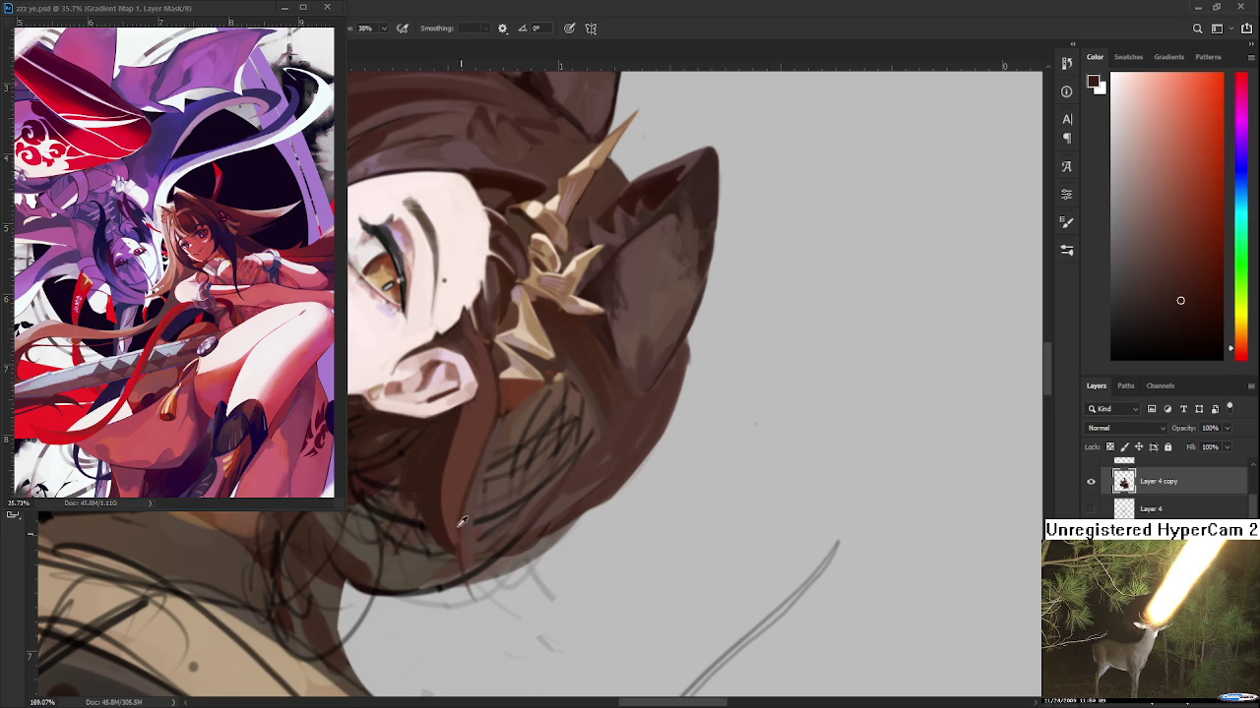
left_click(433, 536, "alt")
left_click(433, 507, "alt")
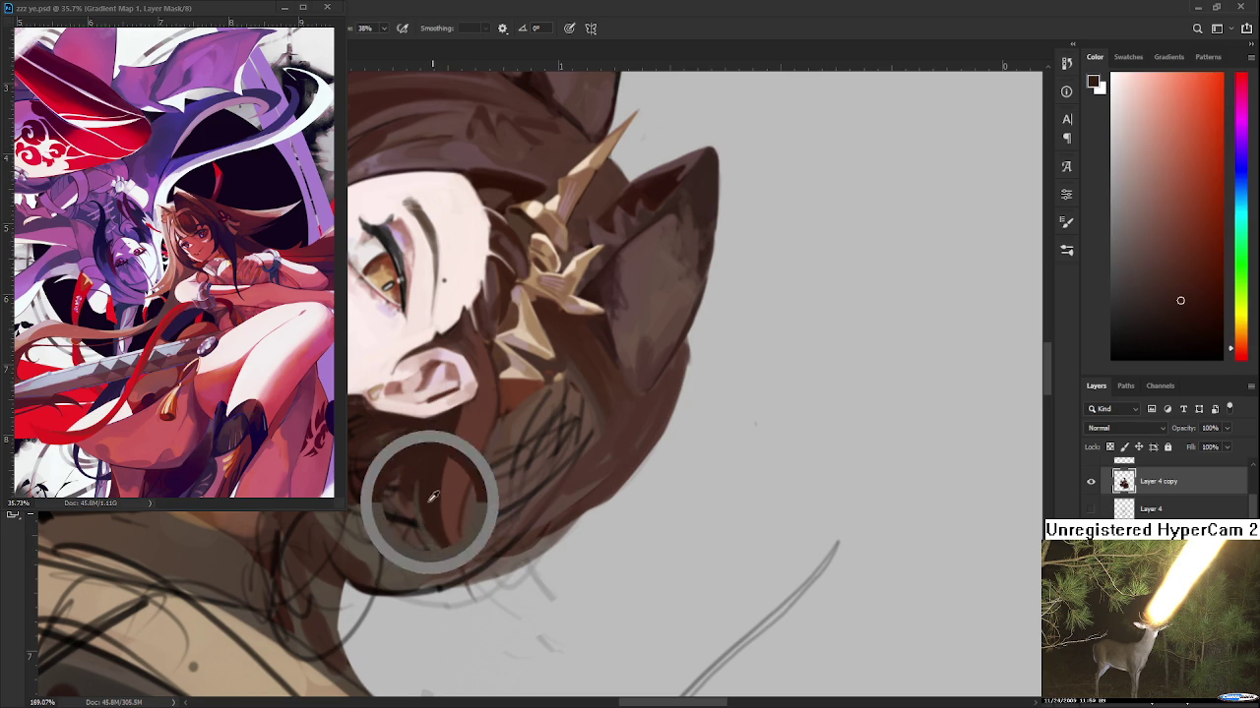
left_click(455, 501, "alt")
left_click_drag(458, 504, 532, 549)
scroll(531, 549, "down", 1)
scroll(553, 501, "down", 1)
scroll(549, 512, "down", 1)
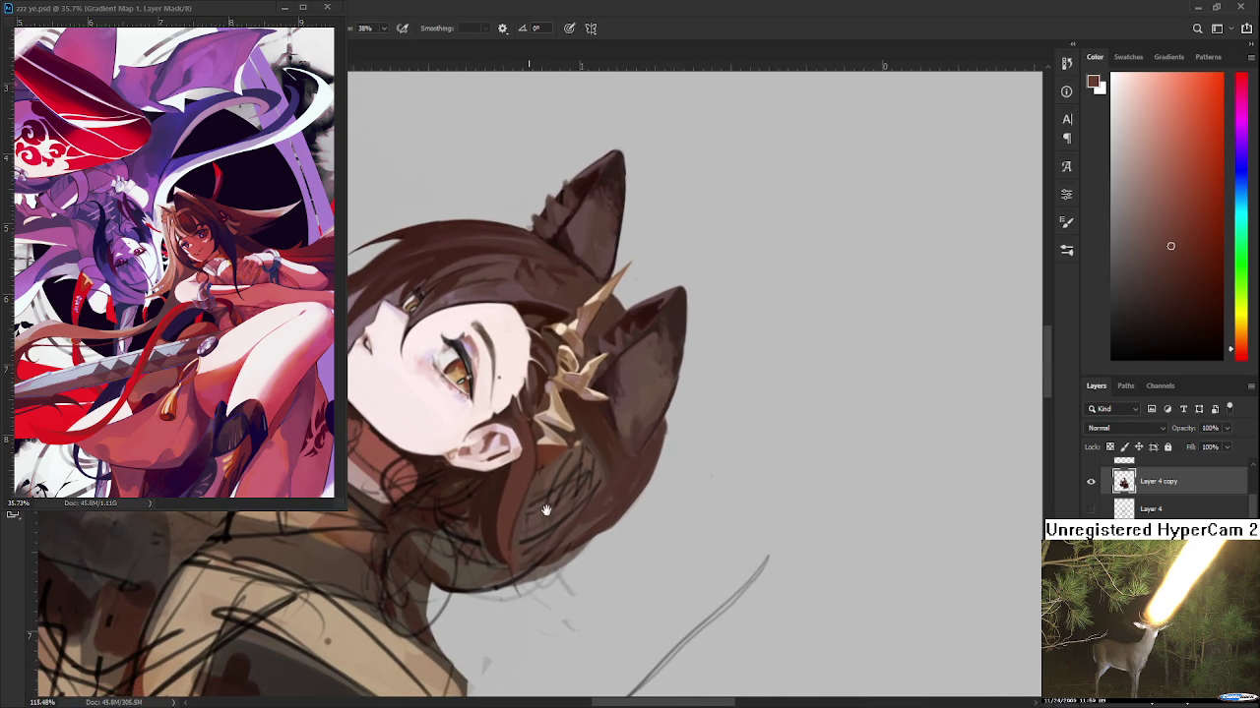
Sample a range of hair browns near the ear
left_click(497, 497, "alt")
left_click(523, 491, "alt")
left_click(522, 462, "alt")
left_click(528, 454, "alt")
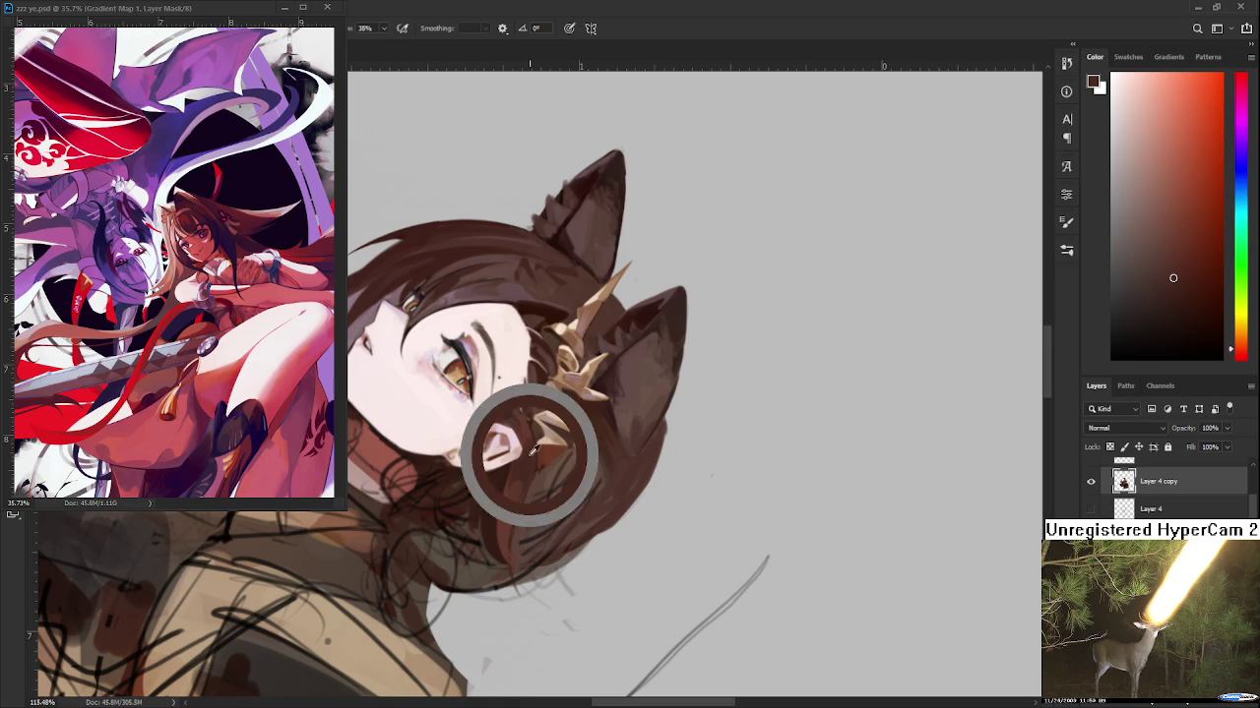
left_click(529, 459, "alt")
left_click(522, 459, "alt")
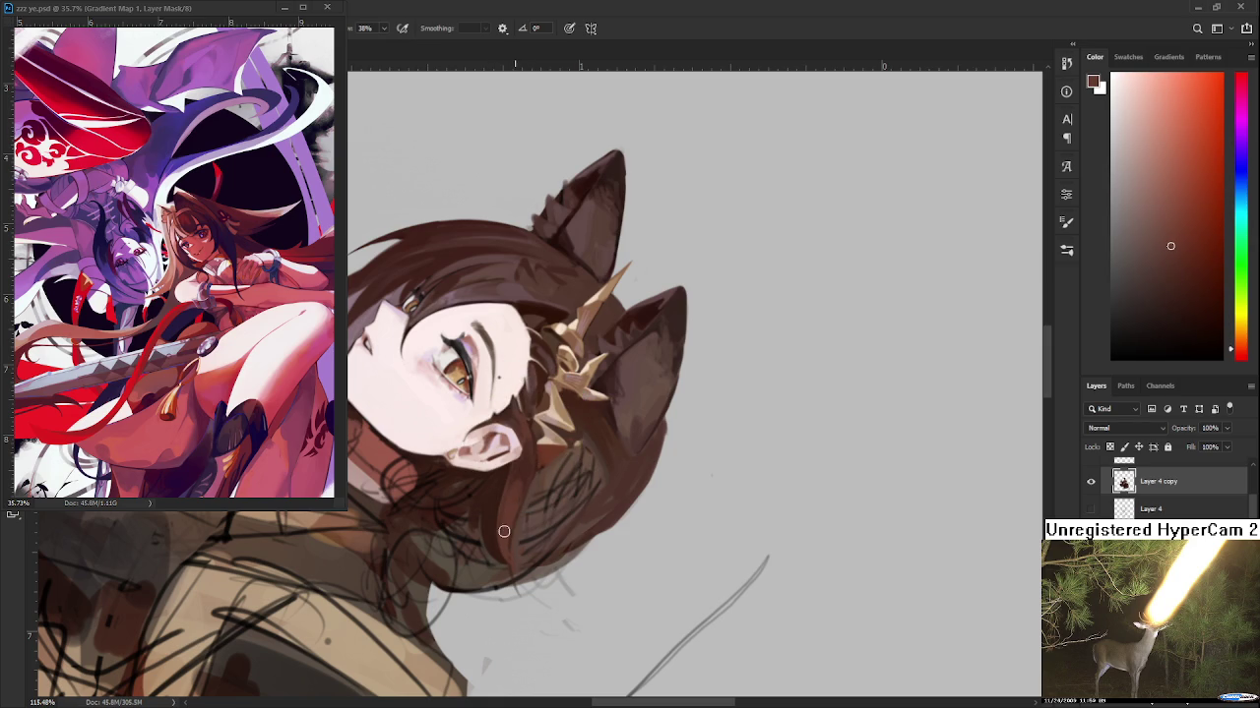
left_click(524, 467, "alt")
left_click(525, 470, "alt")
Pick a darker brown and paint a small shadow stroke under the ear
left_click(536, 477, "alt")
left_click(519, 480, "alt")
left_click(523, 480, "alt")
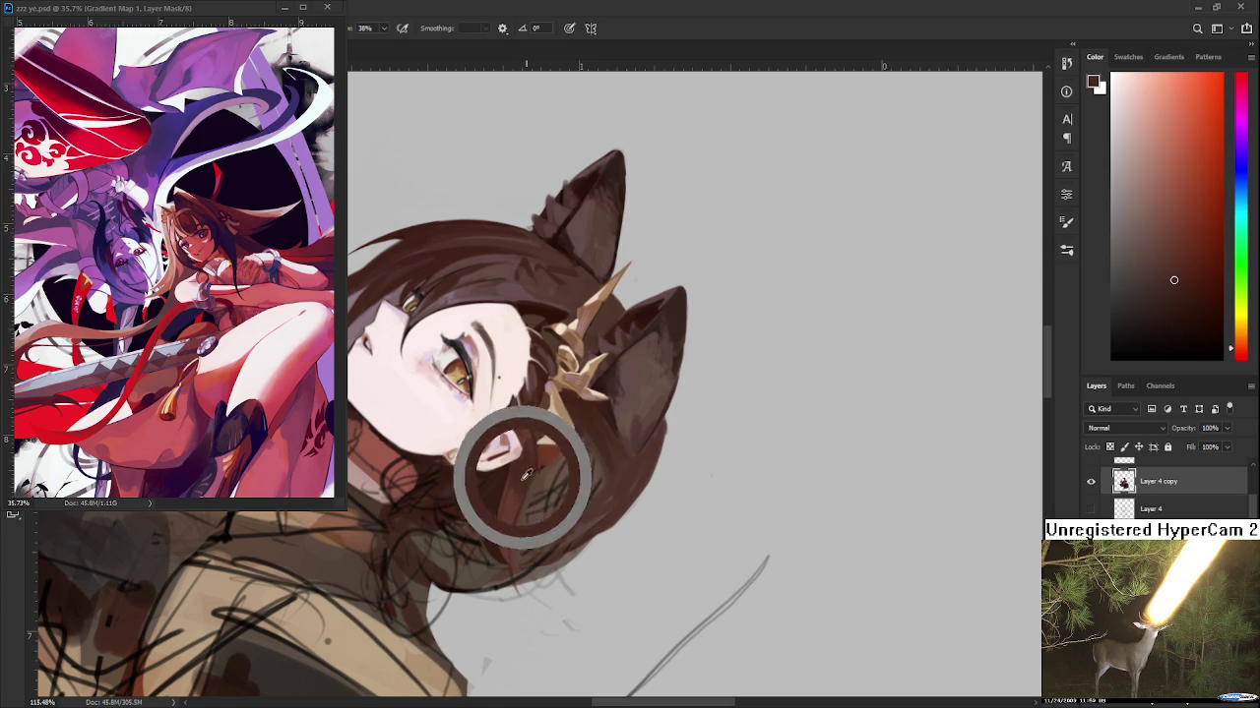
left_click(510, 502, "alt")
left_click_drag(521, 476, 526, 488)
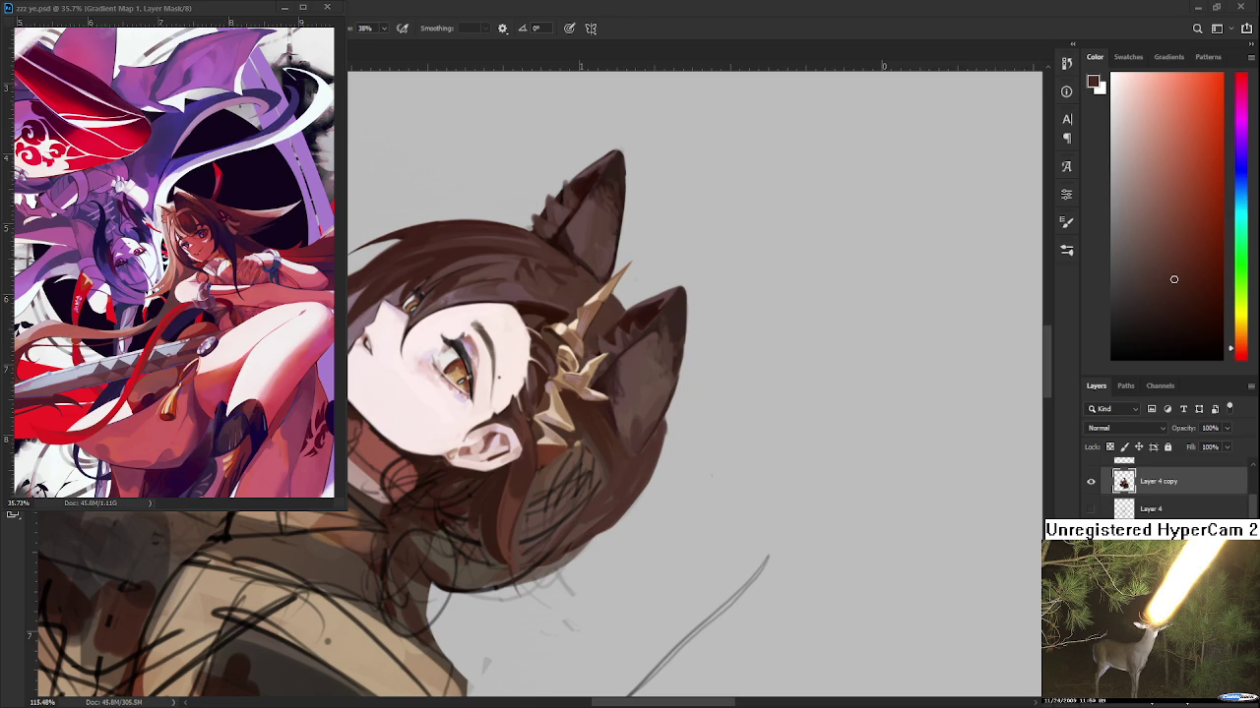
Tilt the view to check the hair, resample ear-side browns, then straighten the view
left_click_drag(562, 481, 559, 436)
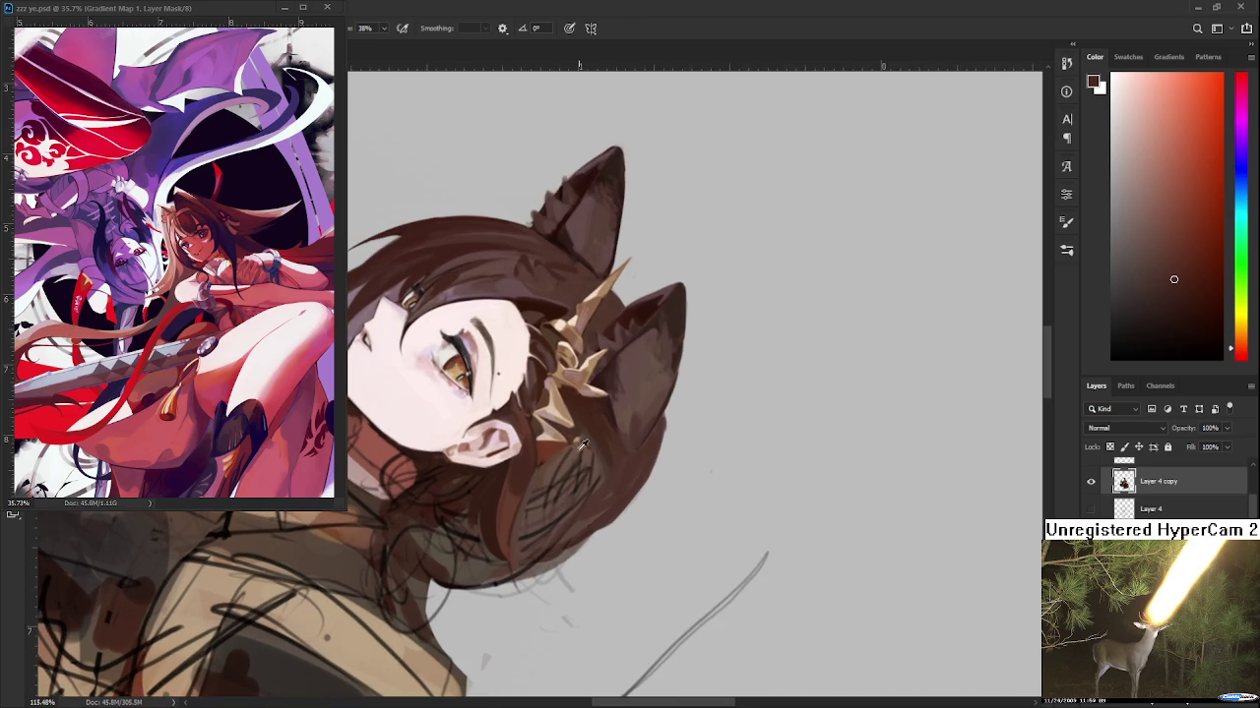
left_click(521, 429, "alt")
left_click(528, 459, "alt")
left_click(536, 452, "alt")
left_click(523, 462, "alt")
left_click(533, 462, "alt")
mouse_move(514, 492)
left_mouse_down()
mouse_move(587, 564)
mouse_move(501, 511)
left_mouse_up()
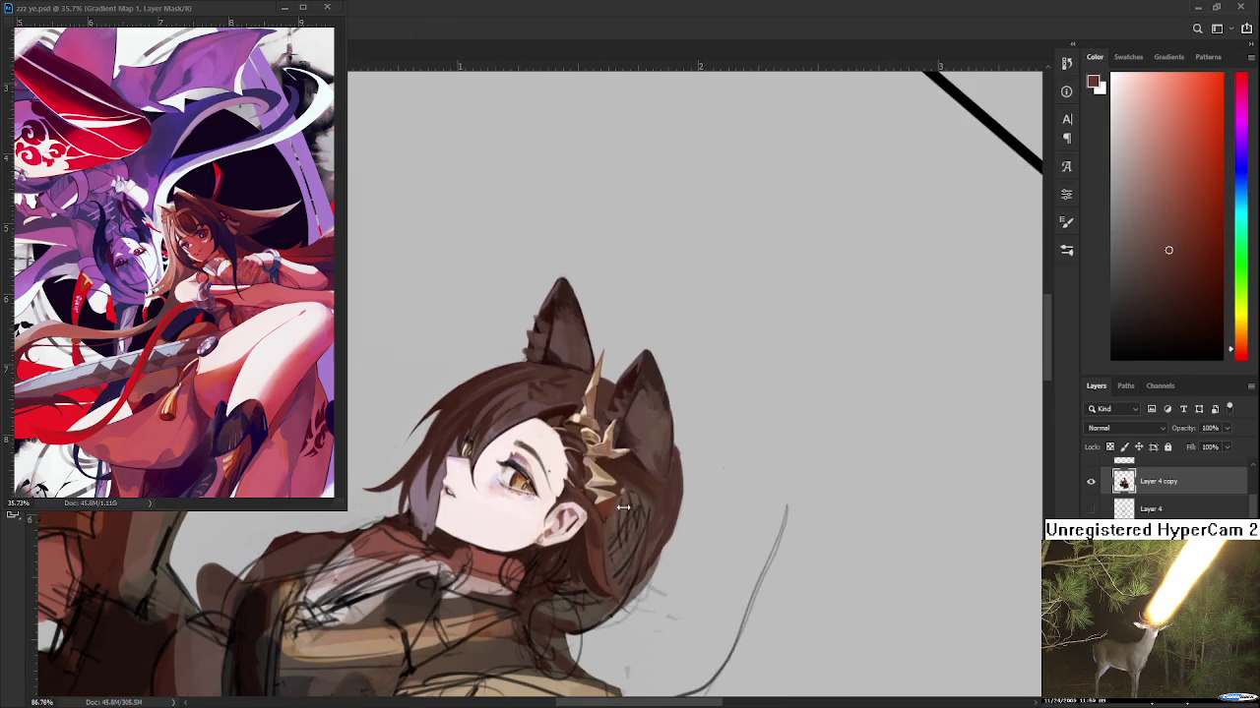
Zoom in, sample darker browns near the ear, and rotate the canvas
scroll(502, 511, "up", 2)
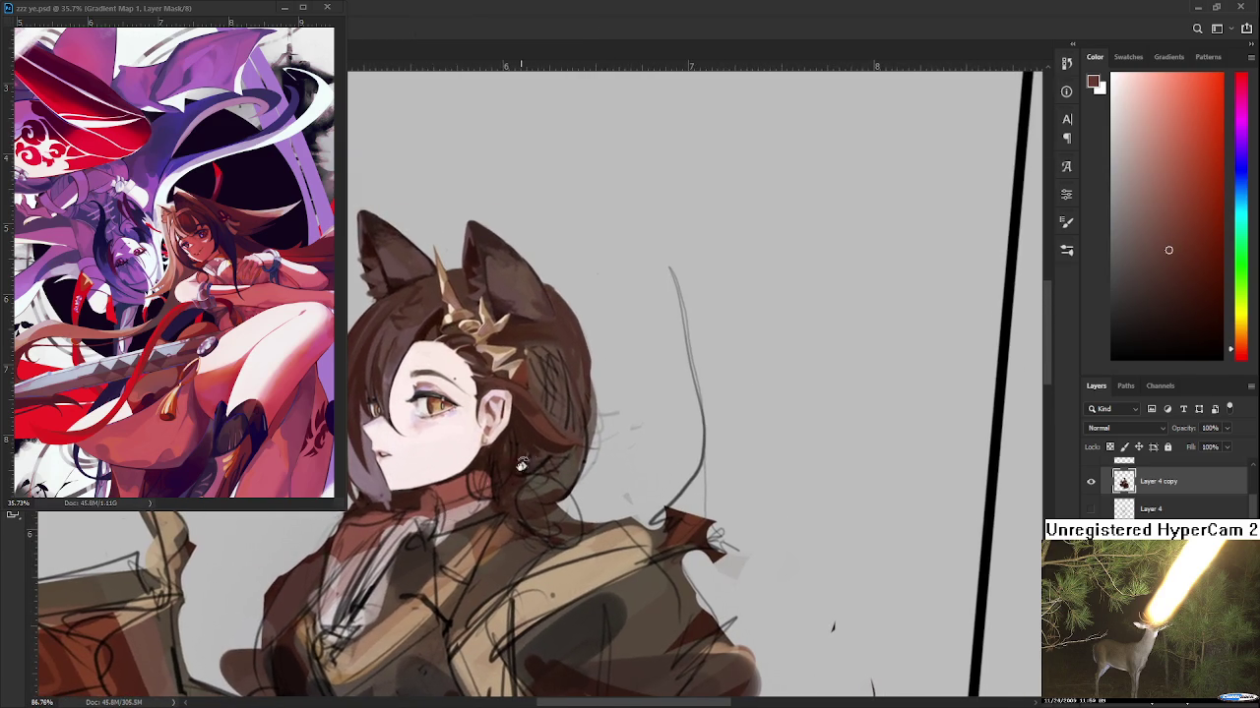
scroll(528, 407, "up", 2)
scroll(551, 399, "up", 2)
left_click(518, 415, "alt")
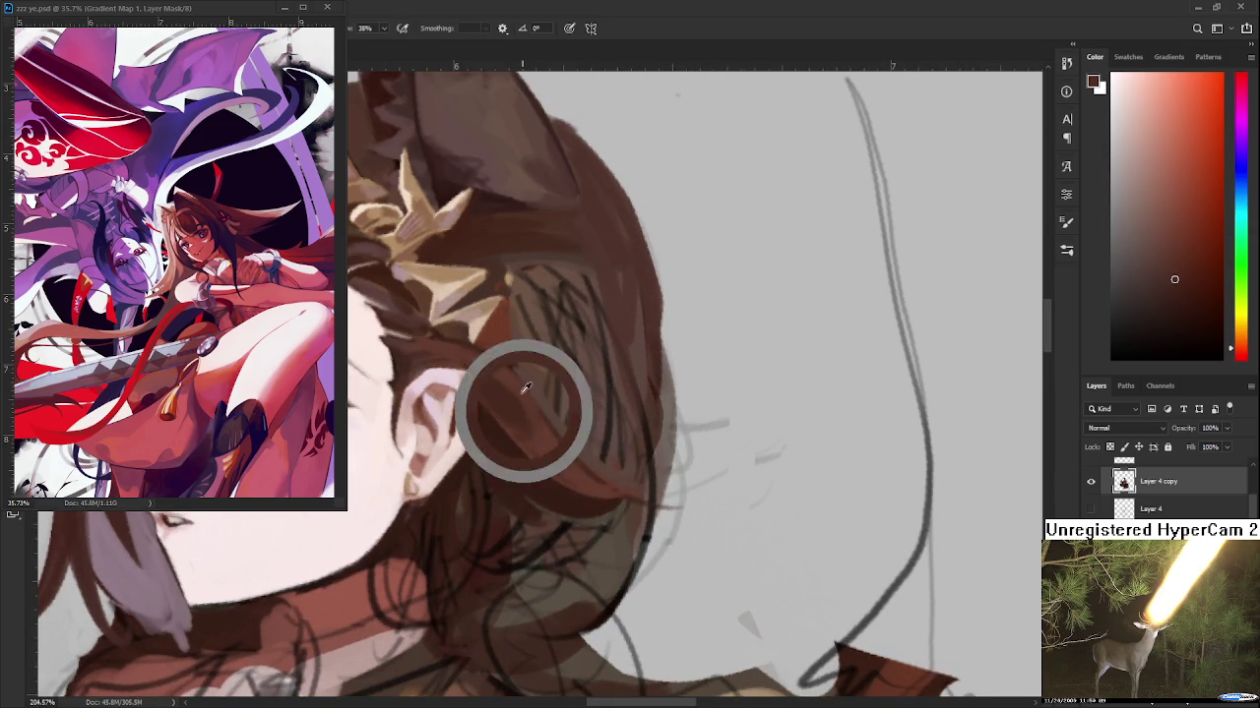
left_click(509, 398, "alt")
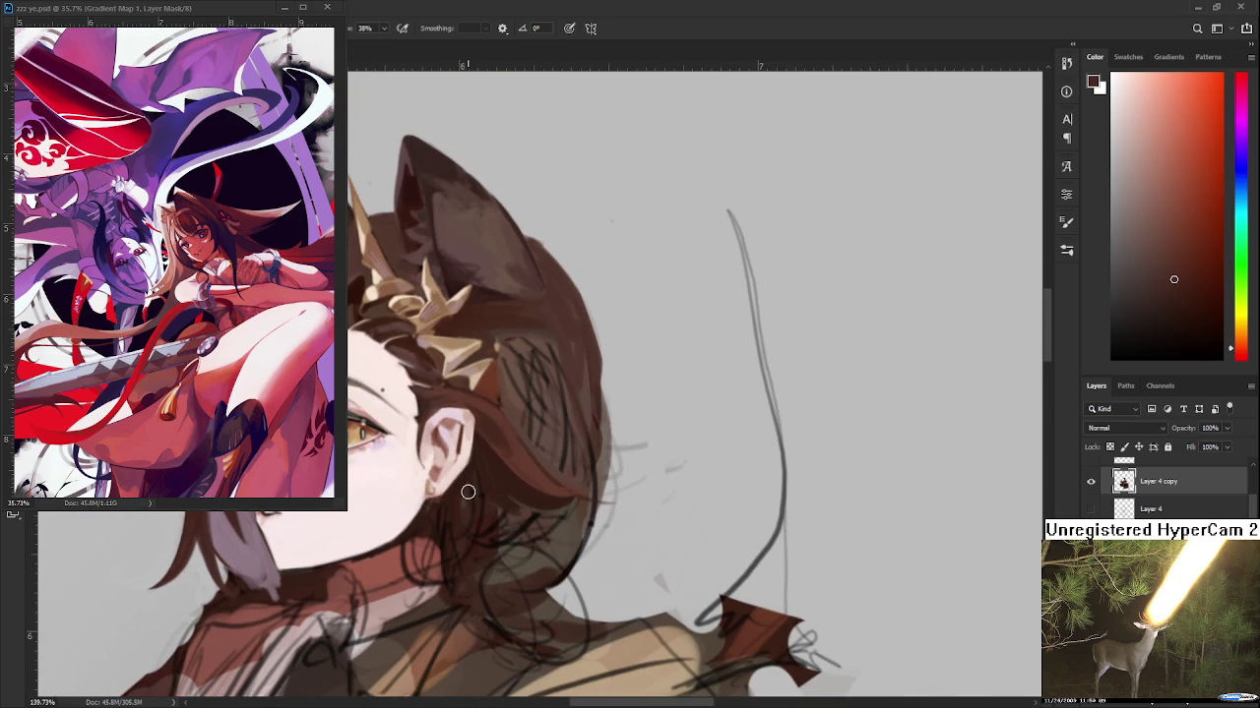
key("r")
mouse_move(528, 523)
left_mouse_down()
mouse_move(521, 544)
mouse_move(510, 534)
left_mouse_up()
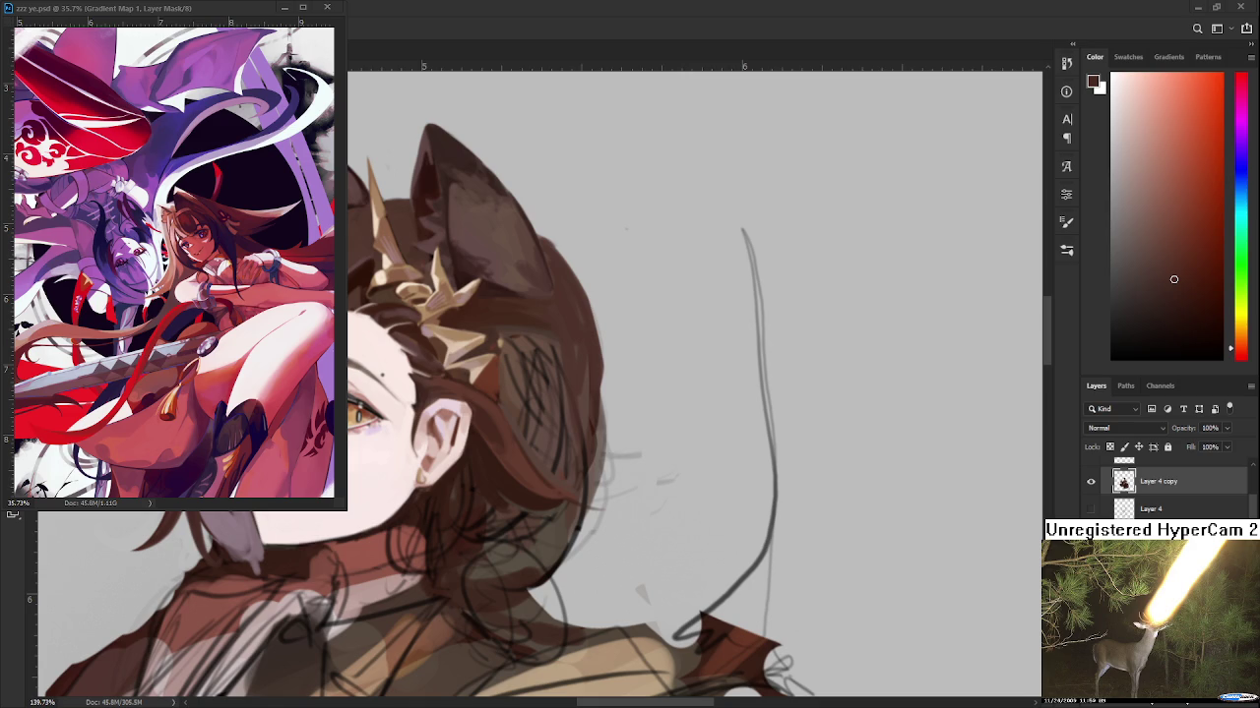
Rotate the view counter-clockwise and sample browns from the hair behind the ear and neck
left_click_drag(484, 571, 492, 465)
left_click(462, 480, "alt")
left_click(461, 488, "alt")
left_click(454, 530, "alt")
left_click(466, 507, "alt")
left_click(480, 520, "alt")
left_click(456, 486, "alt")
left_click(459, 472, "alt")
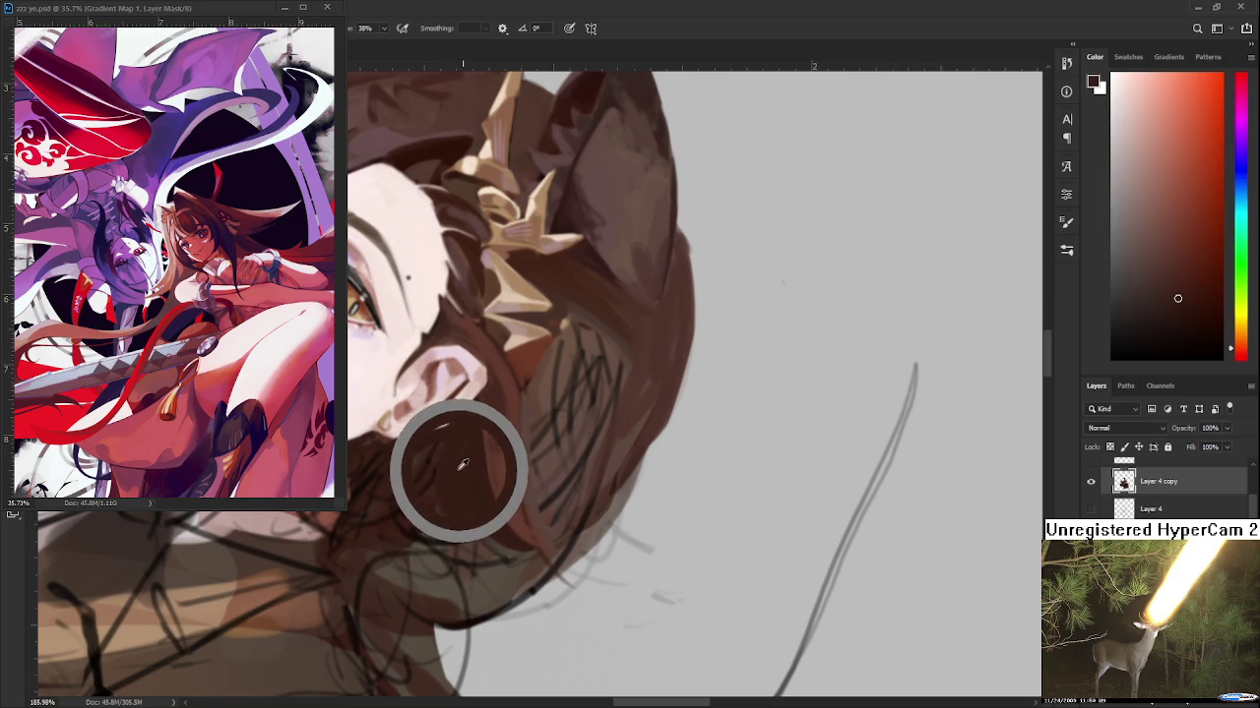
left_click(457, 483, "alt")
left_click(476, 510, "alt")
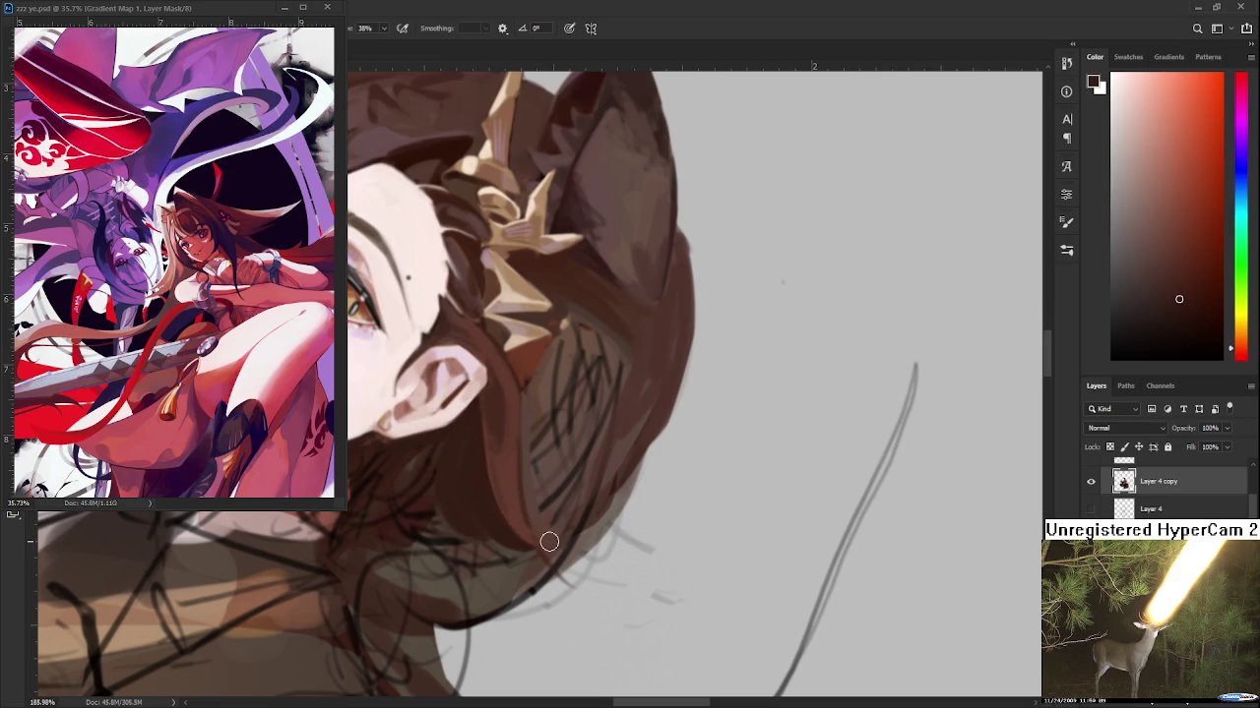
scroll(528, 493, "down", 4)
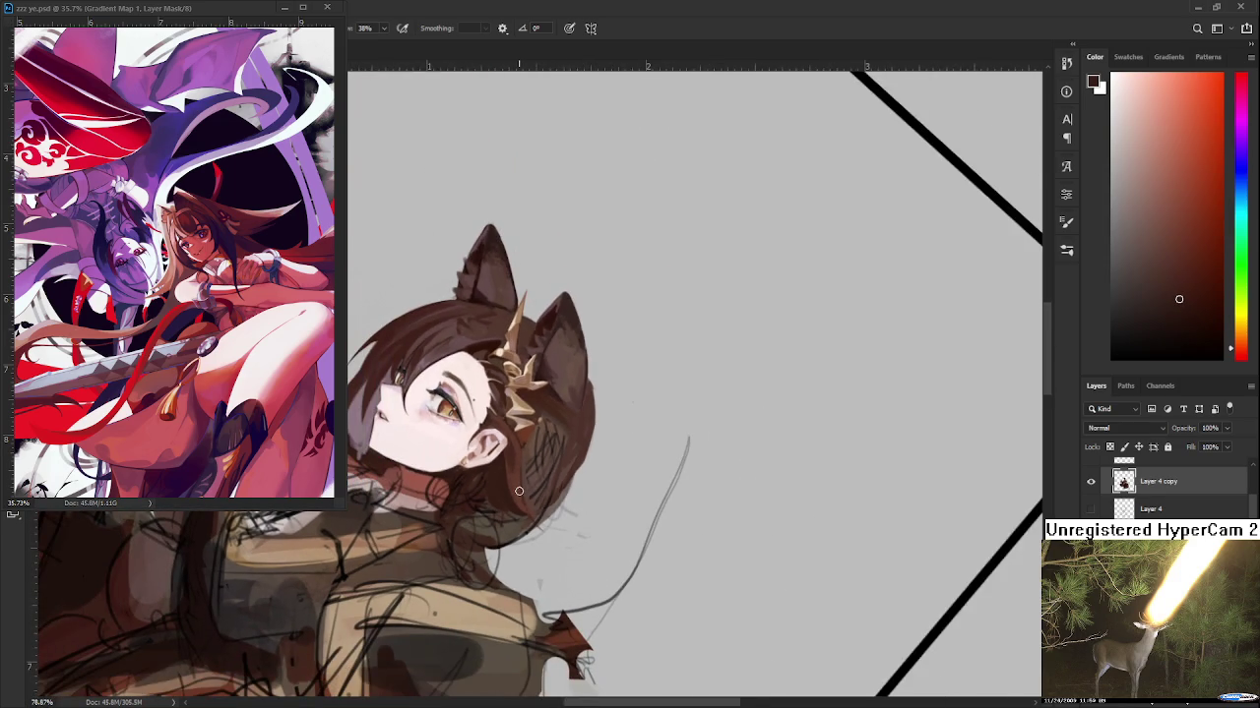
Sample dark hair browns and rotate the canvas so the head stands upright
left_click(504, 399, "alt")
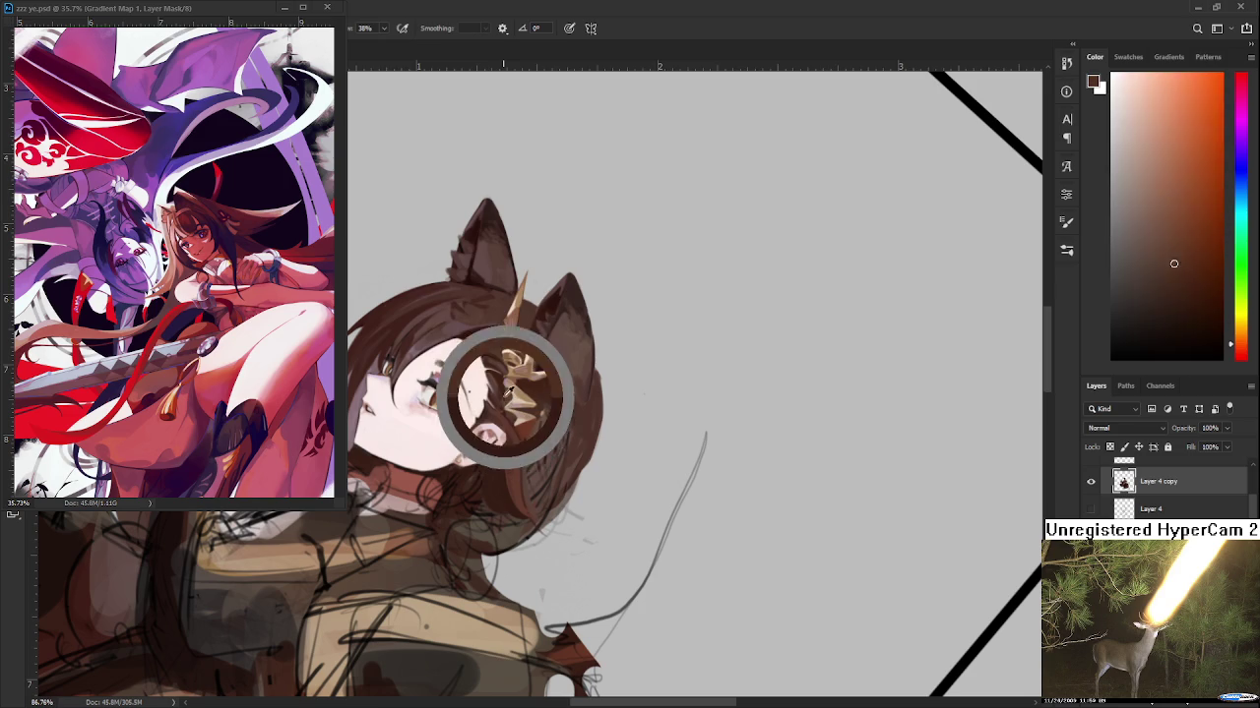
left_click(483, 333, "alt")
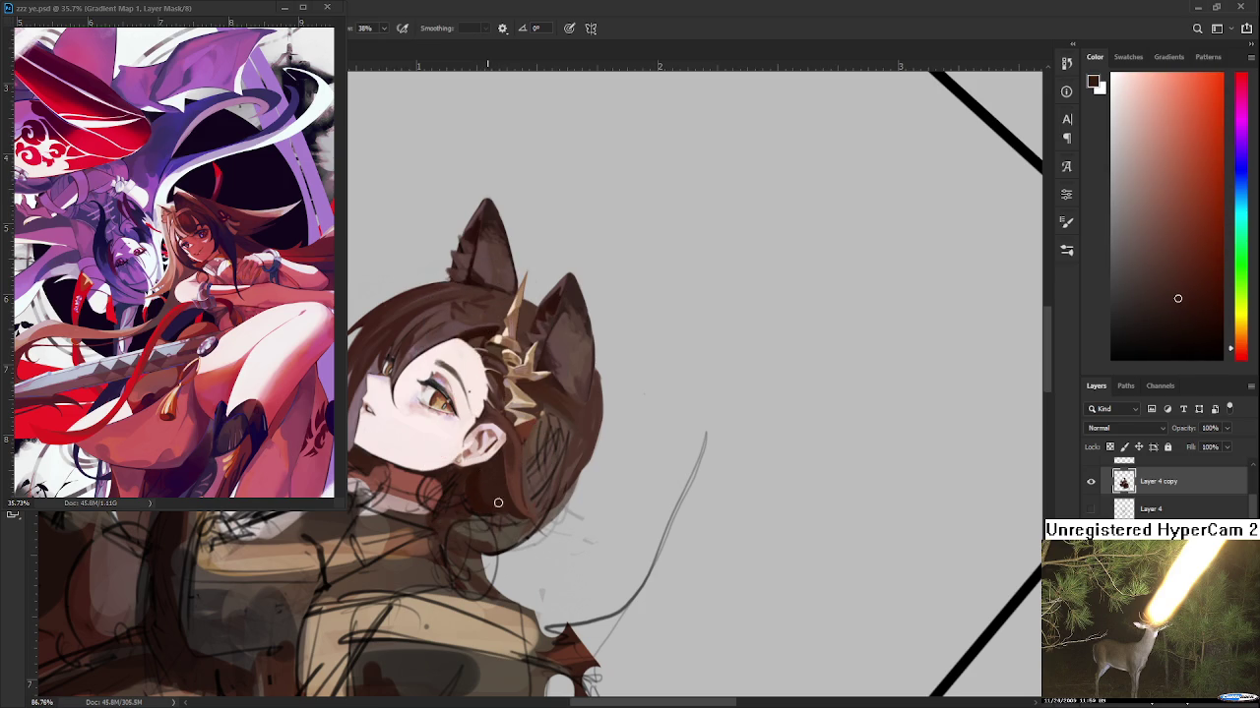
left_click(504, 498, "alt")
left_click(478, 485, "alt")
key("r")
mouse_move(474, 507)
left_mouse_down()
mouse_move(560, 548)
mouse_move(547, 543)
left_mouse_up()
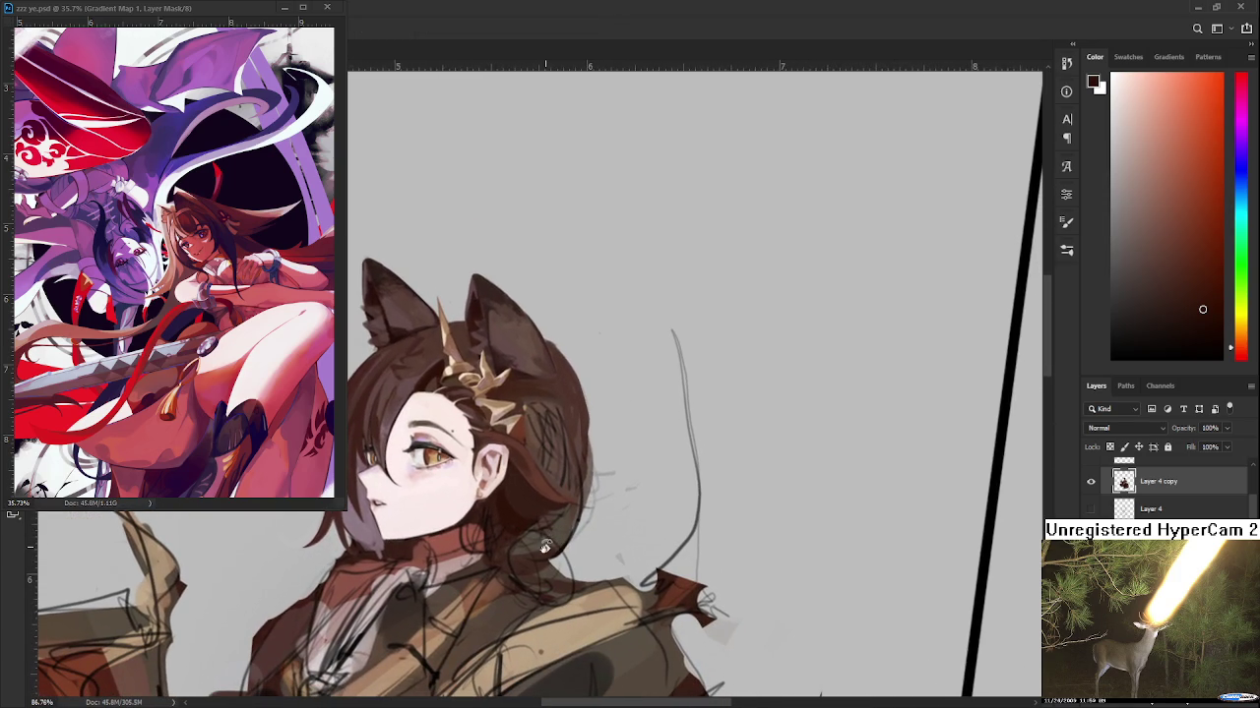
Paint dark strokes into the hair behind the ear, undo them, and resample
left_click(537, 424, "alt")
left_click_drag(534, 421, 548, 475)
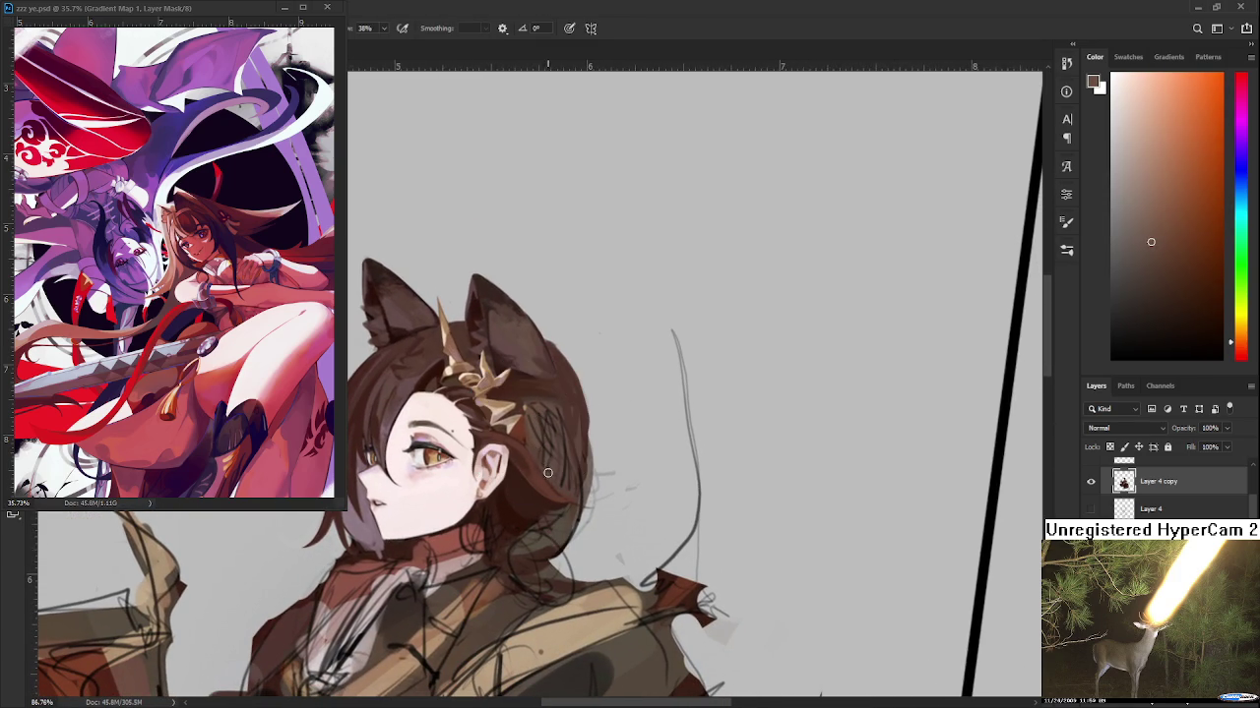
key("ctrl+z")
key("ctrl+z")
left_click(531, 435, "alt")
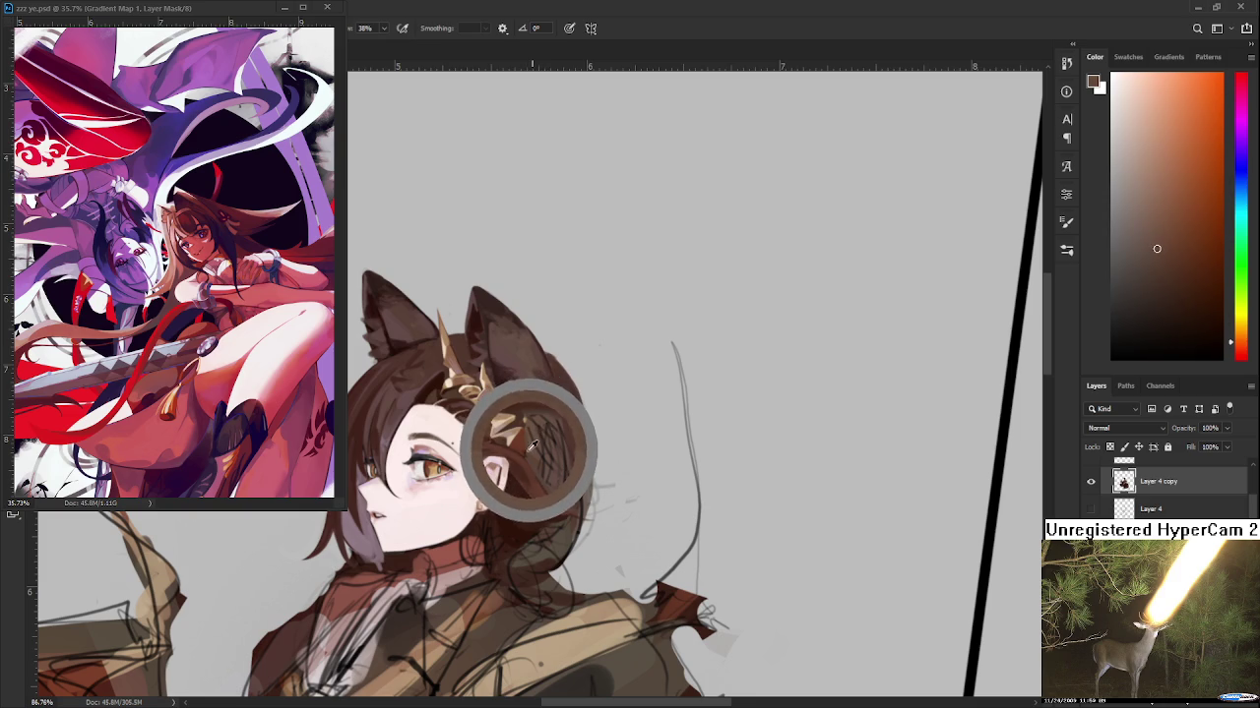
left_click_drag(532, 436, 527, 452)
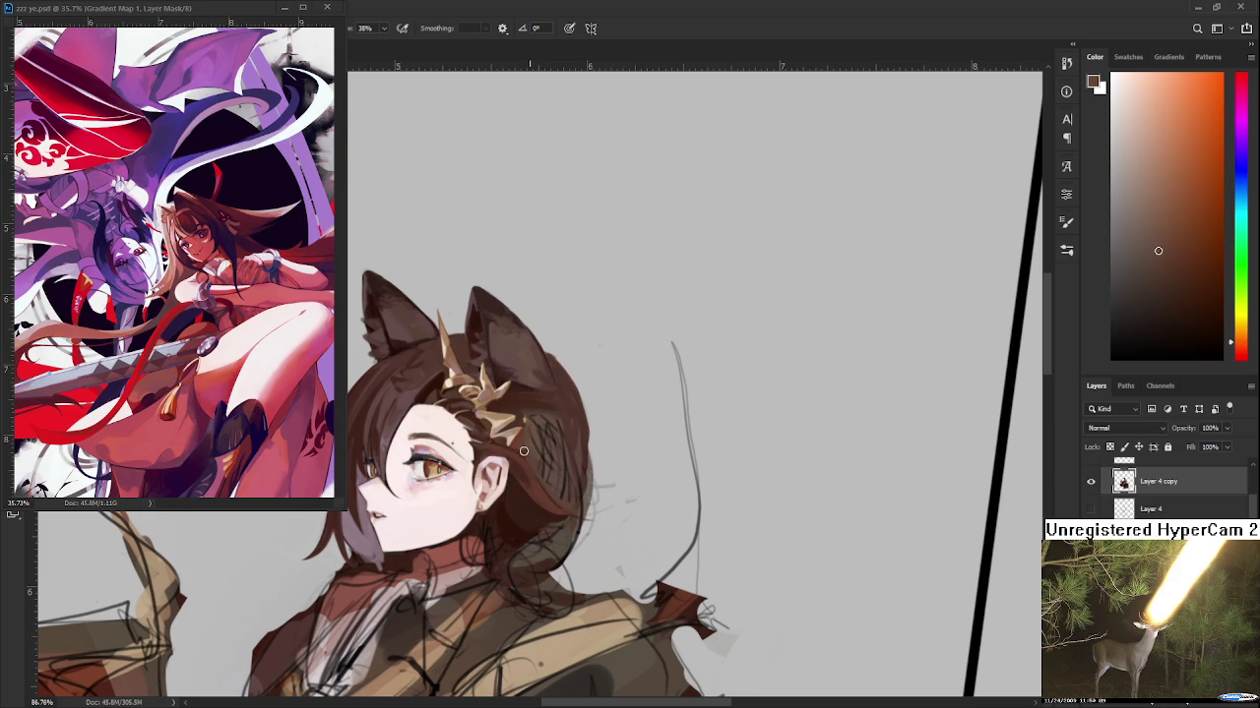
Sample a series of browns from the hair strands behind the ear
left_click(532, 441, "alt")
left_click(533, 445, "alt")
left_click(538, 431, "alt")
left_click(537, 424, "alt")
left_click(541, 423, "alt")
left_click(546, 425, "alt")
left_click(551, 426, "alt")
left_click(549, 429, "alt")
left_click(550, 430, "alt")
Pick pinkish and redder browns with the canvas angled, then rotate the head upright again
mouse_move(470, 437)
left_mouse_down()
mouse_move(549, 436)
mouse_move(537, 448)
left_mouse_up()
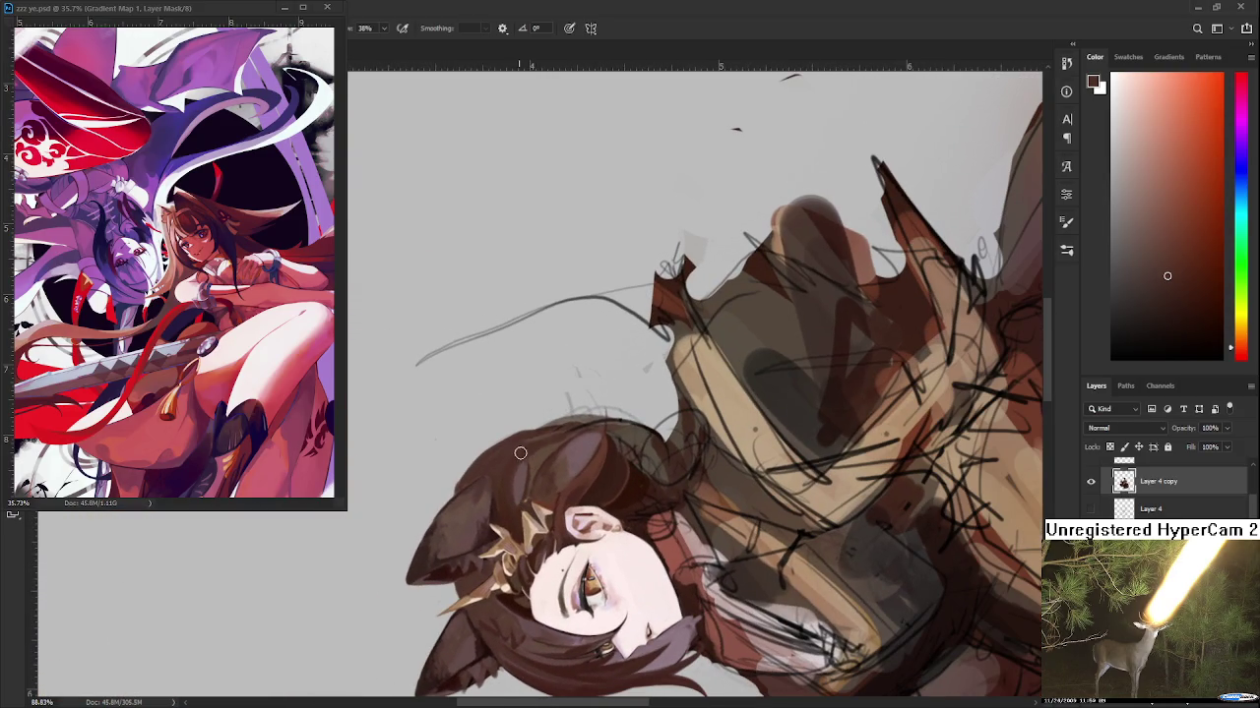
left_click(513, 471, "alt")
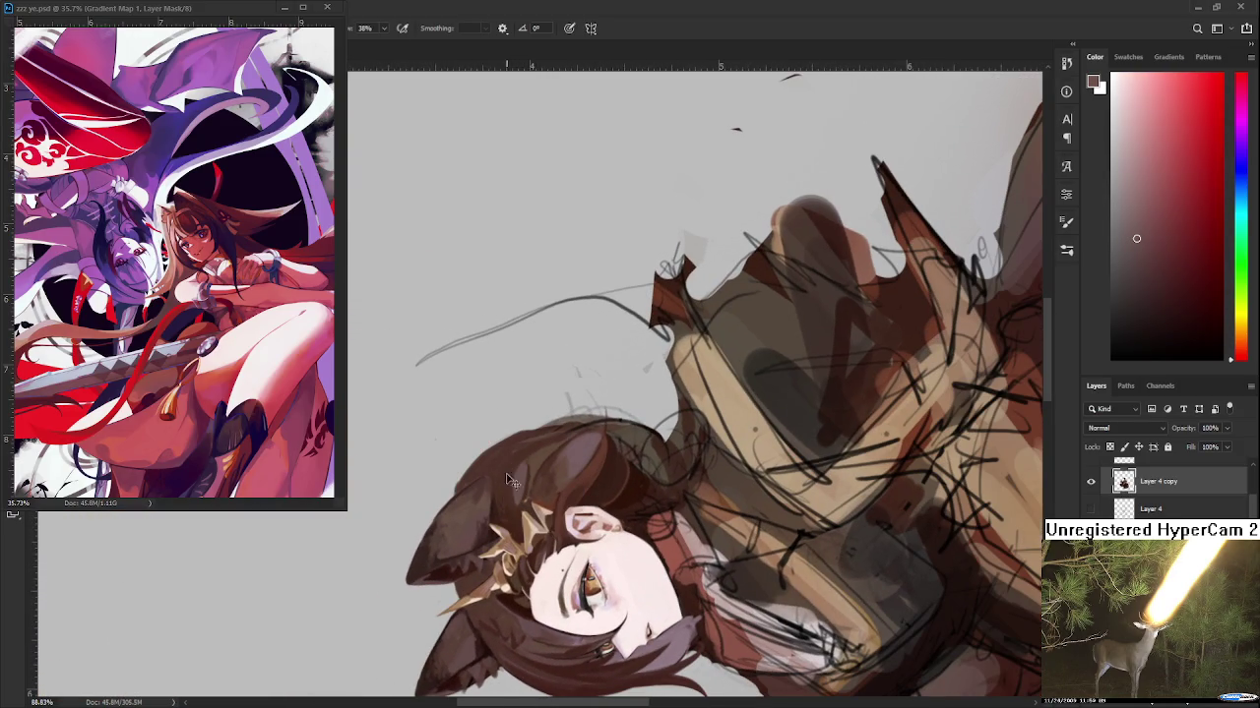
left_click(504, 503, "alt")
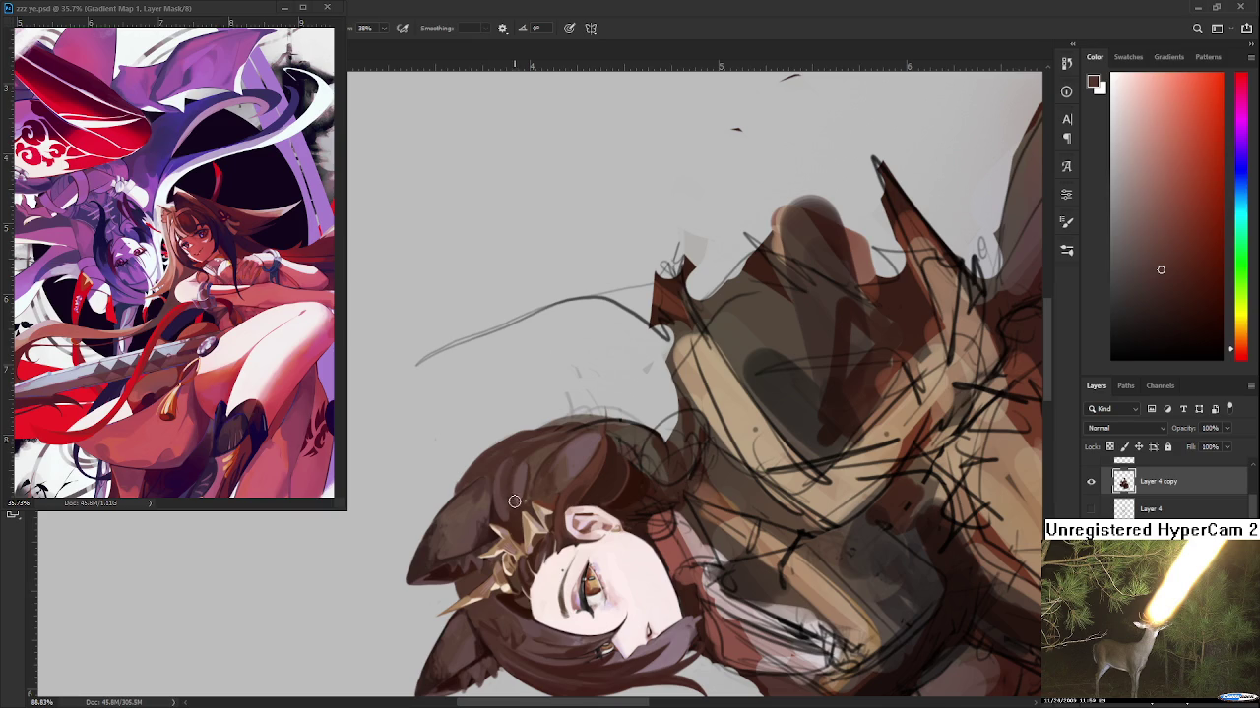
left_click(514, 499, "alt")
key("r")
mouse_move(514, 502)
left_mouse_down()
mouse_move(527, 434)
mouse_move(540, 458)
left_mouse_up()
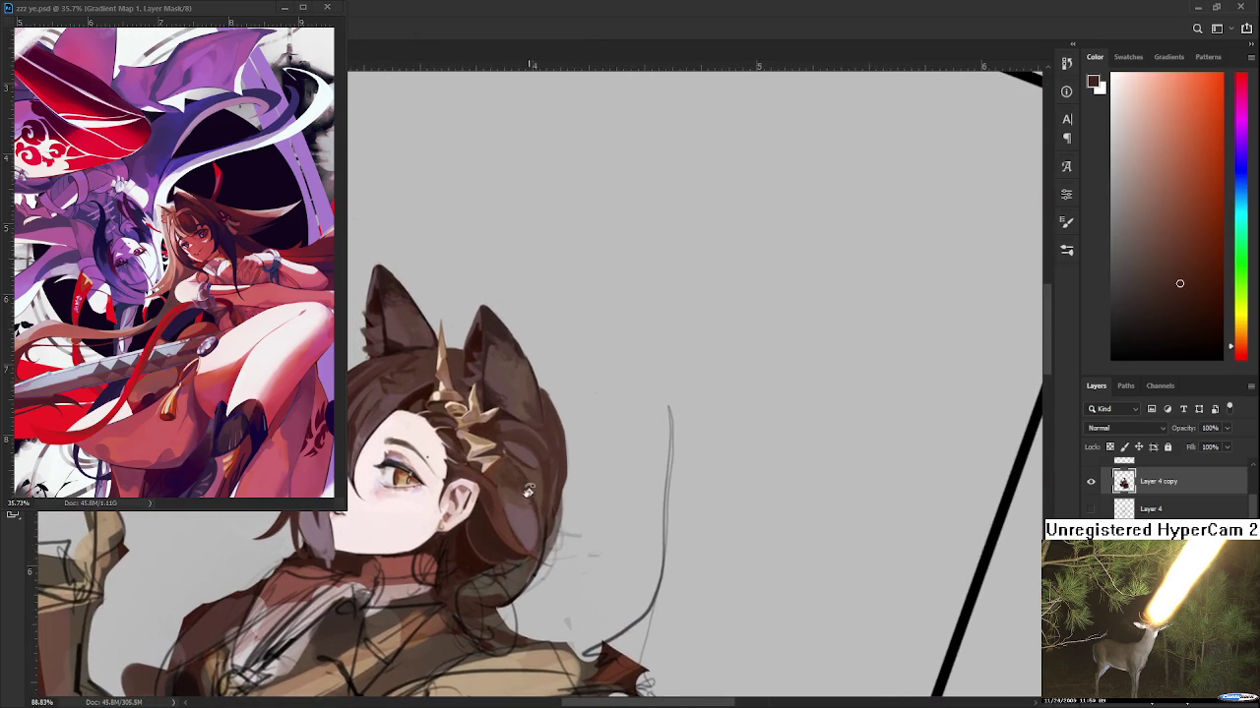
key("b")
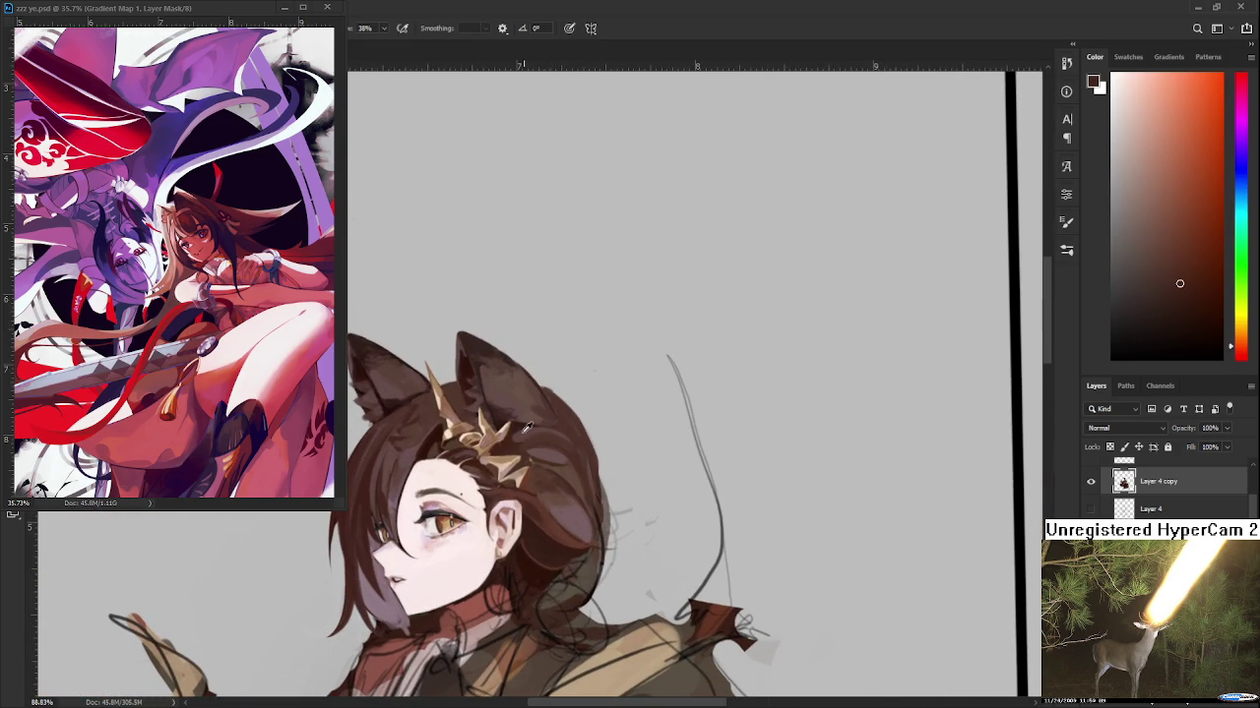
Sample redder and orange dark tones and a darker brown from the ear at a new angle
left_click(523, 429, "alt")
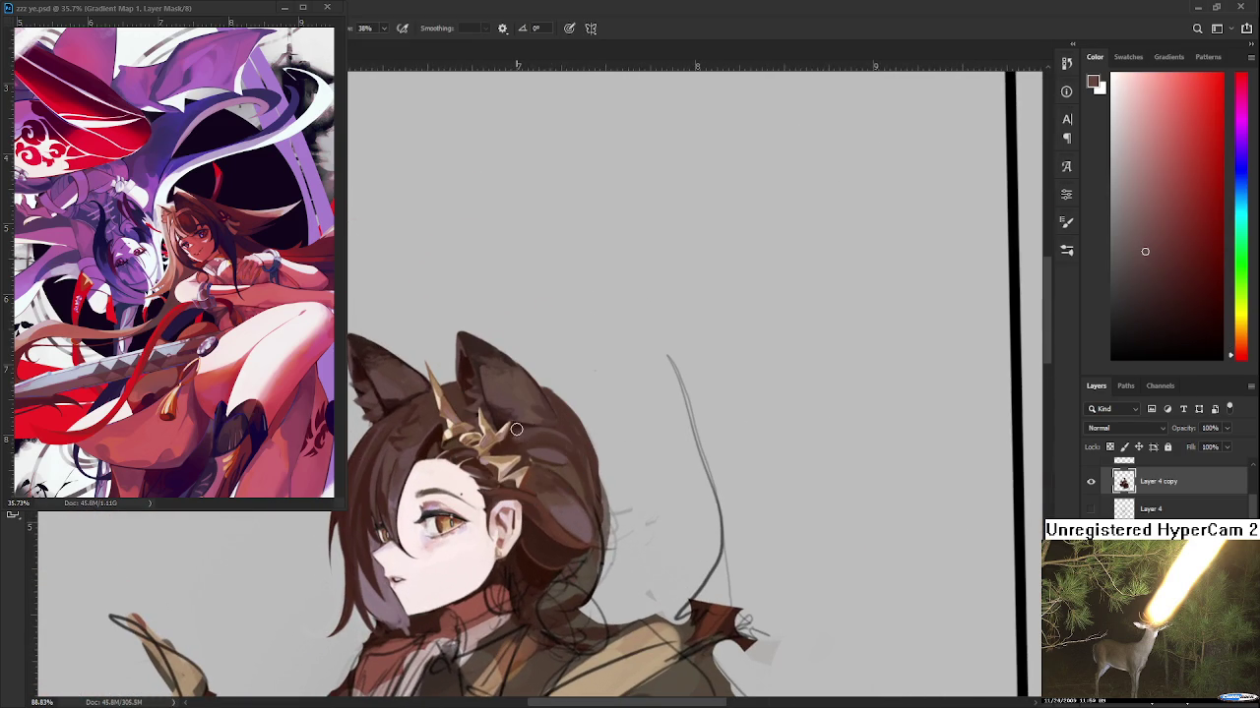
left_click(513, 439, "alt")
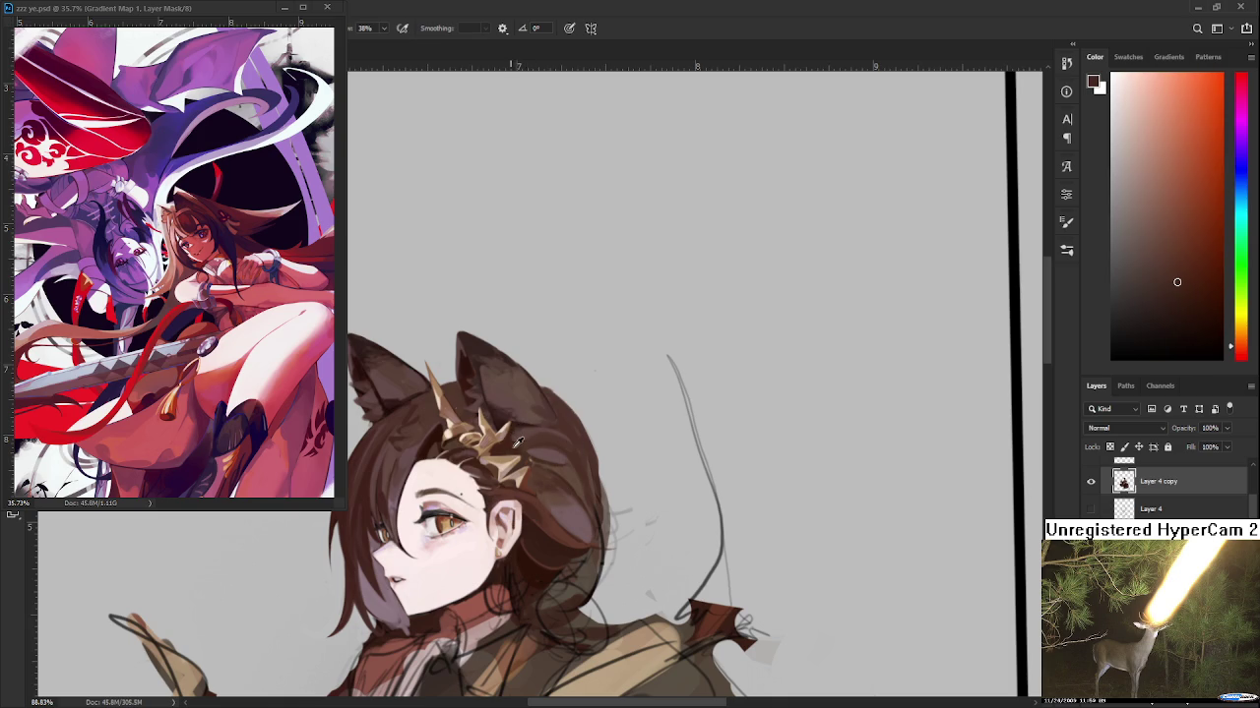
key("r")
left_click_drag(562, 442, 538, 480)
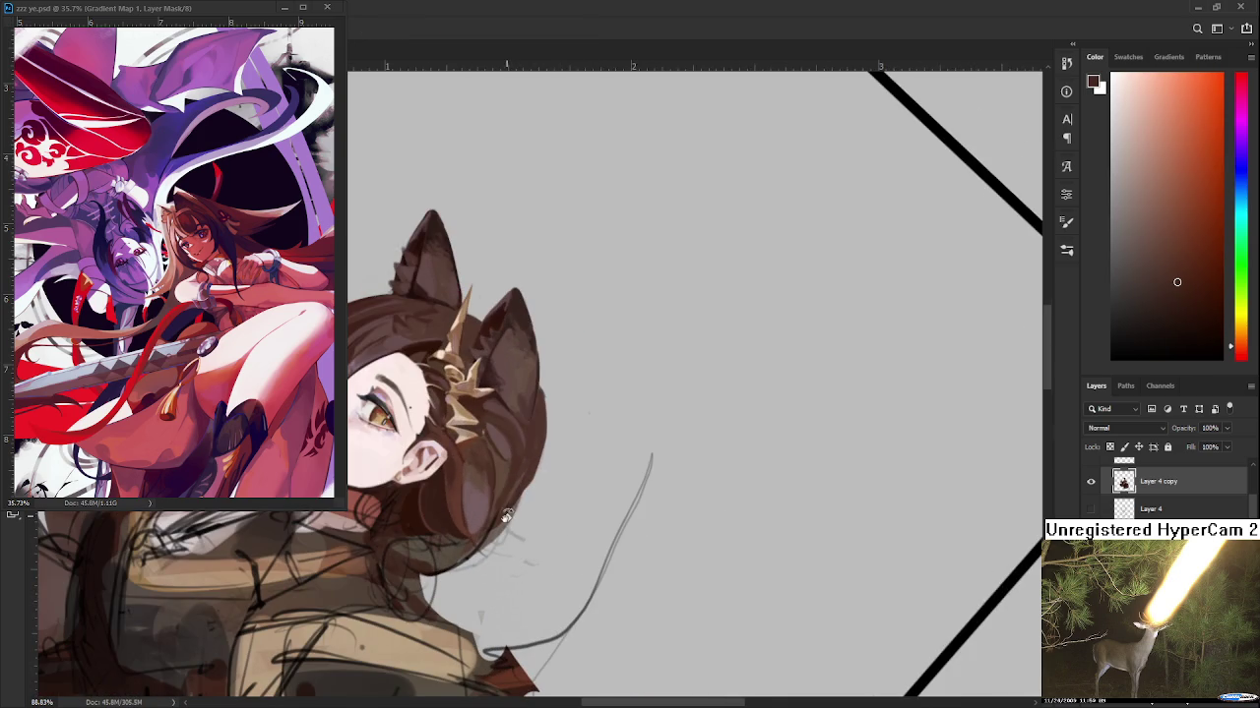
left_click_drag(572, 418, 535, 421)
key("e")
key("b")
left_click(566, 315, "alt")
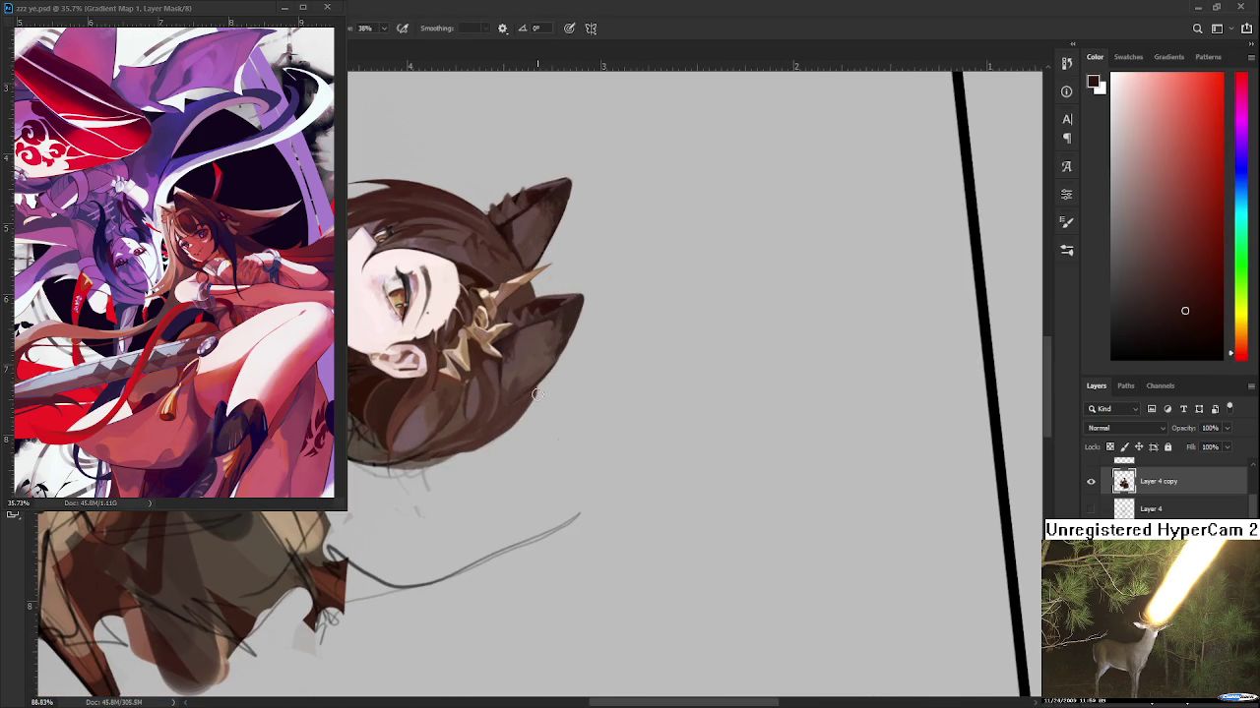
Erase to clean the hair edges around the ear, then set the head upright and zoom in
key("e")
key("b")
left_click_drag(539, 387, 501, 375)
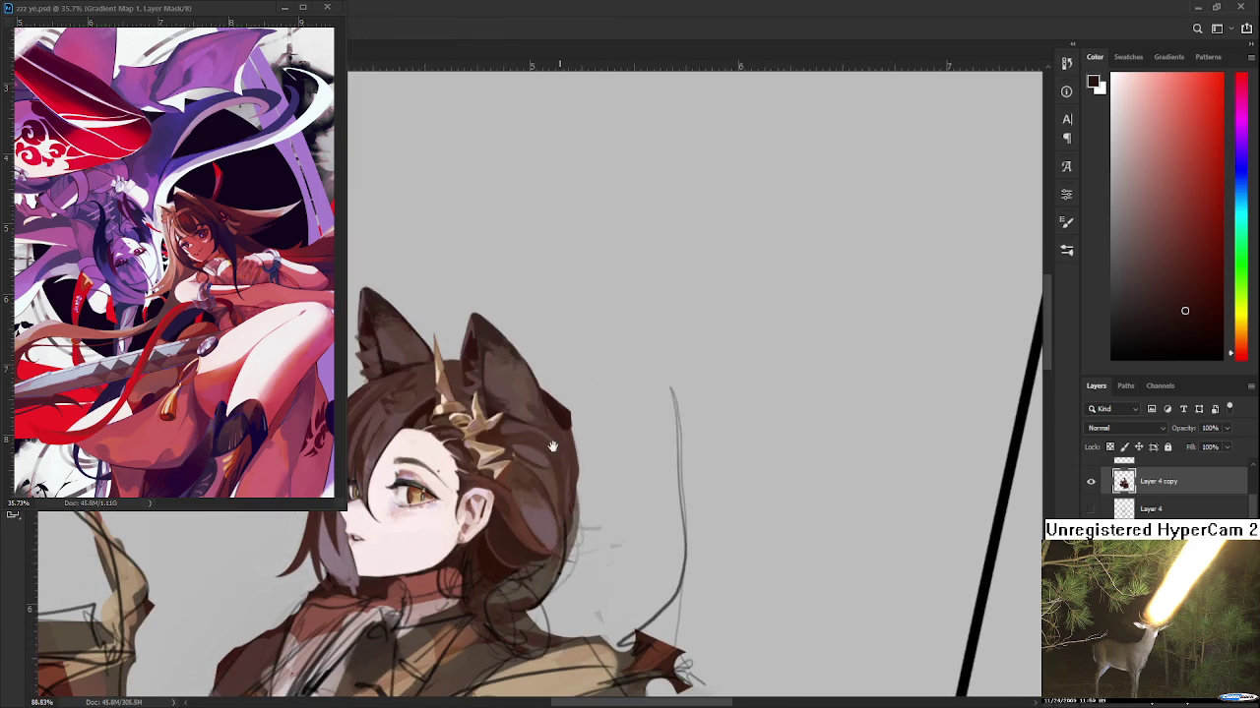
left_click(505, 374, "alt")
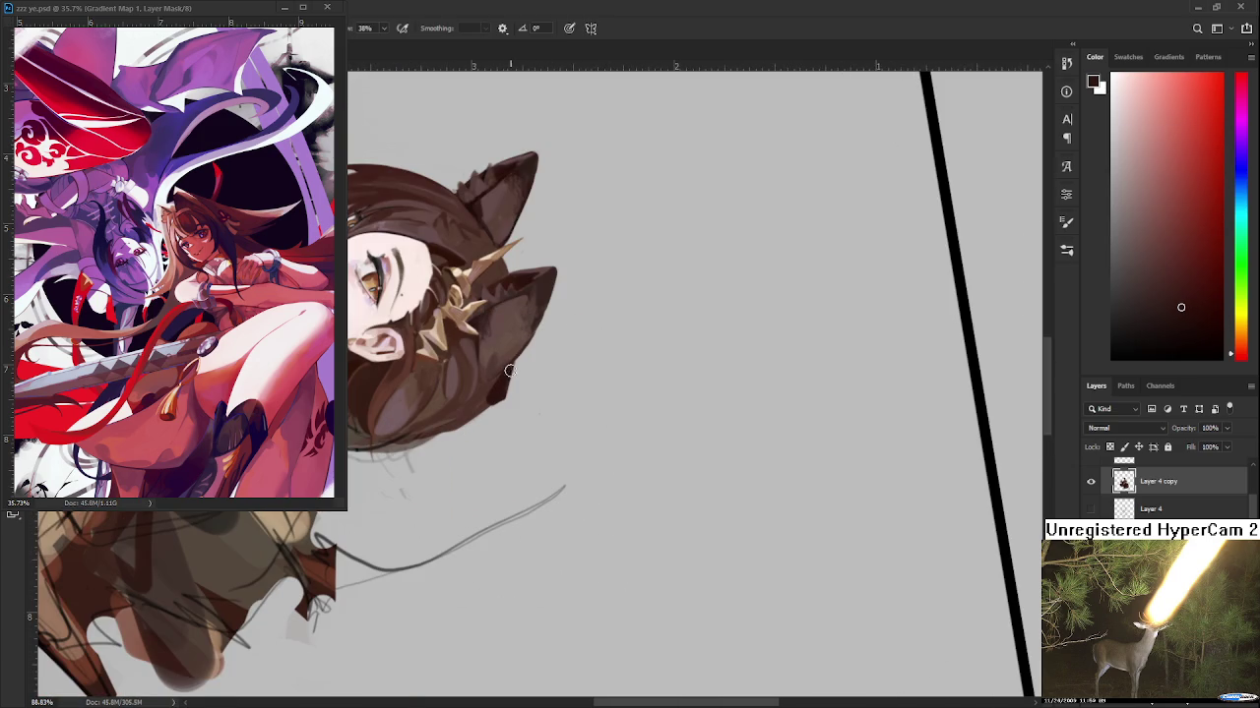
key("e")
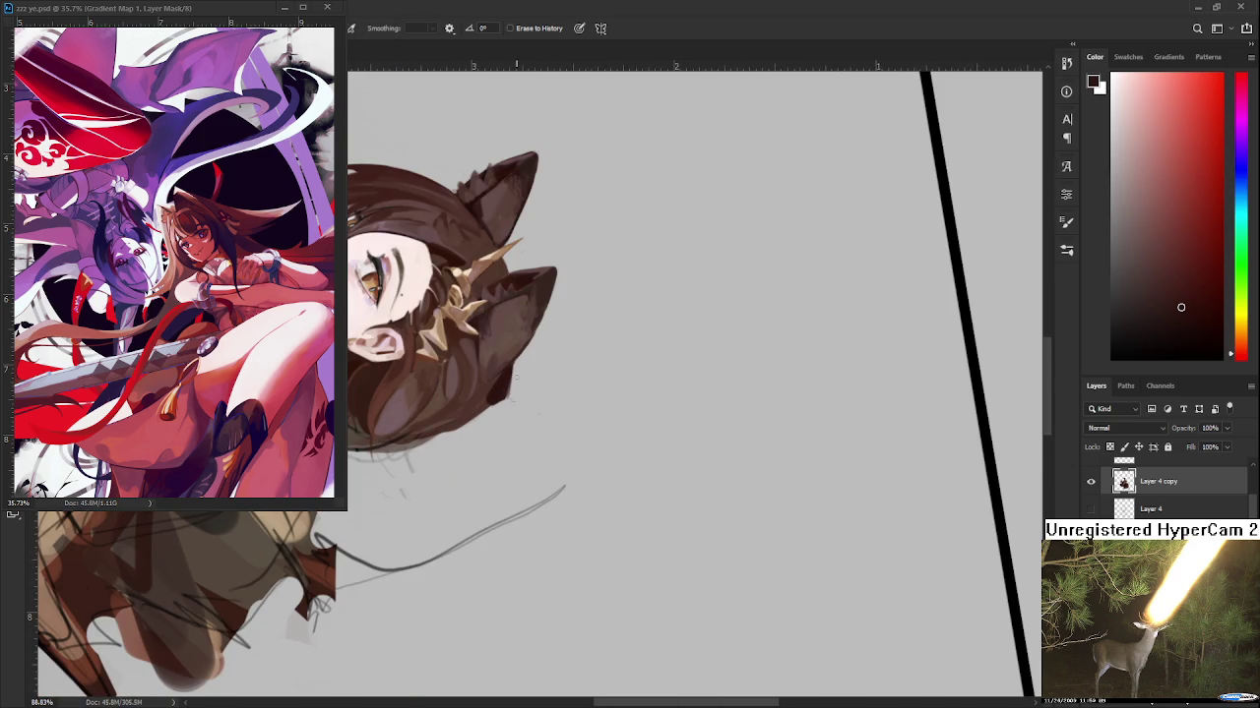
key("r")
mouse_move(517, 384)
left_mouse_down()
mouse_move(557, 523)
mouse_move(525, 400)
left_mouse_up()
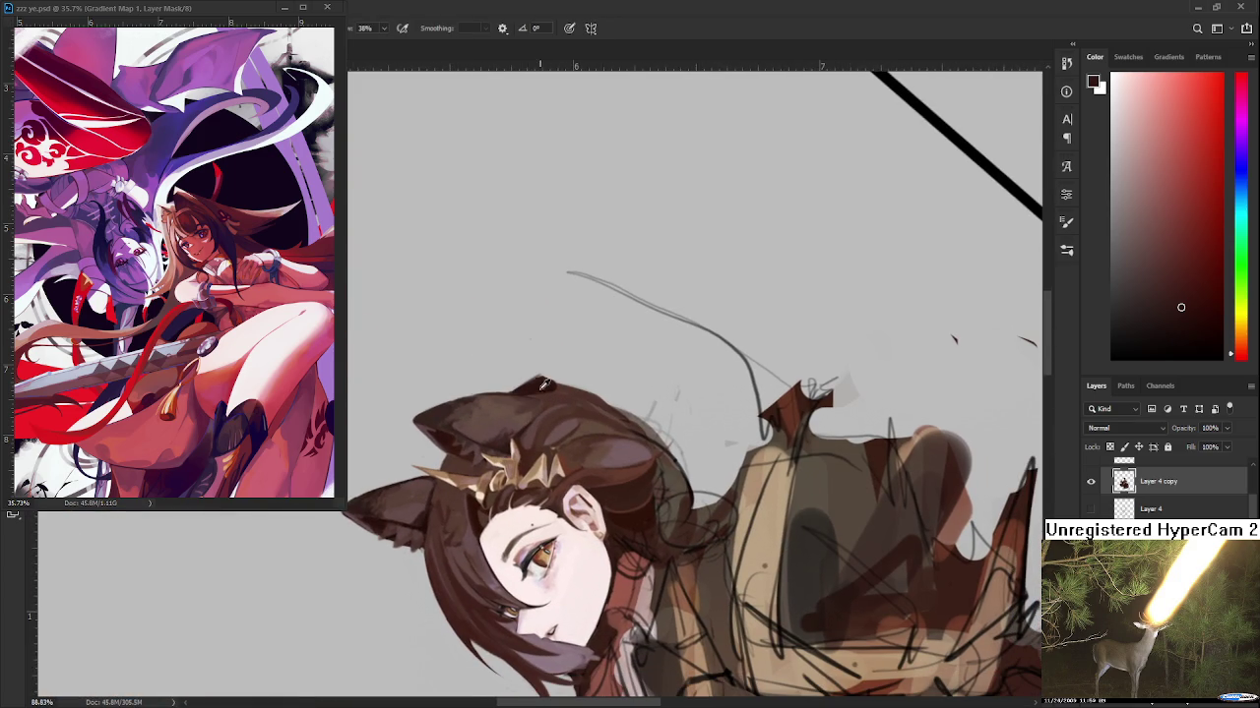
scroll(543, 385, "up", 2)
scroll(492, 427, "up", 2)
scroll(473, 512, "up", 2)
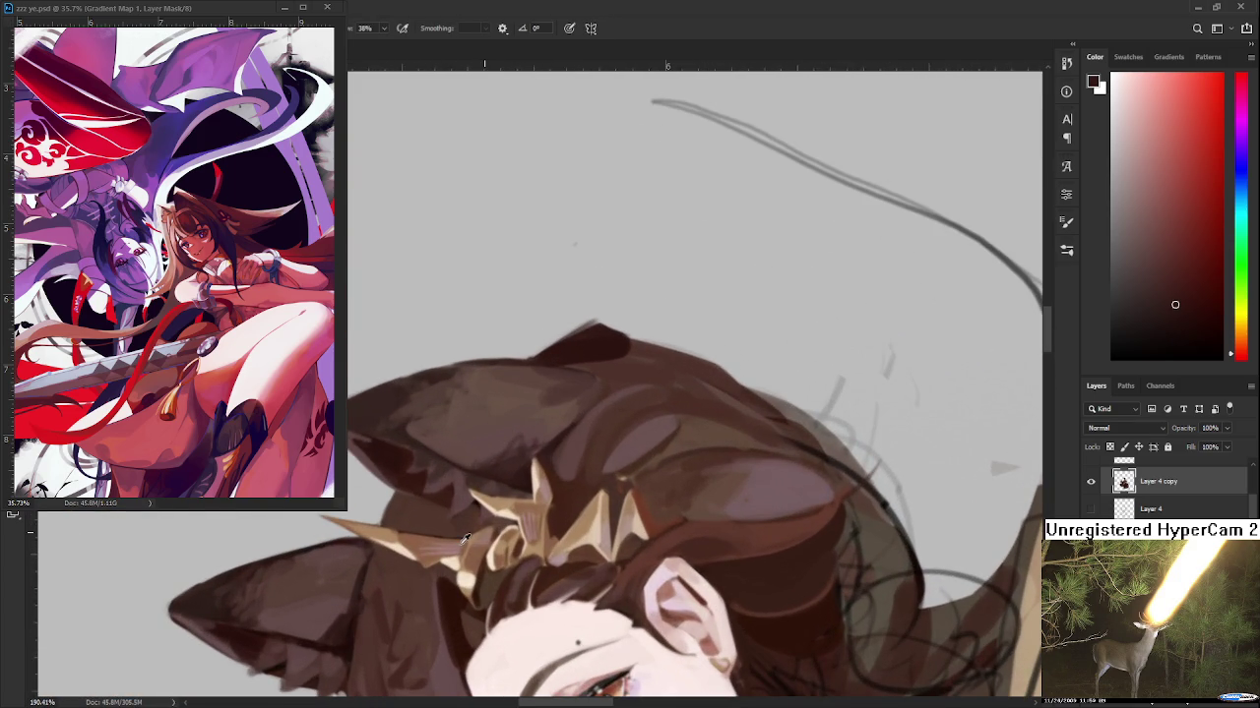
Sample orange- and red-brown hair tones, with the head rotated upright and the cat ears in view
left_click(467, 541, "alt")
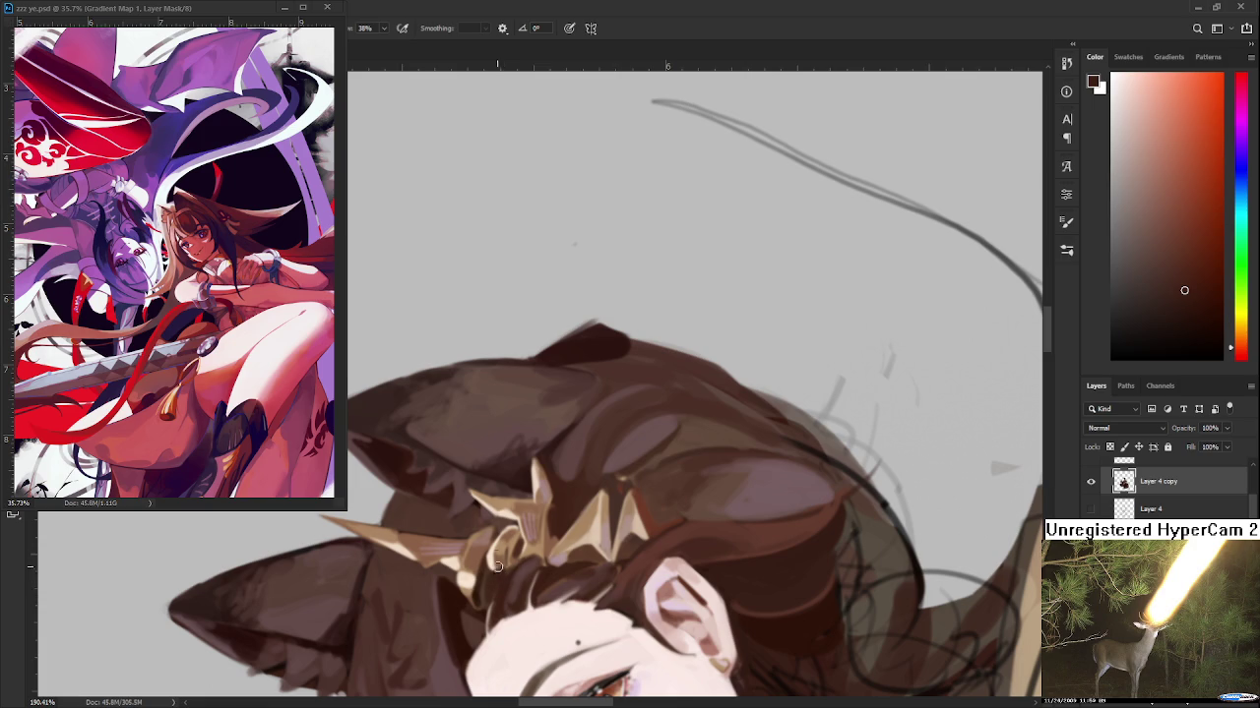
key("r")
left_click_drag(508, 501, 516, 500)
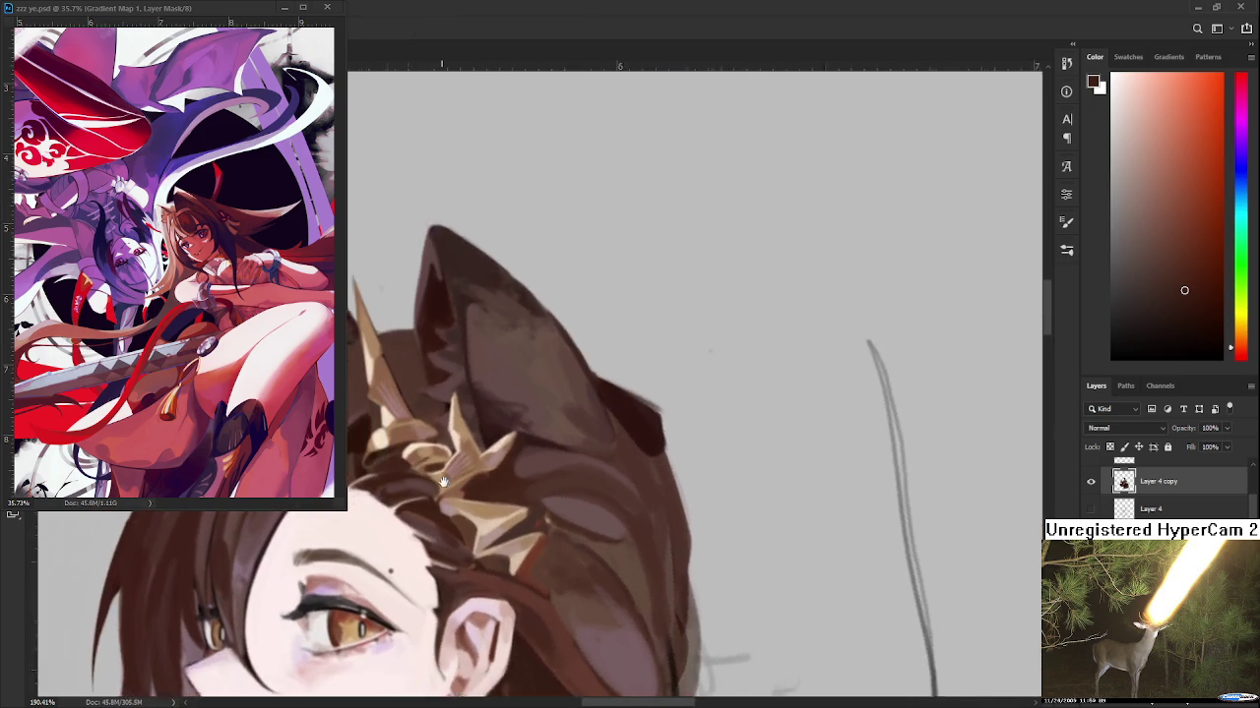
left_click_drag(515, 500, 463, 452)
left_click(462, 451, "alt")
left_click_drag(615, 321, 502, 424)
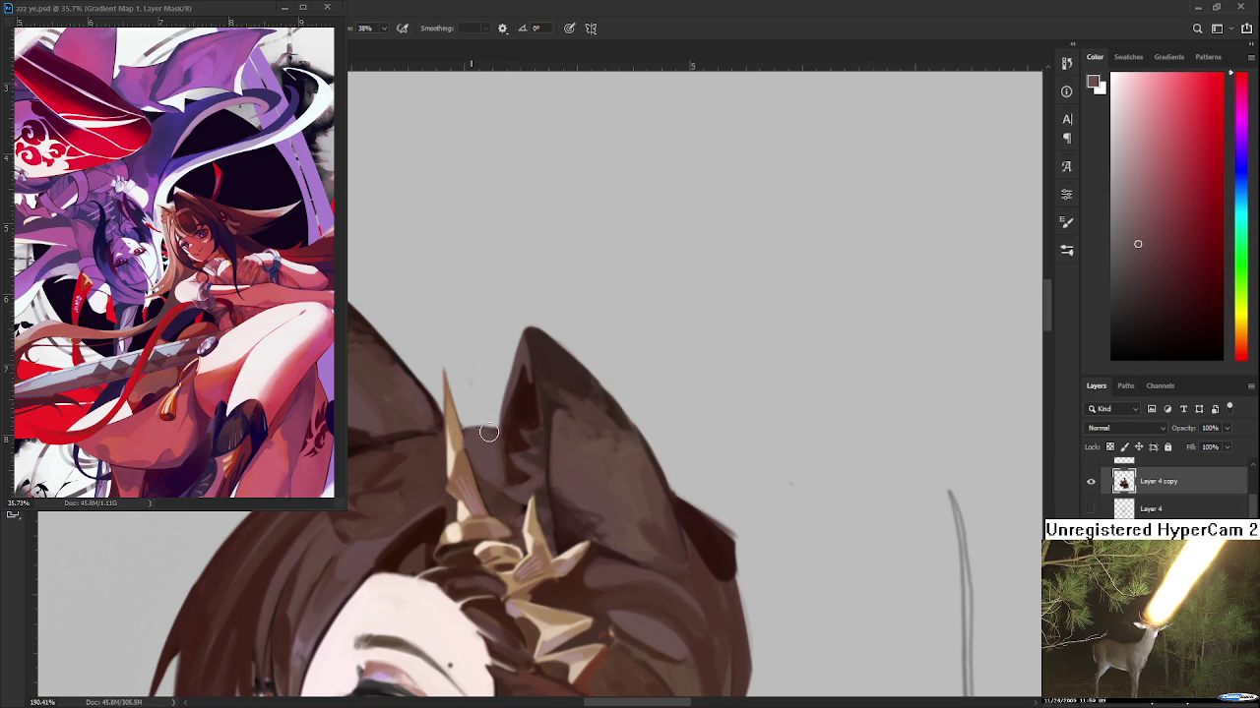
Tidy the cat-ear edges with the eraser and pick a darker brown from the ear
key("e")
left_click_drag(489, 432, 485, 430)
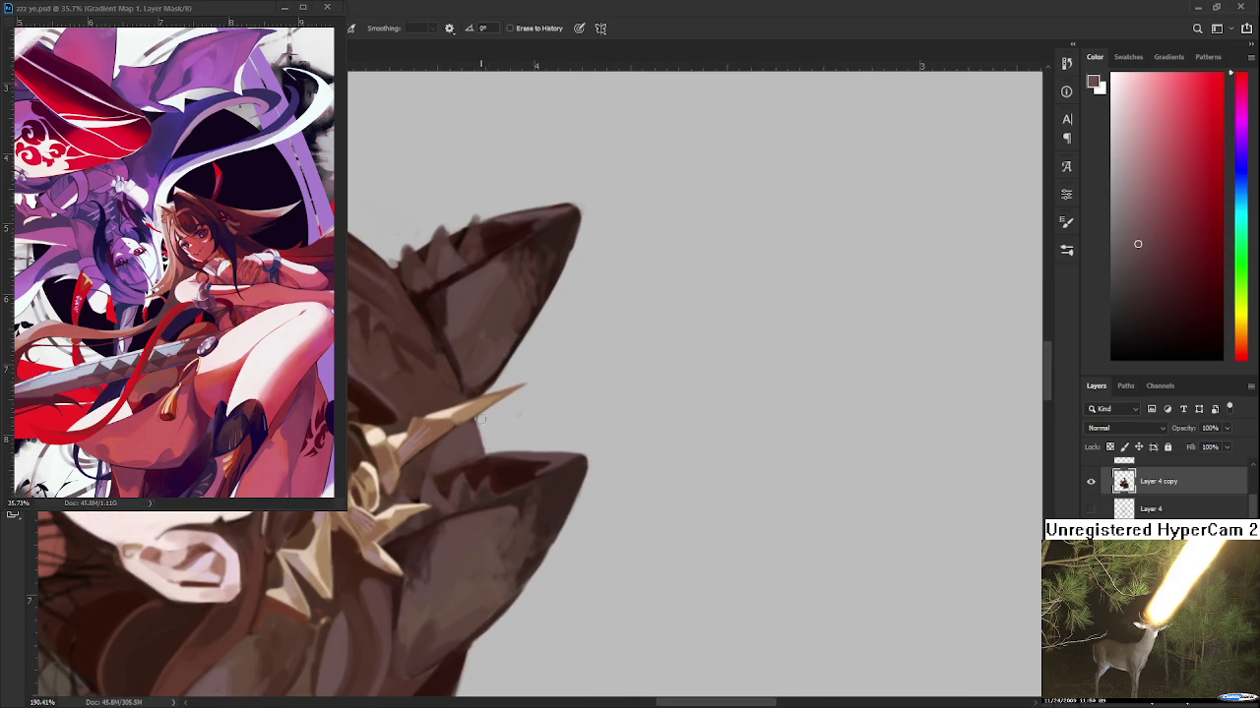
left_click_drag(485, 460, 506, 466)
key("b")
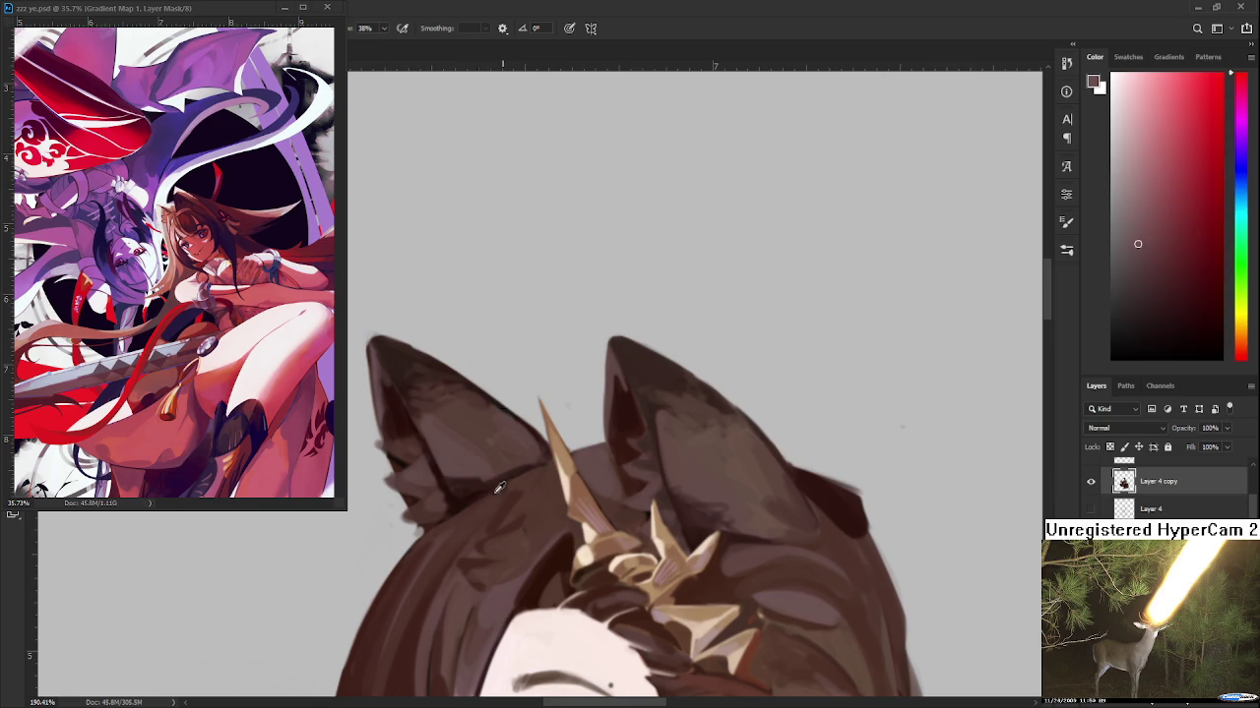
left_click(500, 486, "alt")
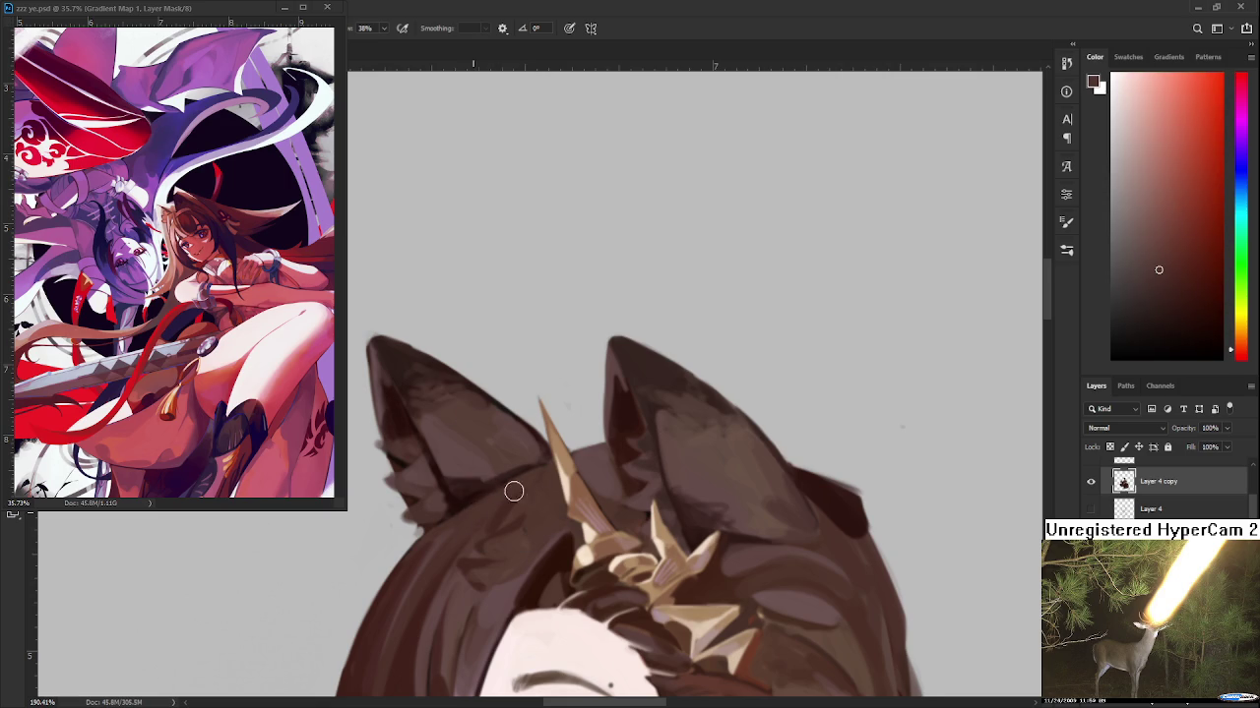
left_click_drag(507, 494, 479, 453)
scroll(502, 398, "down", 3)
scroll(502, 398, "down", 3)
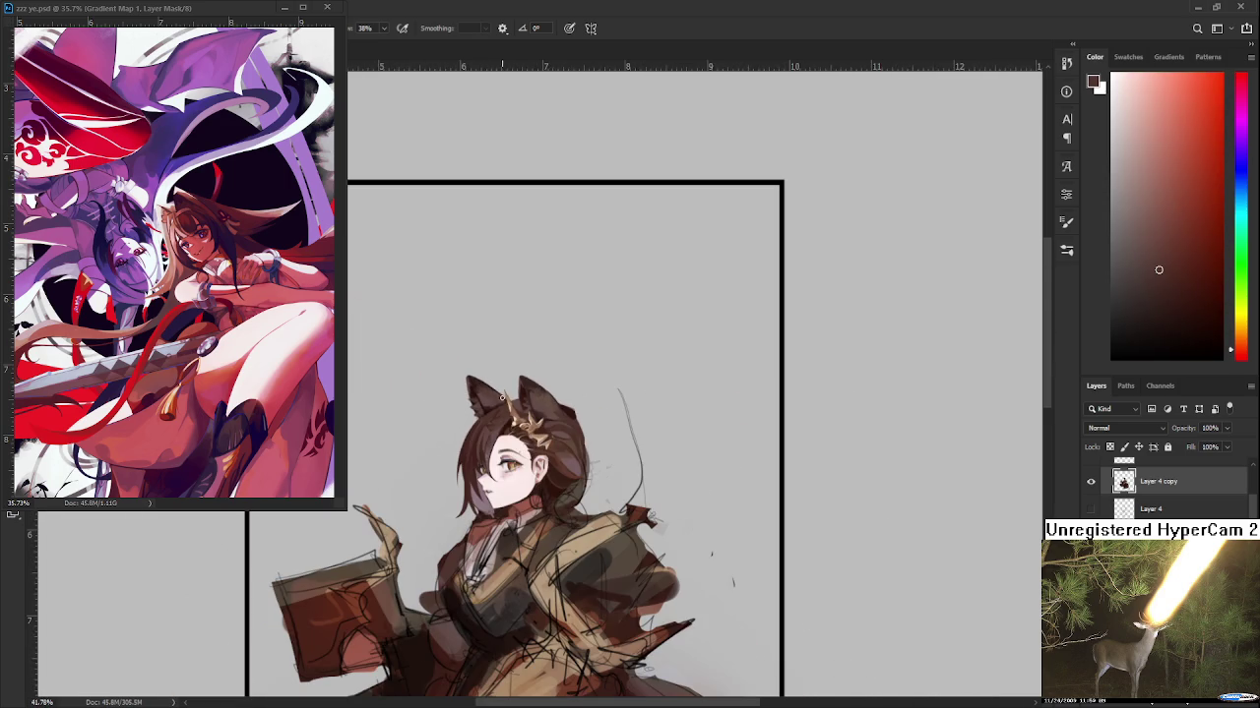
Centre the character's head and sample a darker brown from the hair
scroll(552, 465, "up", 2)
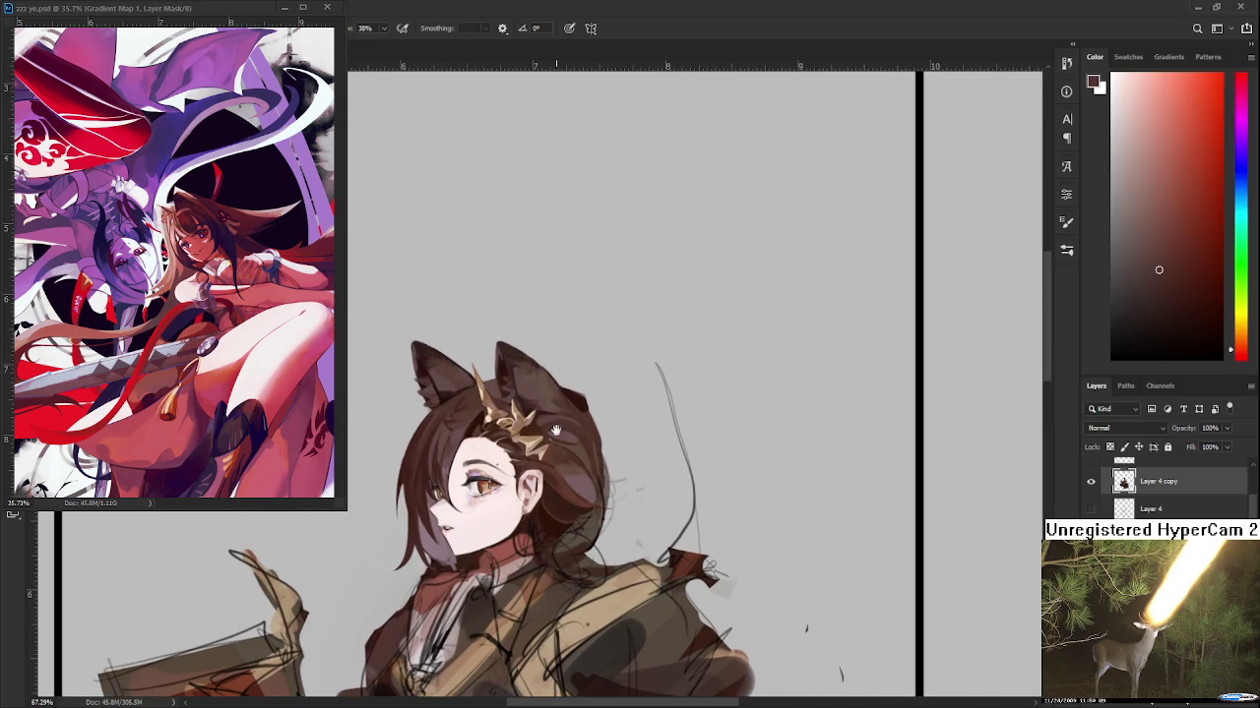
left_click_drag(556, 430, 512, 457)
left_click(521, 412, "alt")
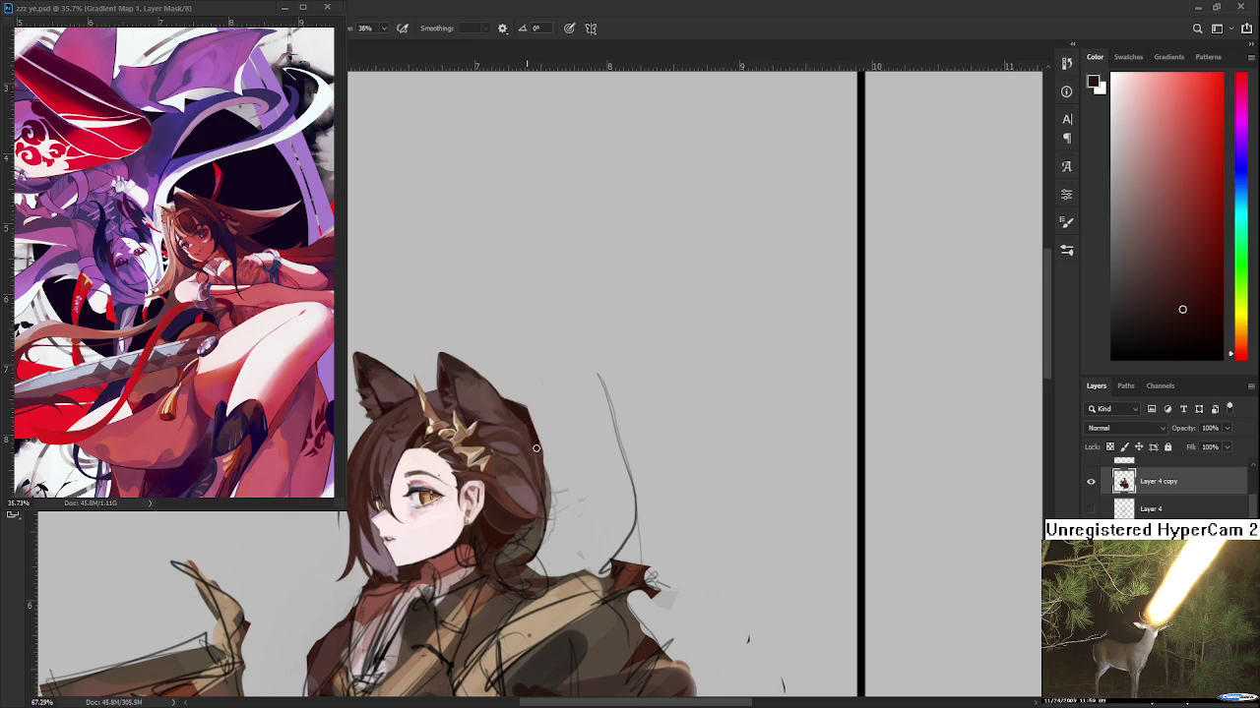
key("e")
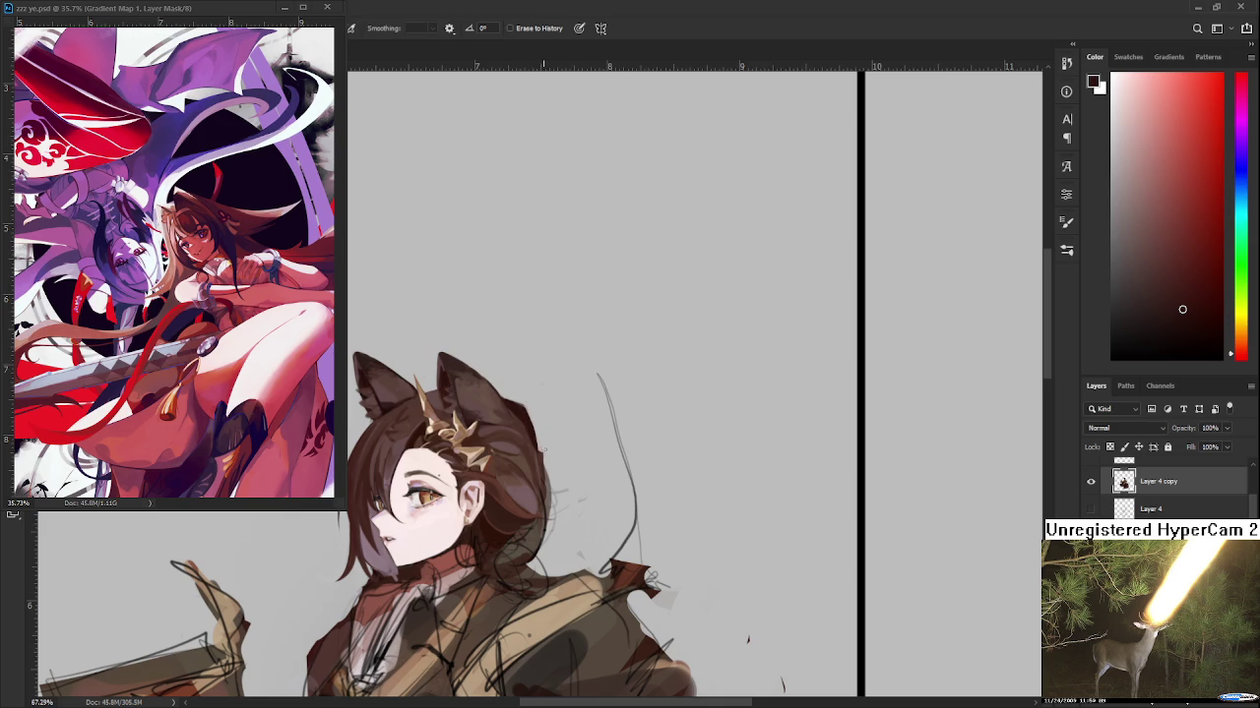
scroll(551, 453, "up", 5)
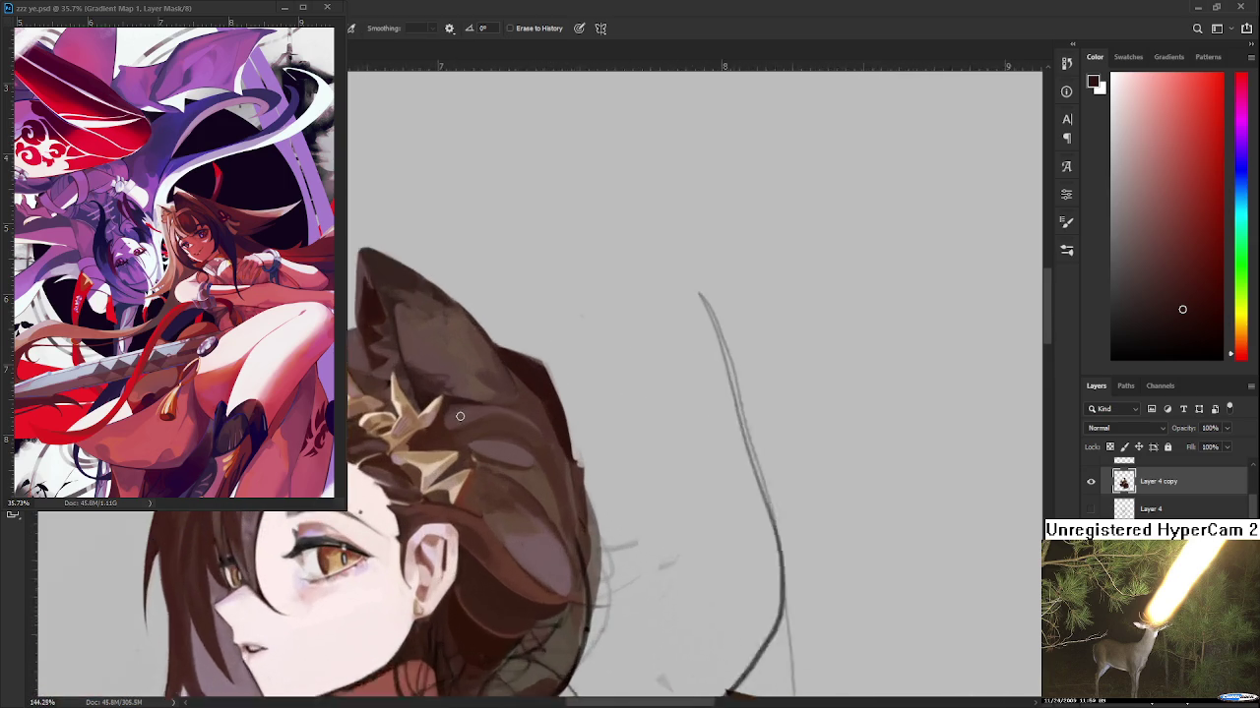
key("b")
Try lighter, redder and more saturated reddish-browns sampled from the hair
left_click(481, 472, "alt")
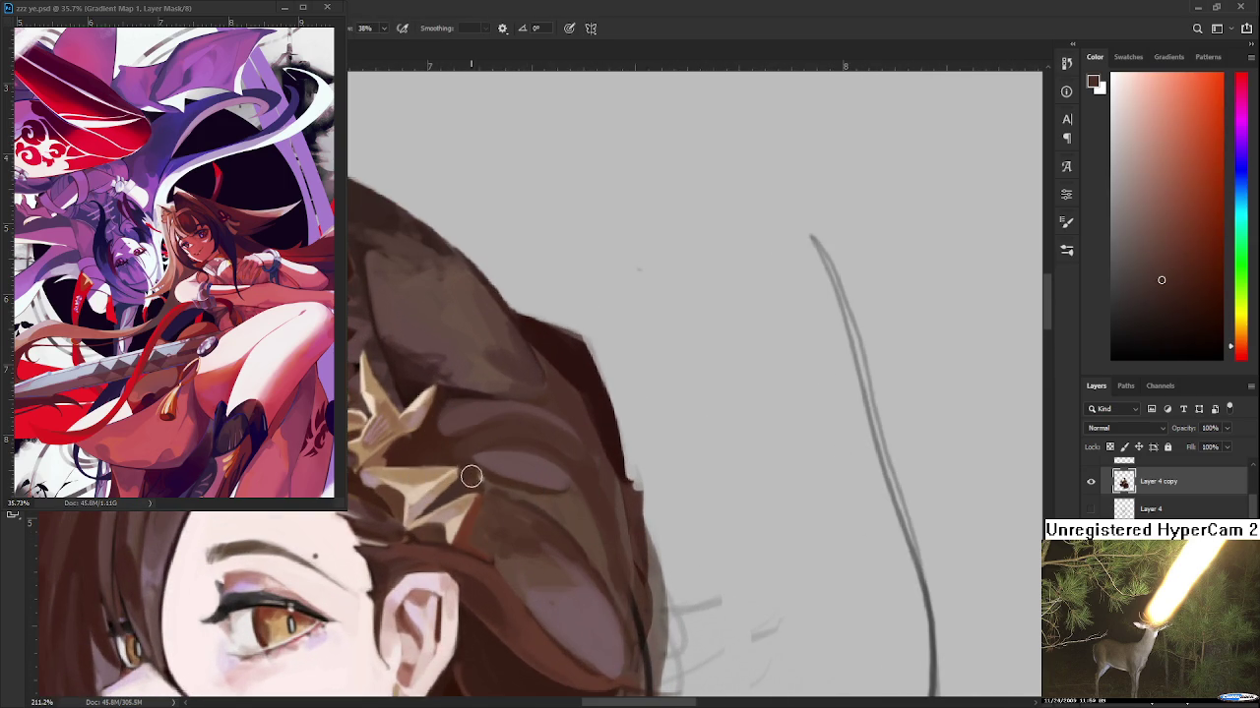
left_click(492, 472, "alt")
left_click(497, 476, "alt")
scroll(487, 448, "down", 2)
scroll(486, 444, "down", 3)
scroll(486, 444, "up", 2)
scroll(492, 433, "up", 2)
scroll(494, 420, "up", 1)
scroll(492, 442, "up", 1)
scroll(498, 462, "up", 1)
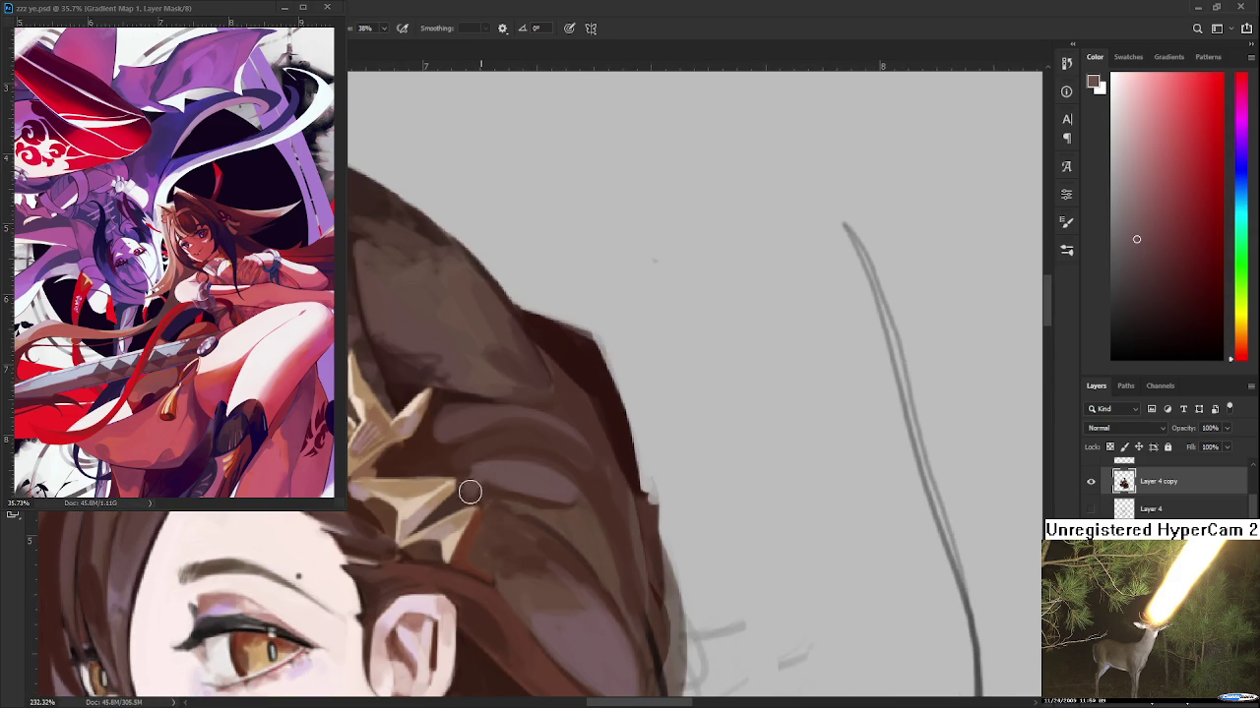
left_click(466, 467, "alt")
left_click(478, 490, "alt")
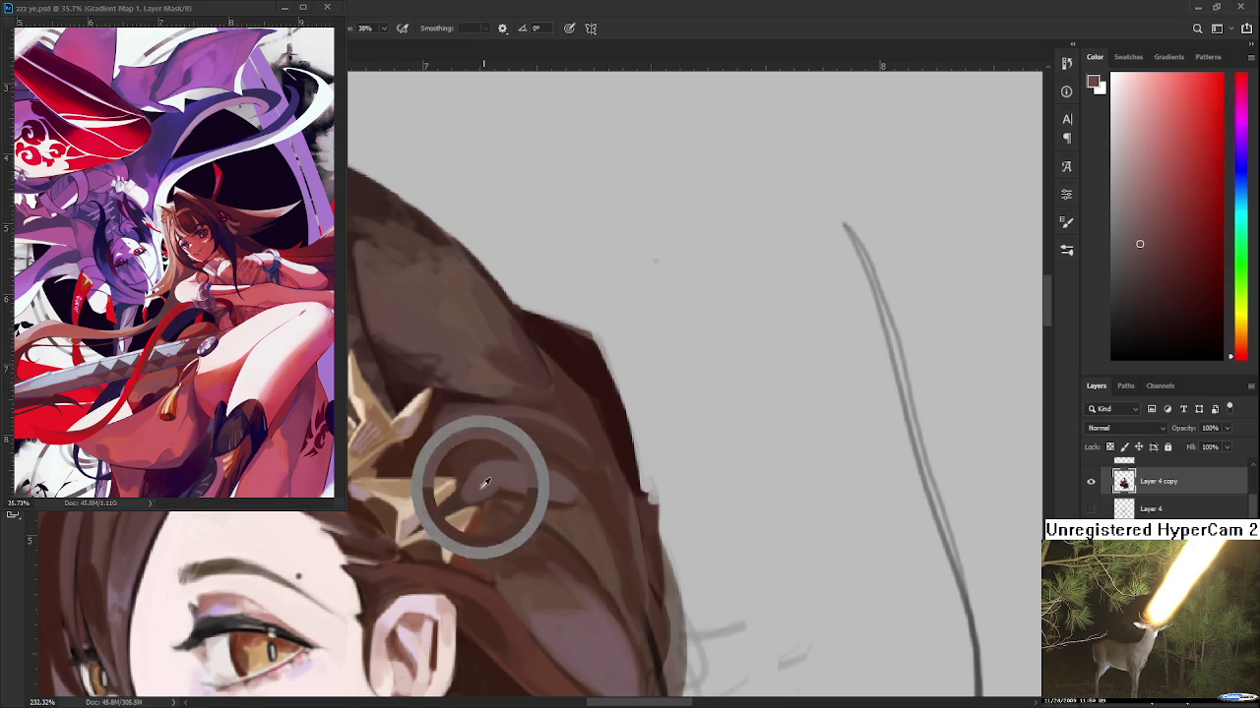
scroll(469, 420, "down", 2)
scroll(470, 420, "down", 1)
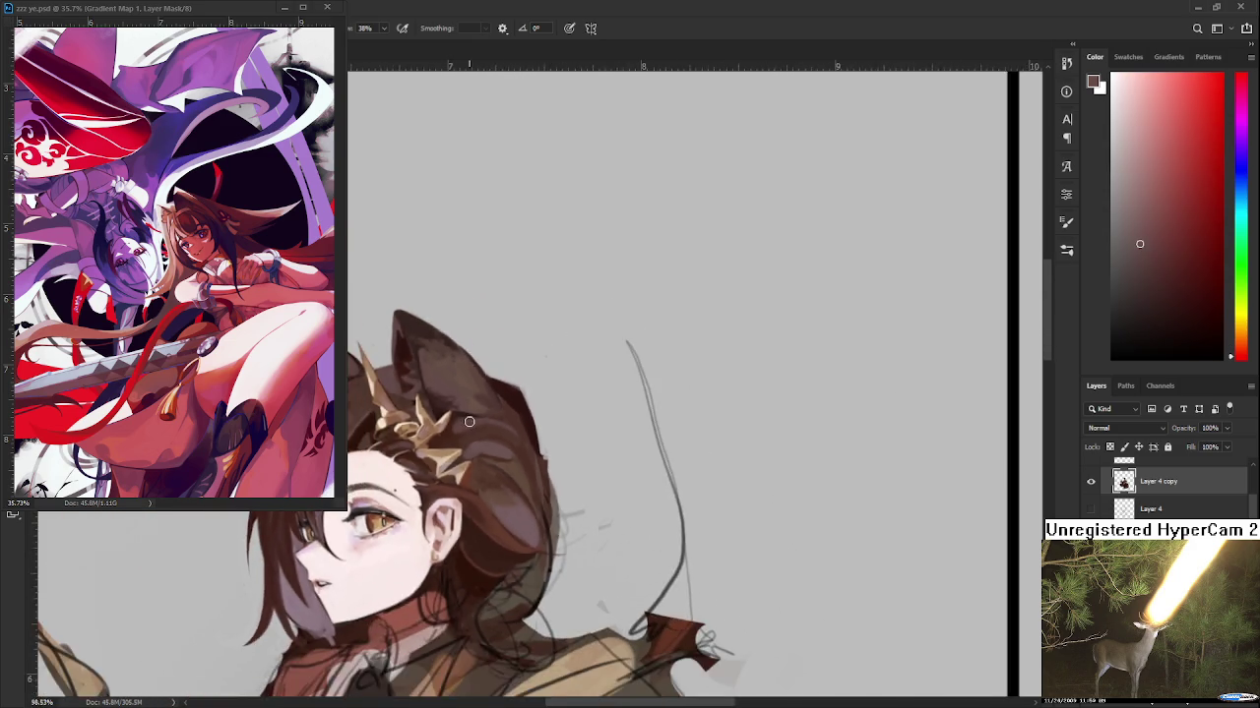
scroll(469, 420, "up", 1)
scroll(469, 420, "up", 1)
scroll(531, 450, "up", 1)
Sample warm browns from the hair top and beside the gold ornament, with the view rotated around the ear
left_click_drag(577, 442, 516, 439)
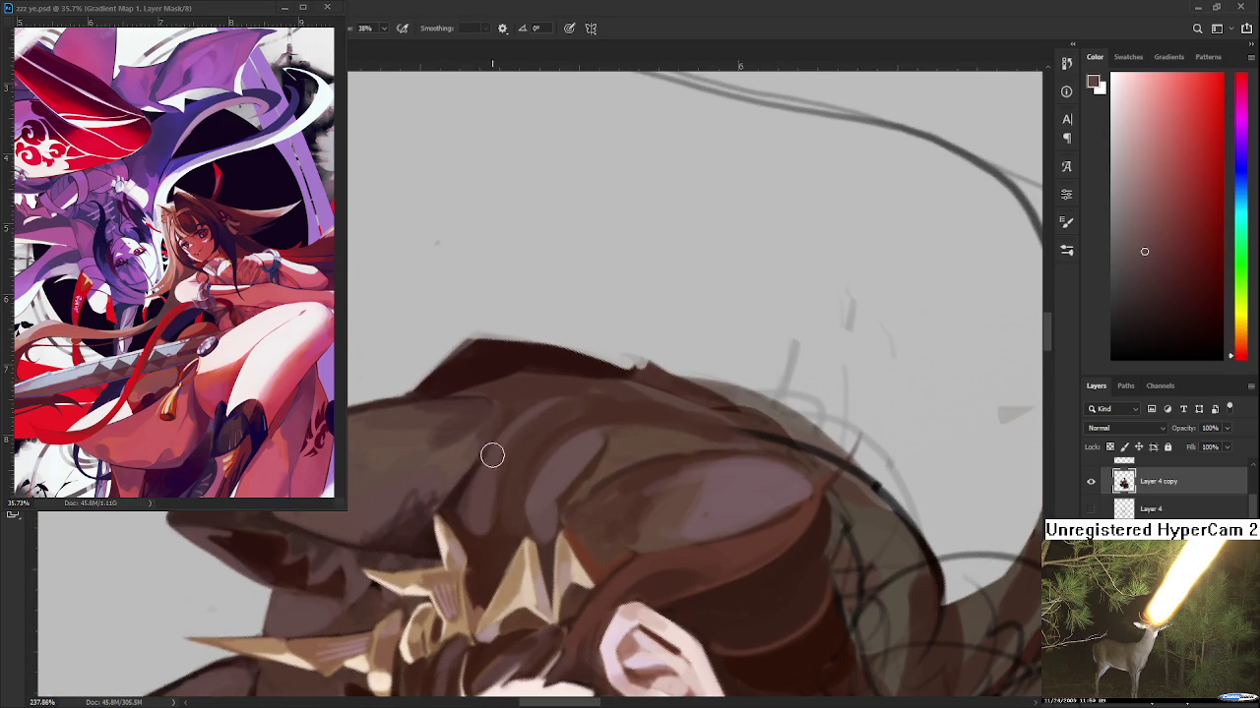
left_click(485, 529, "alt")
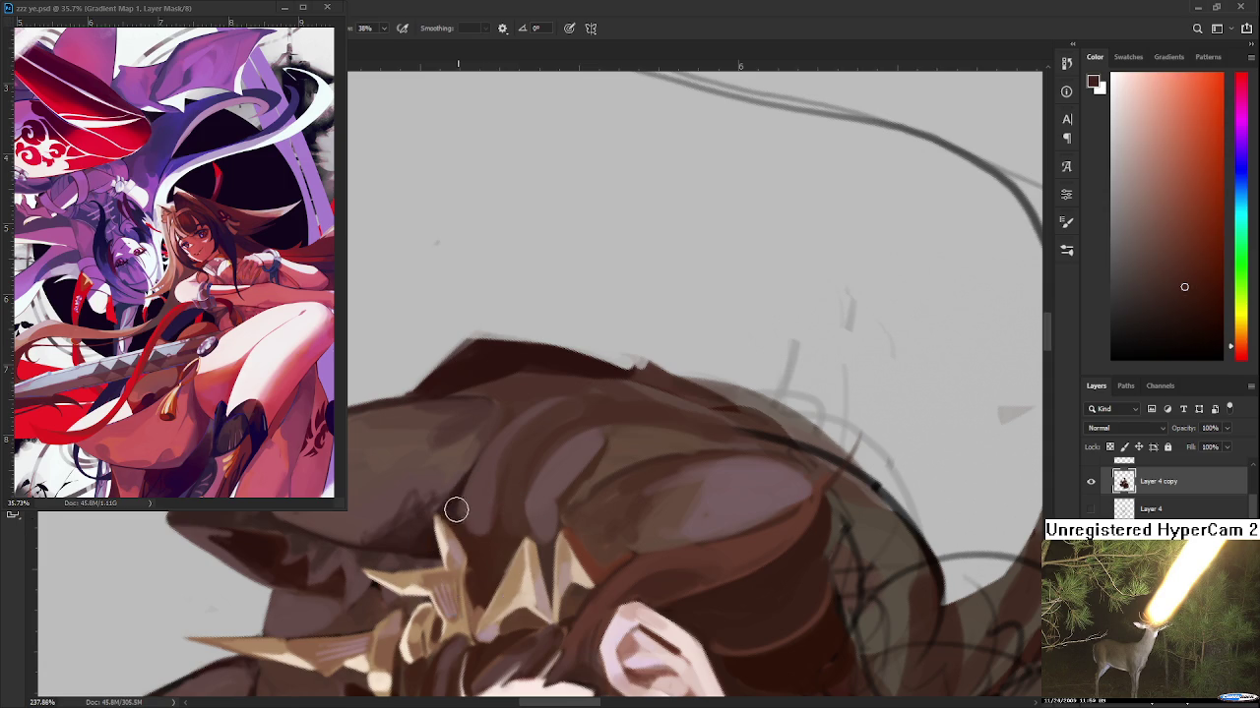
left_click(515, 449, "alt")
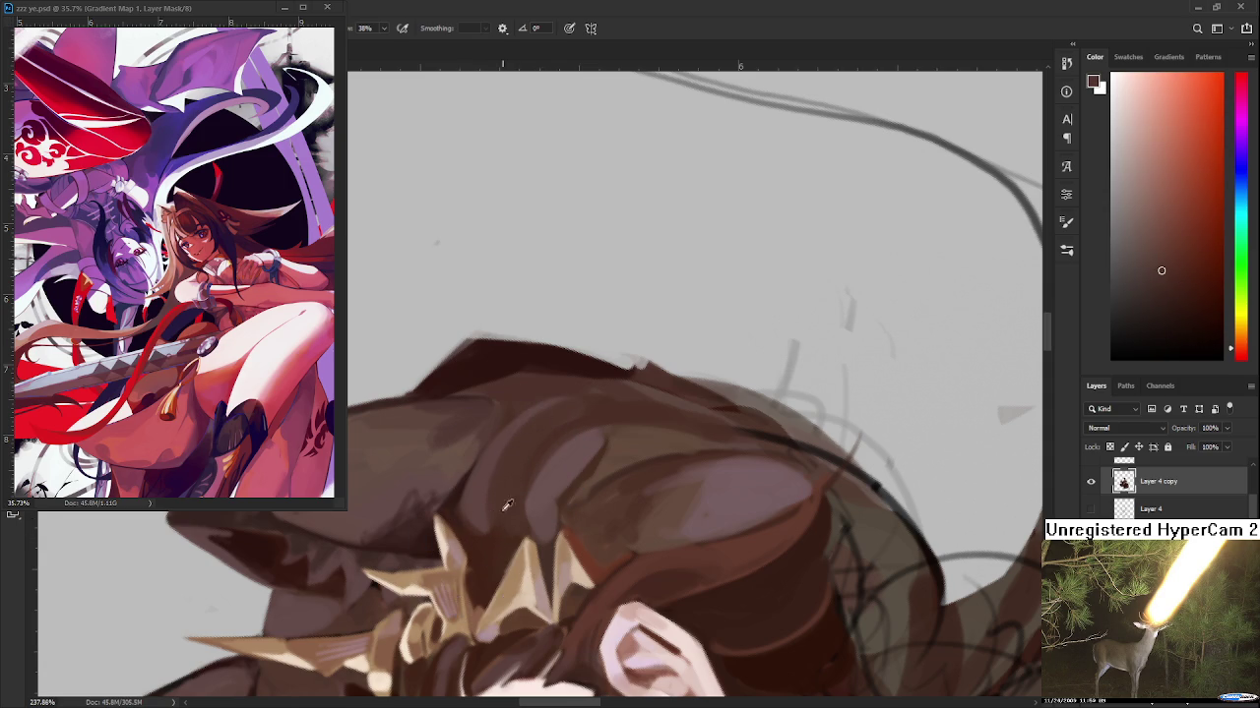
left_click(501, 442, "alt")
left_click(548, 393, "alt")
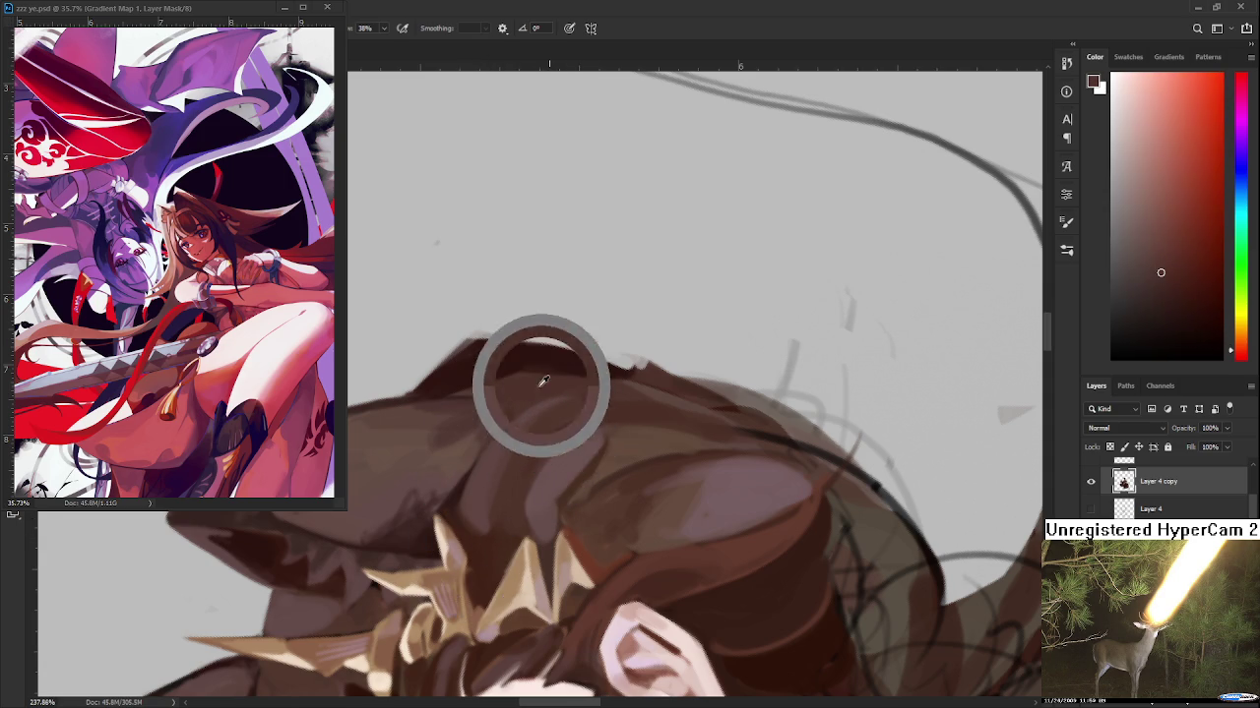
left_click(531, 449, "alt")
left_click(500, 534, "alt")
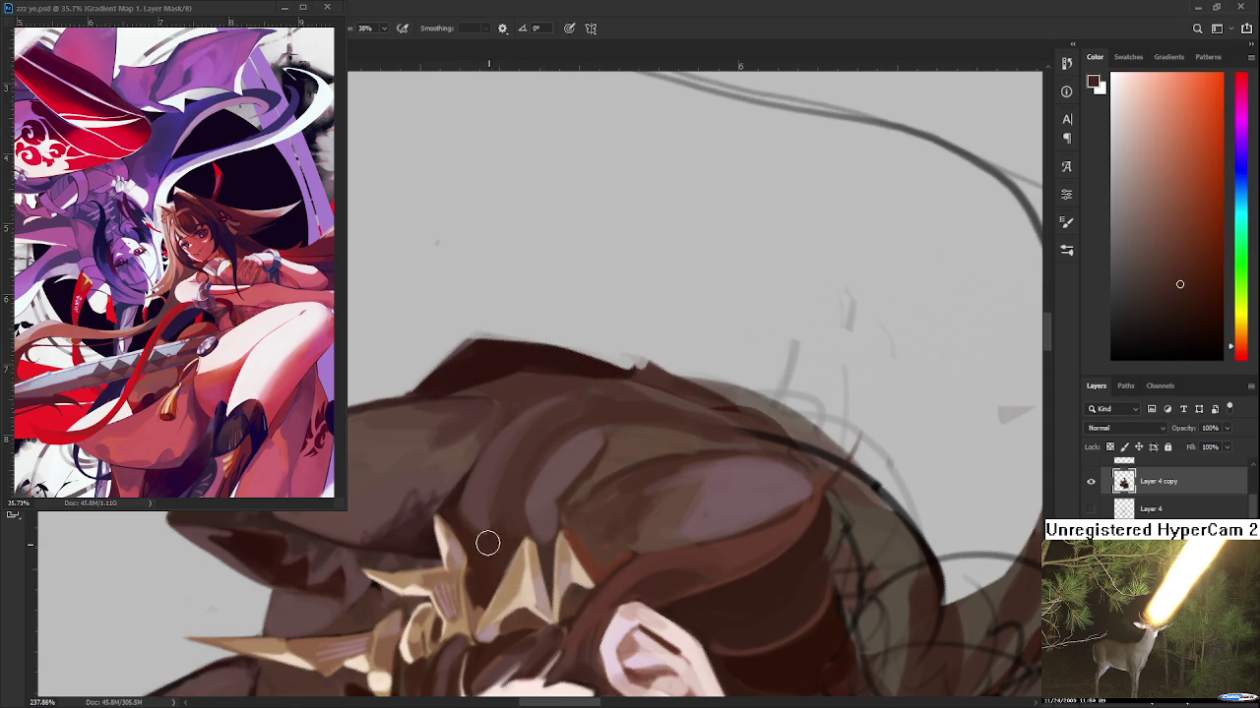
key("r")
mouse_move(486, 538)
left_mouse_down()
mouse_move(394, 472)
mouse_move(513, 524)
mouse_move(468, 442)
left_mouse_up()
left_click(479, 439, "alt")
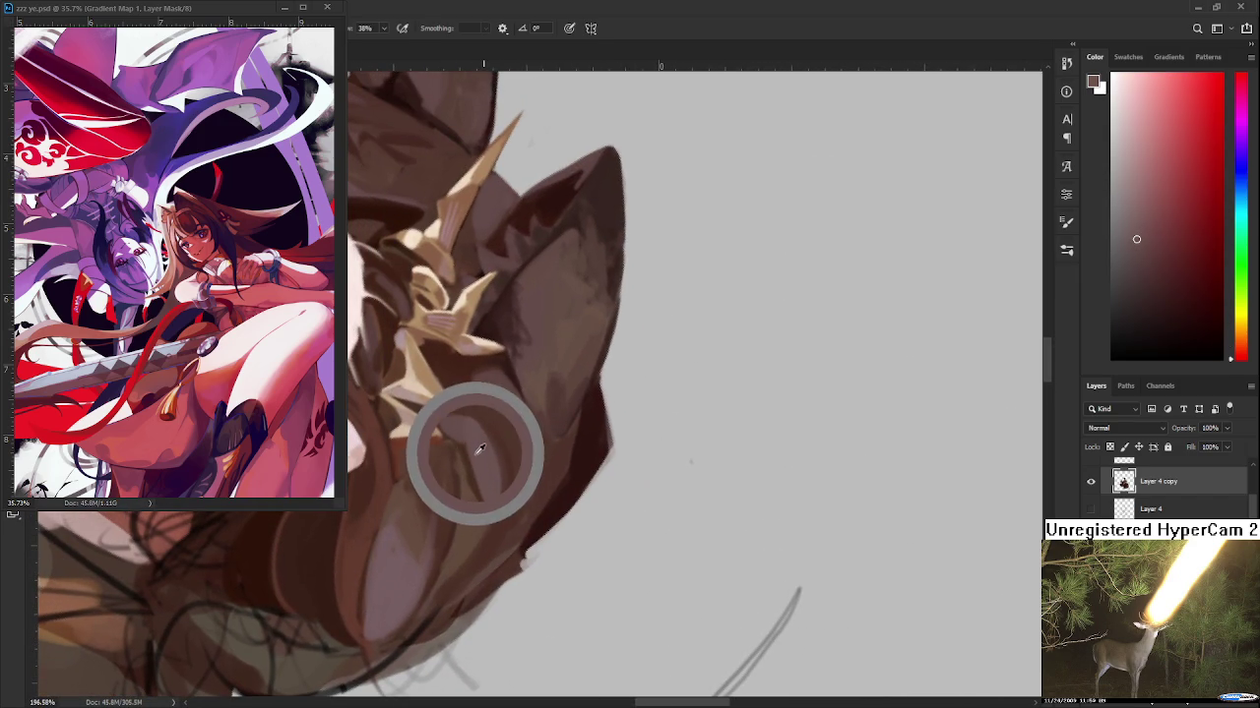
Paint a dark brown stroke into the hair by the ear and sample nearby hair tones
mouse_move(472, 450)
left_mouse_down("alt")
mouse_move(459, 463)
mouse_move(479, 513)
left_mouse_up("alt")
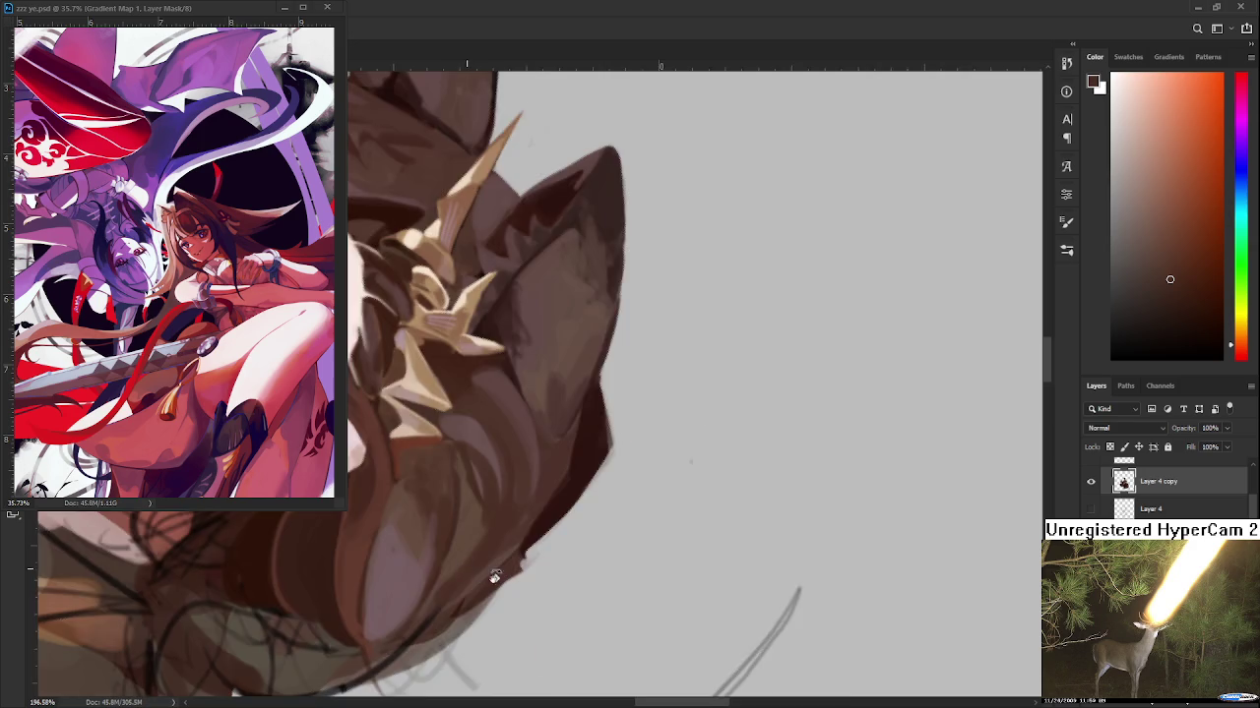
scroll(474, 519, "down", 5)
scroll(560, 493, "up", 2)
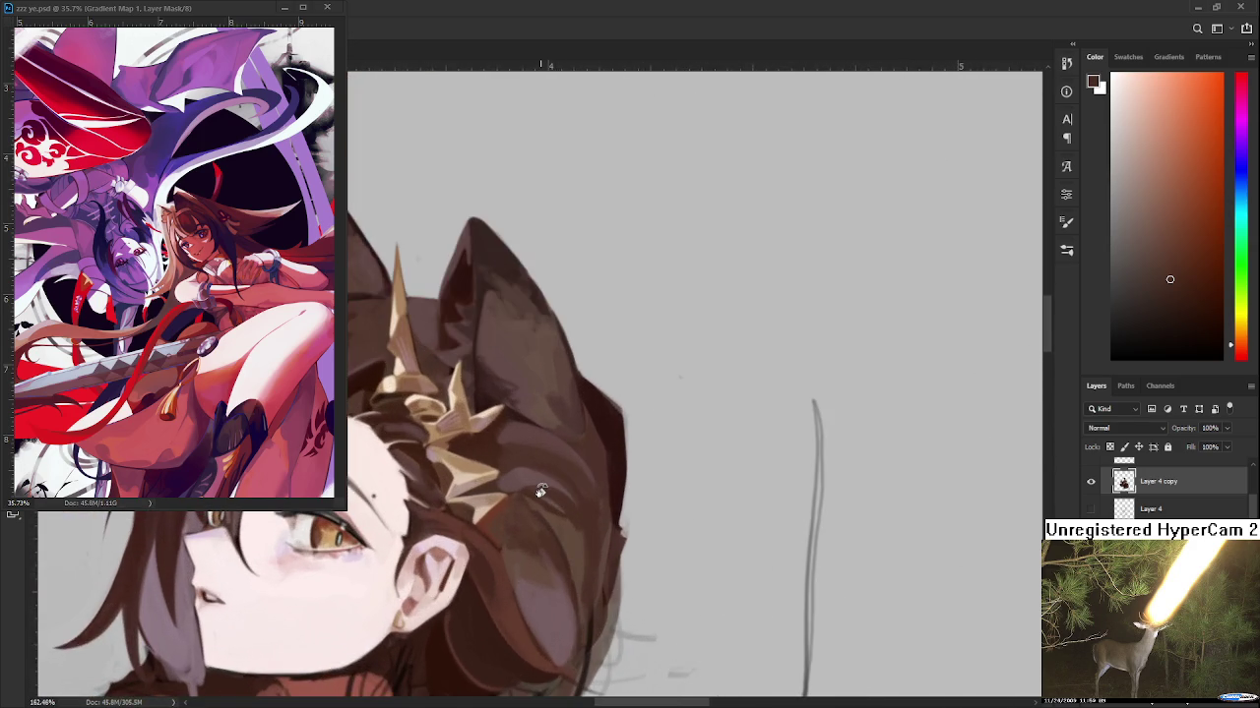
scroll(506, 511, "up", 2)
scroll(473, 424, "up", 1)
left_click(471, 418, "alt")
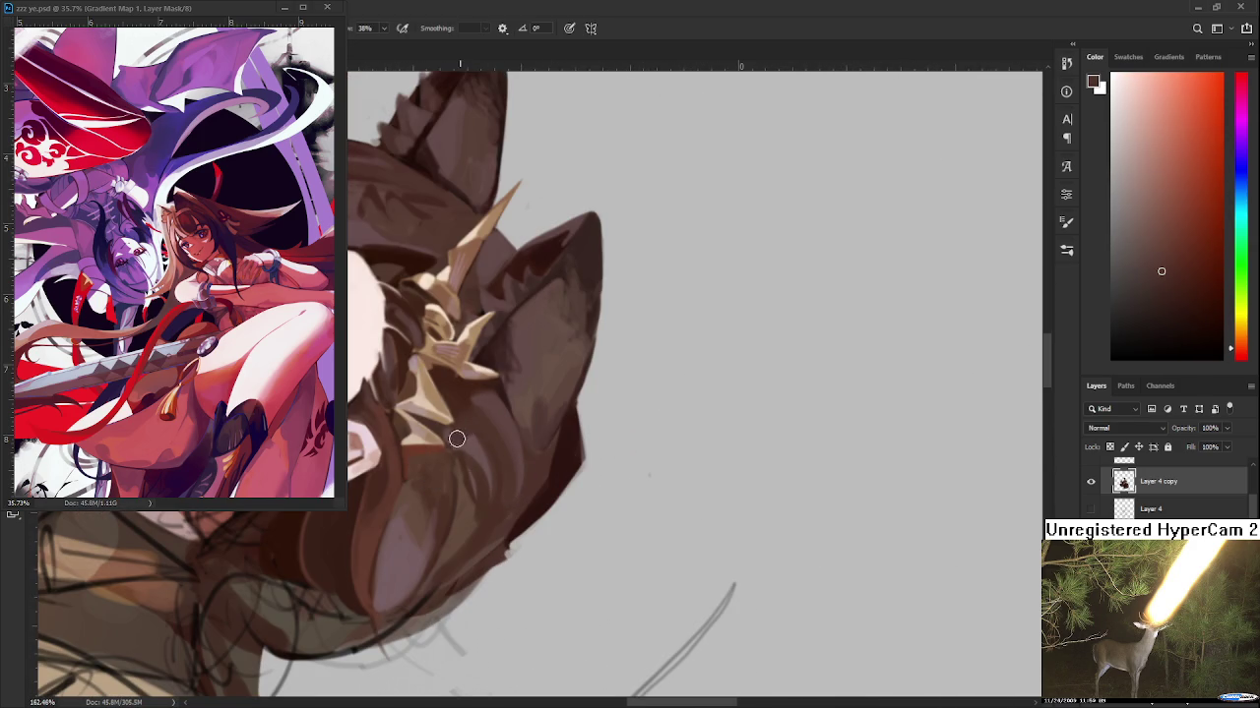
left_click(472, 483, "alt")
left_click(478, 476, "alt")
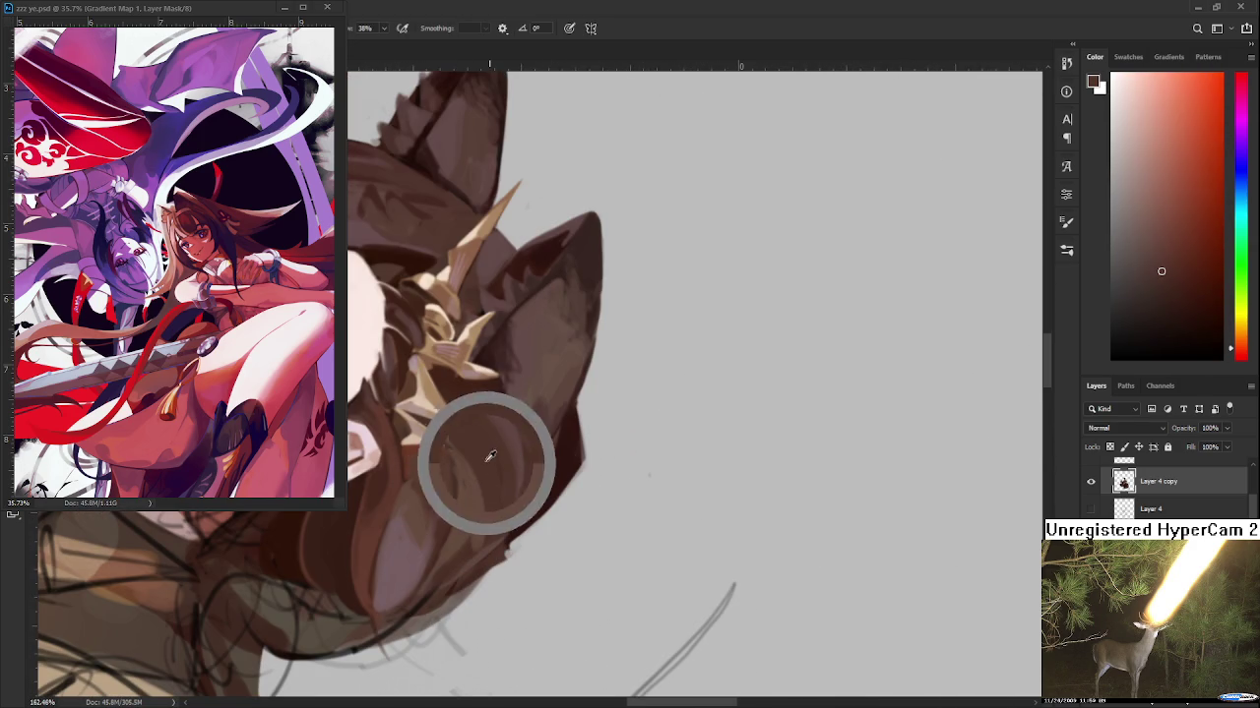
left_click_drag(478, 548, 551, 511)
scroll(582, 477, "down", 3)
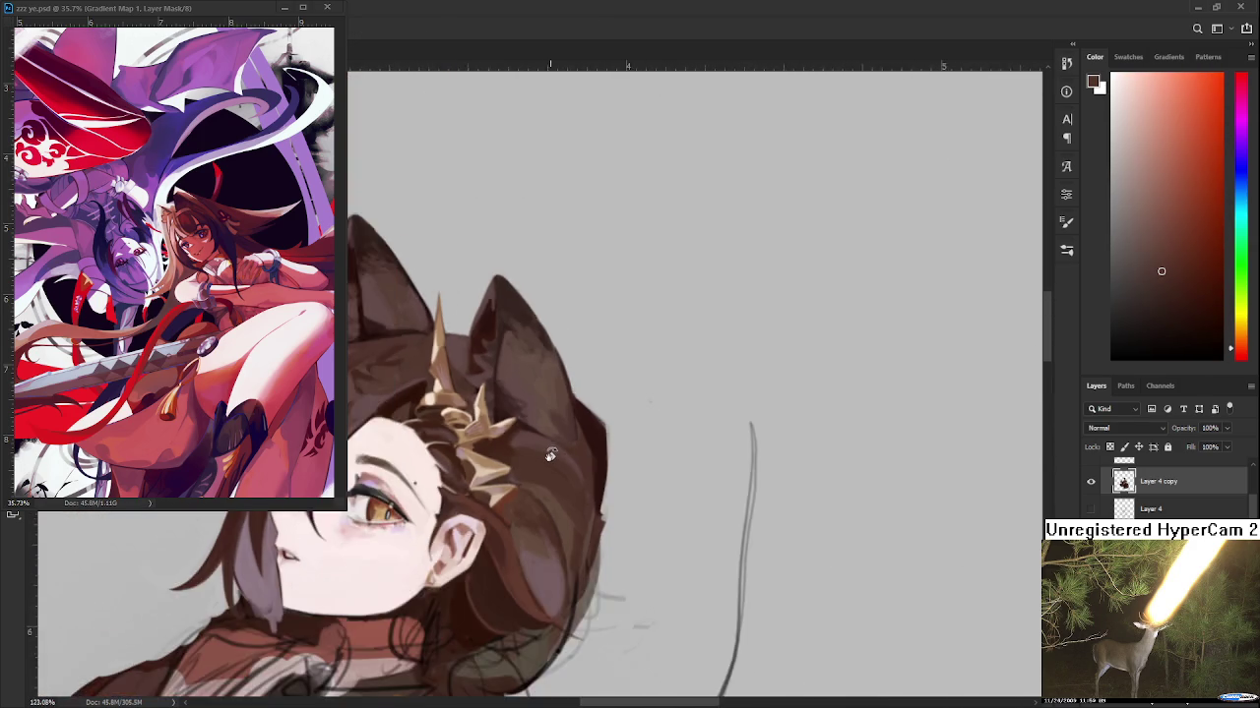
scroll(581, 477, "down", 2)
scroll(551, 453, "down", 1)
scroll(538, 434, "up", 1)
scroll(538, 434, "up", 3)
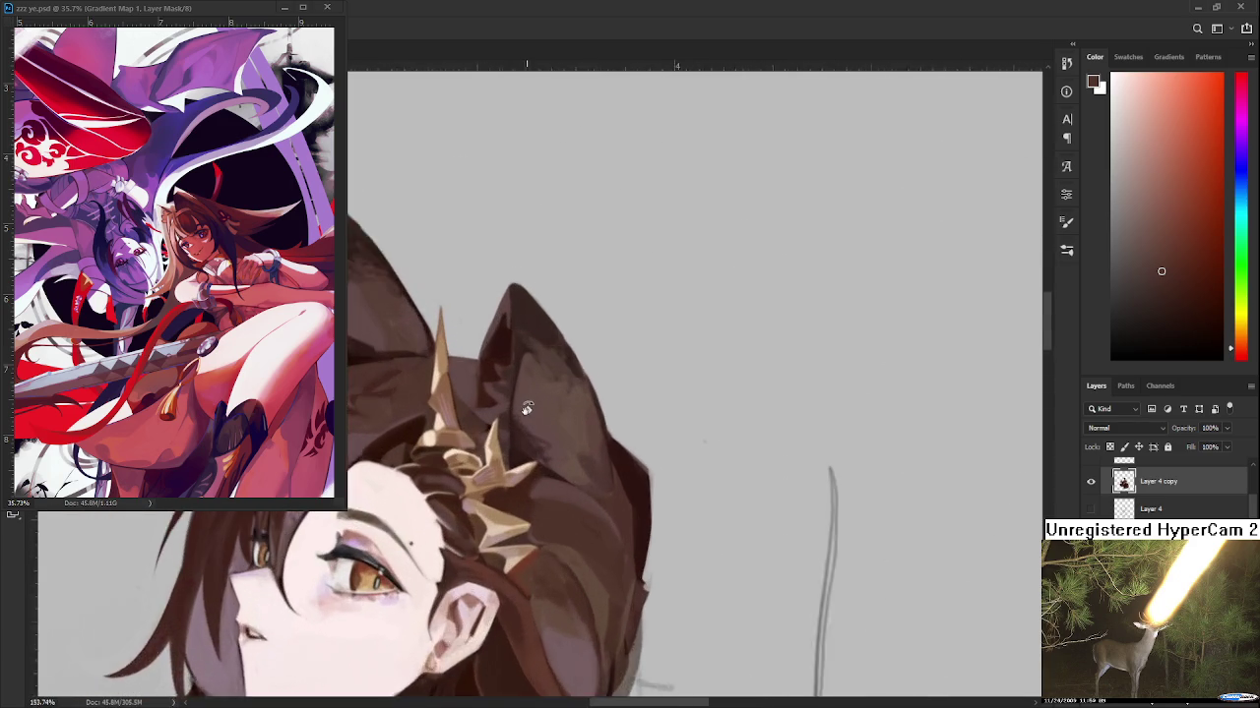
scroll(538, 434, "up", 2)
Sample progressively darker browns from the hair under the ear while tilting the view
left_click_drag(587, 492, 521, 442)
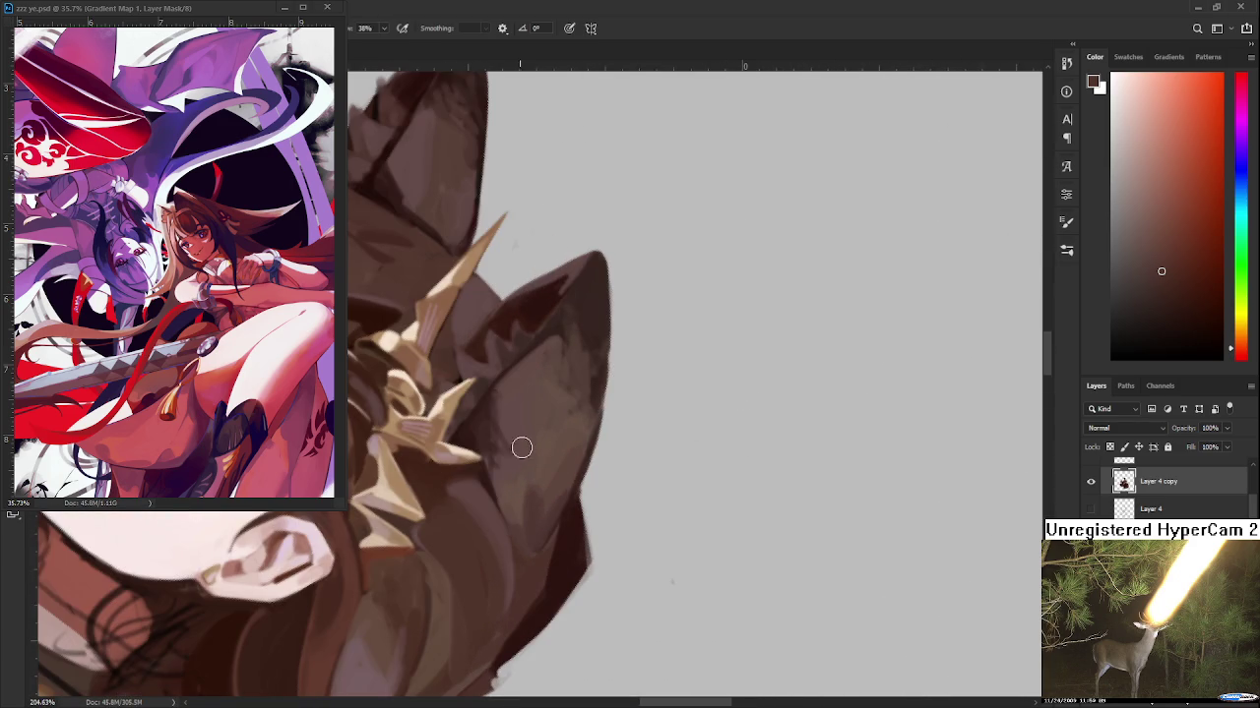
left_click(478, 480, "alt")
left_click(441, 478, "alt")
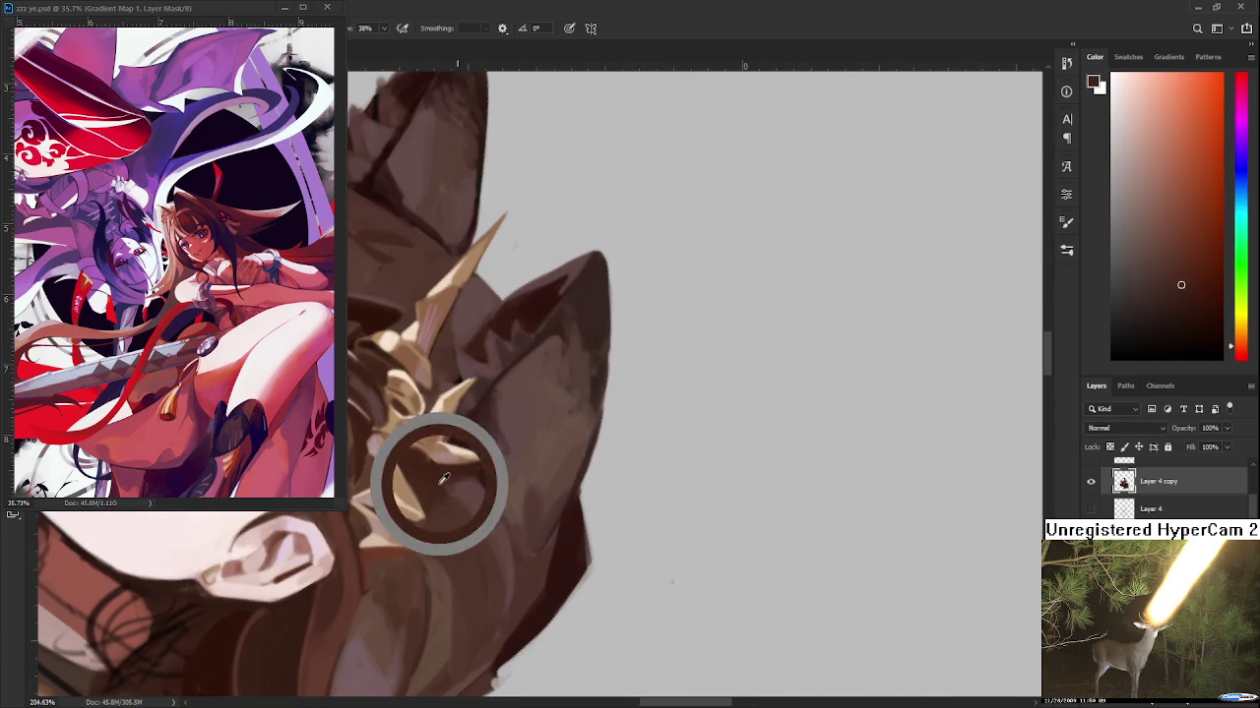
left_click(469, 540, "alt")
left_click_drag(470, 540, 531, 412)
left_click(537, 464, "alt")
mouse_move(538, 463)
left_mouse_down()
mouse_move(559, 469)
mouse_move(562, 416)
left_mouse_up()
left_click(548, 421, "alt")
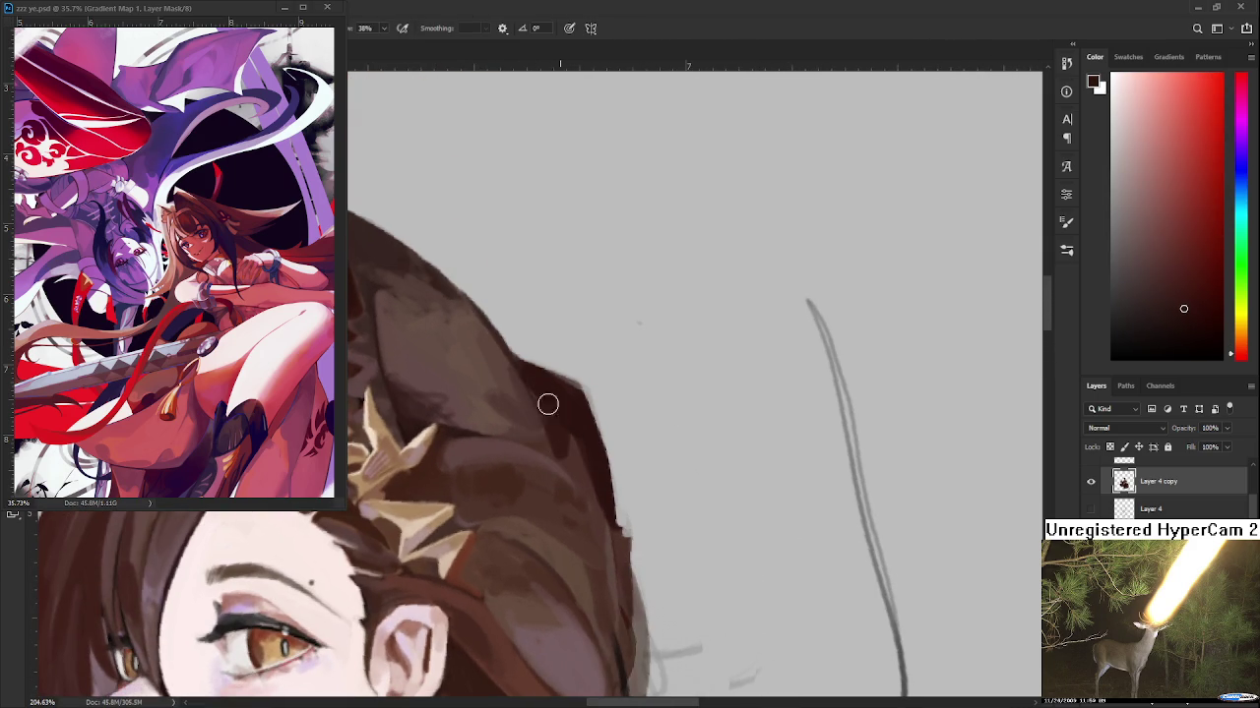
left_click(559, 451, "alt")
left_click(576, 459, "alt")
left_click(580, 442, "alt")
mouse_move(579, 442)
left_mouse_down()
mouse_move(597, 439)
mouse_move(585, 479)
left_mouse_up()
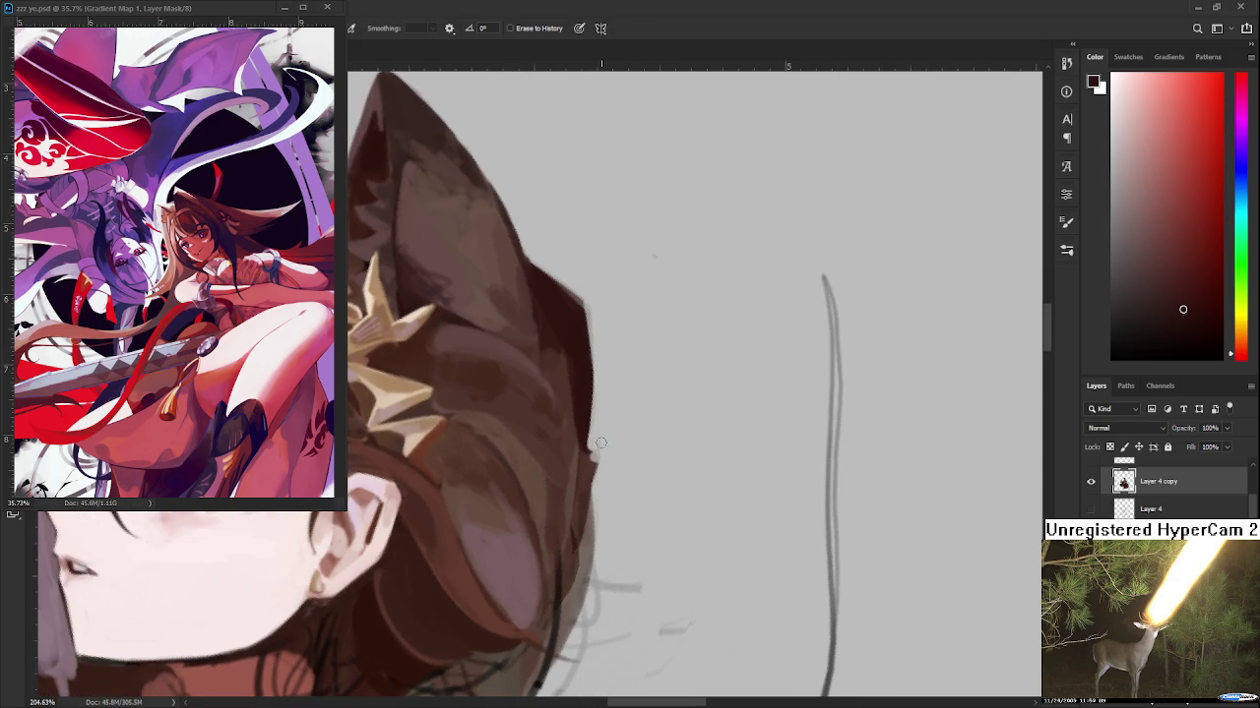
Erase stray dark marks along the hair's right edge and patch the spot beside it
scroll(601, 434, "right", 2)
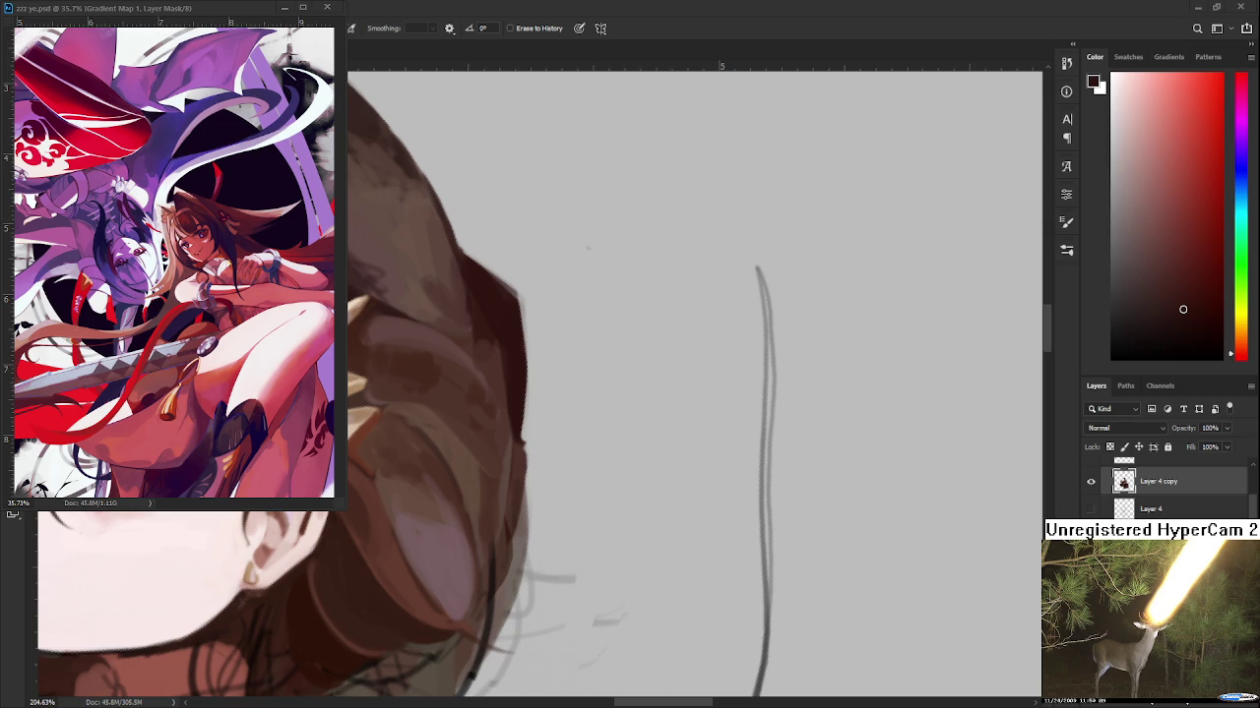
scroll(540, 466, "up", 1)
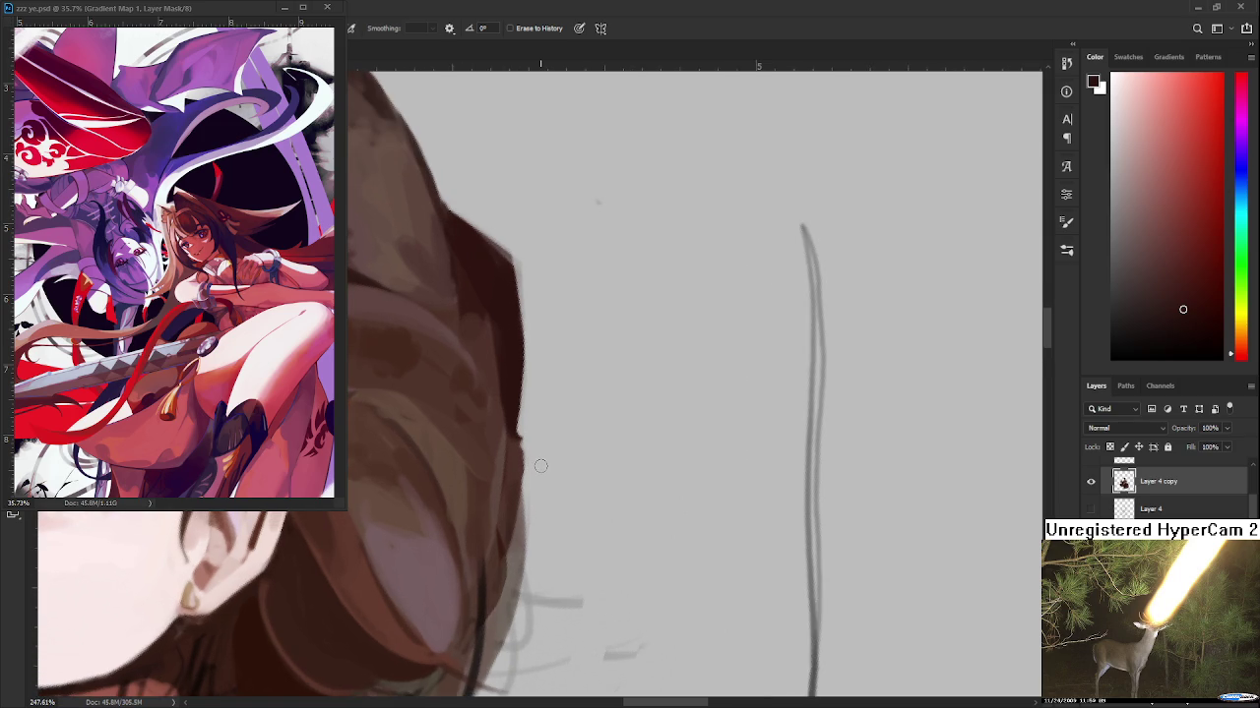
scroll(541, 465, "down", 3)
scroll(531, 472, "down", 3)
scroll(521, 481, "down", 1)
scroll(512, 487, "up", 1)
left_click_drag(512, 487, 531, 473)
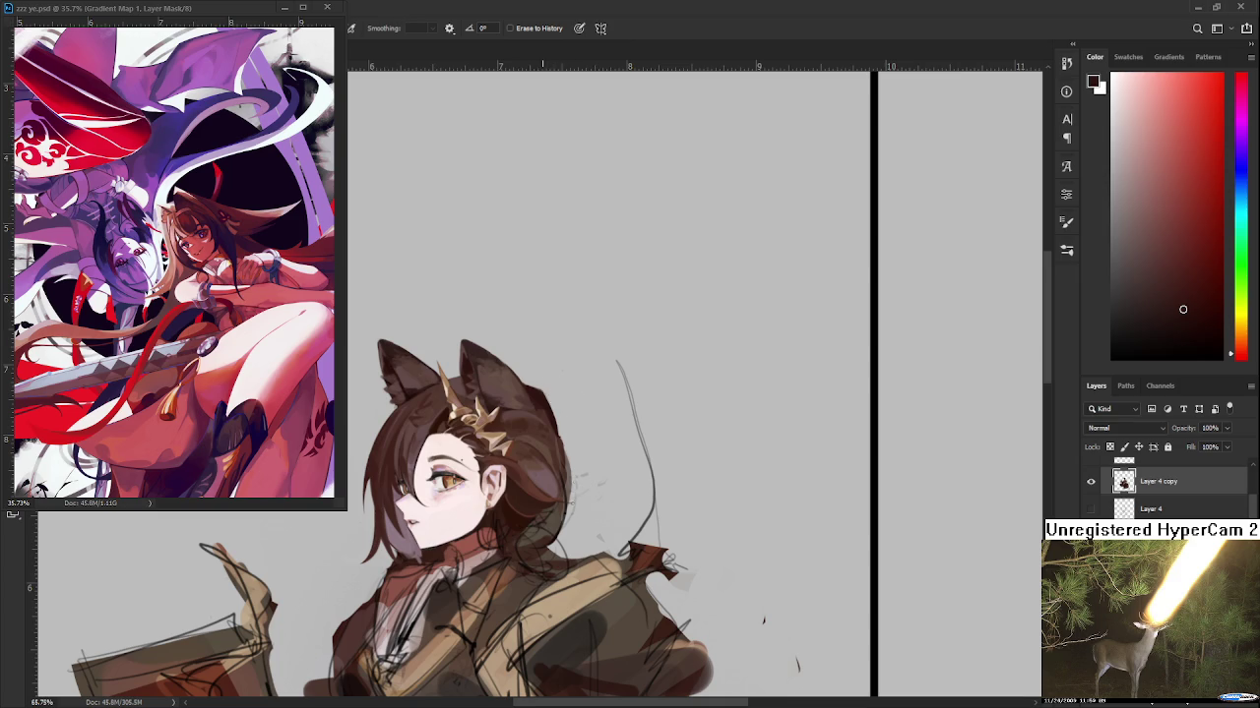
left_click_drag(551, 397, 575, 497)
left_click_drag(555, 416, 561, 510)
mouse_move(571, 452)
left_mouse_down()
mouse_move(579, 420)
mouse_move(596, 456)
mouse_move(515, 442)
mouse_move(486, 482)
left_mouse_up()
key("b")
key("ctrl+z")
left_click(543, 456, "alt")
Paint dark brown strands at the hair tip and soften the new strand's end
key("r")
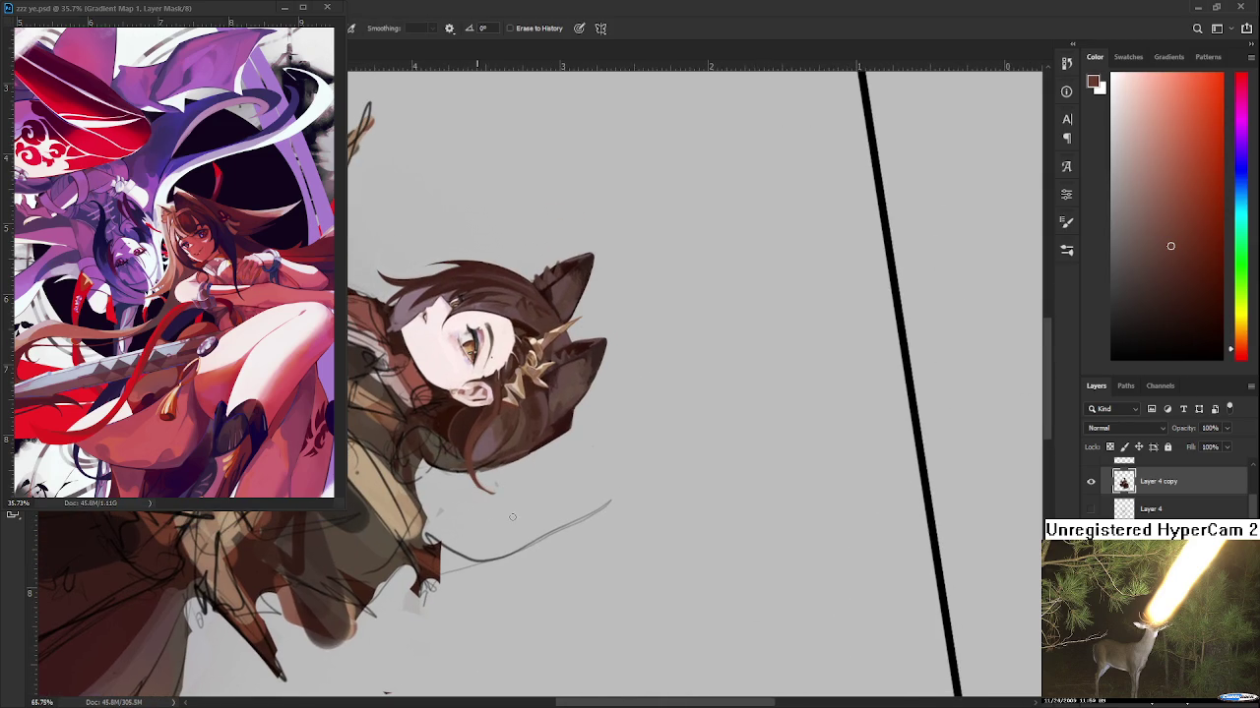
key("b")
left_click(476, 442, "alt")
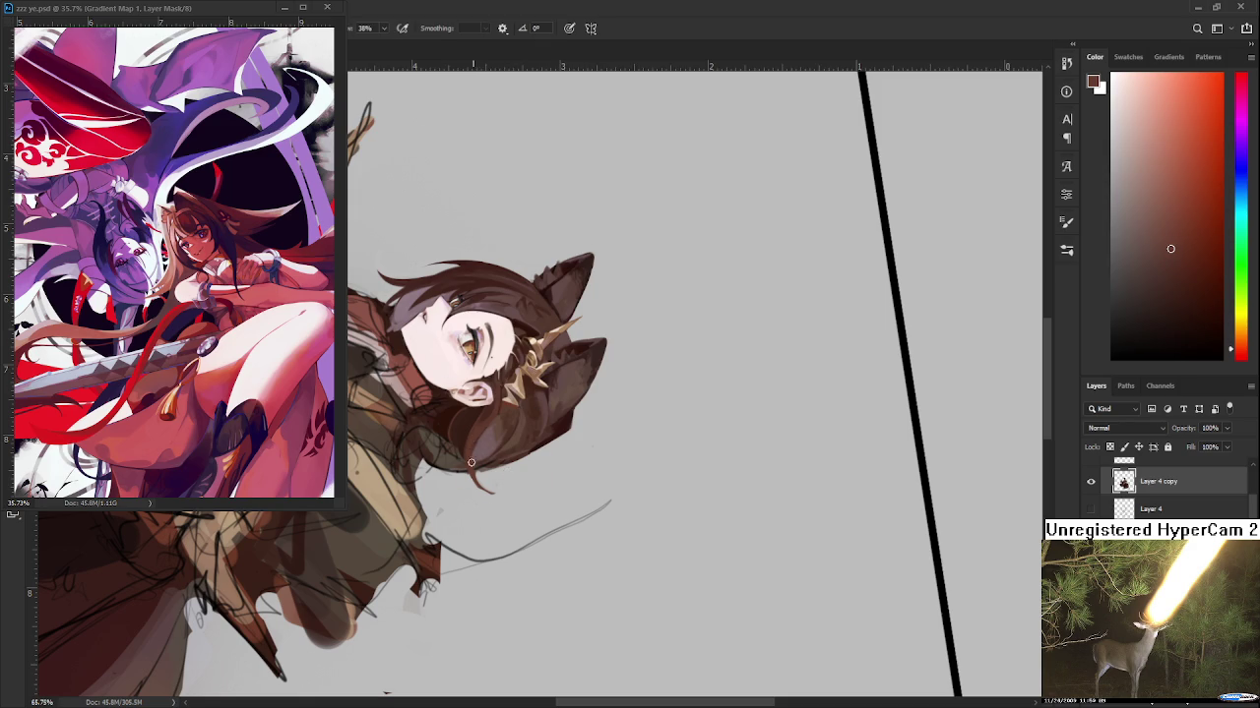
mouse_move(466, 471)
left_mouse_down()
mouse_move(496, 494)
mouse_move(479, 474)
mouse_move(493, 492)
mouse_move(566, 454)
left_mouse_up()
key("e")
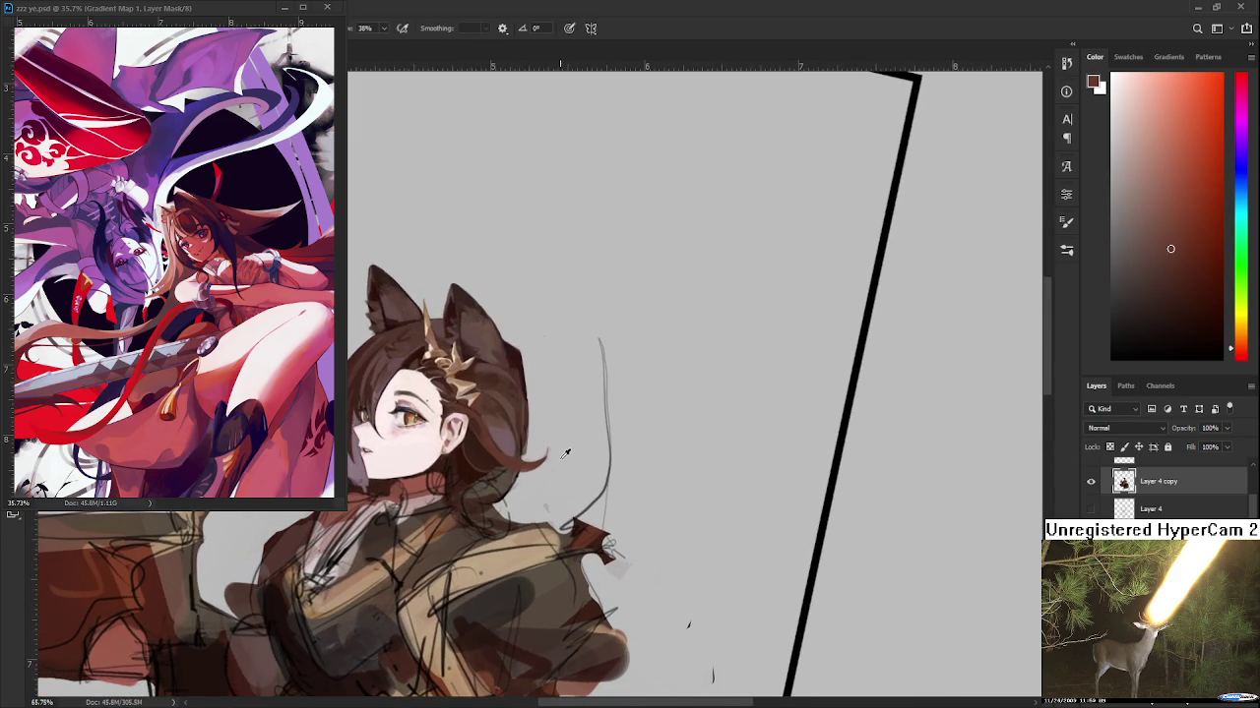
key("e")
left_click_drag(540, 450, 545, 444)
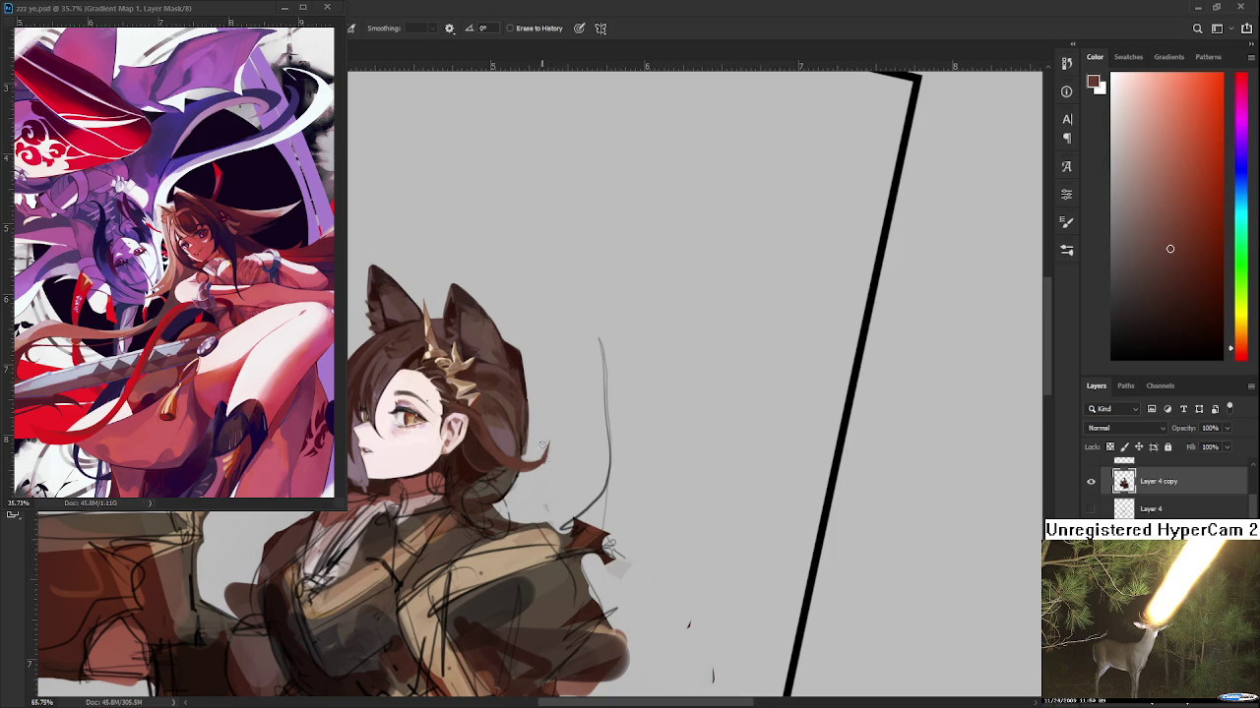
Rotate the view to sit the head upright, then tilt it again to review the hair
scroll(609, 544, "down", 3)
scroll(551, 472, "up", 1)
scroll(542, 462, "up", 3)
scroll(531, 448, "up", 2)
key("r")
left_click_drag(521, 548, 463, 497)
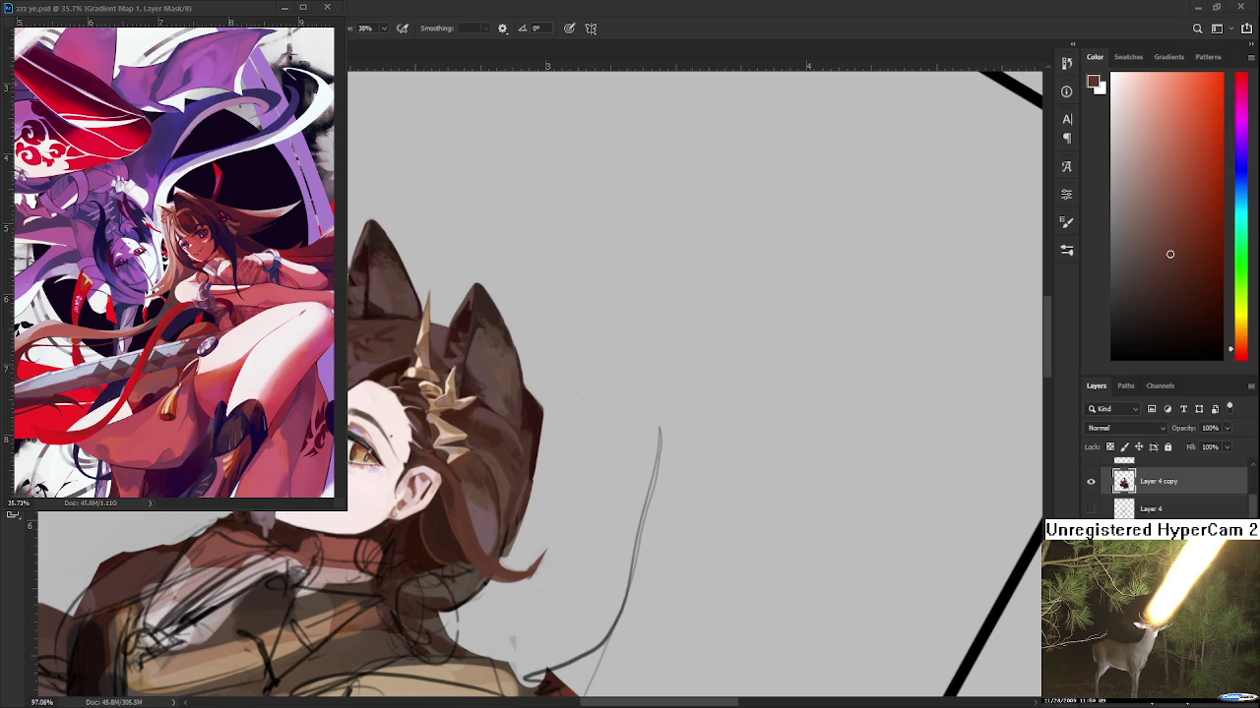
key("r")
mouse_move(544, 531)
left_mouse_down()
mouse_move(561, 482)
mouse_move(494, 478)
mouse_move(488, 504)
left_mouse_up()
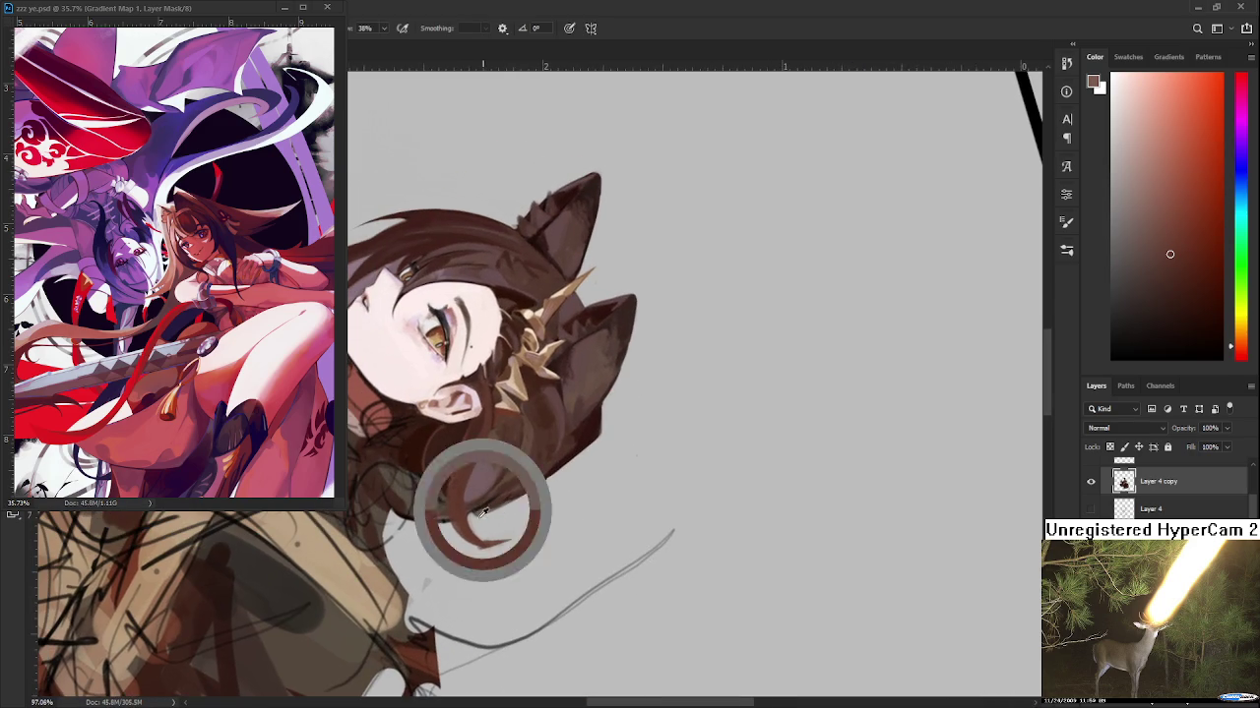
Paint the curling strand tip toward the neck, sampling dark red-brown and grey background tones
left_click(475, 527, "alt")
left_click(478, 551, "alt")
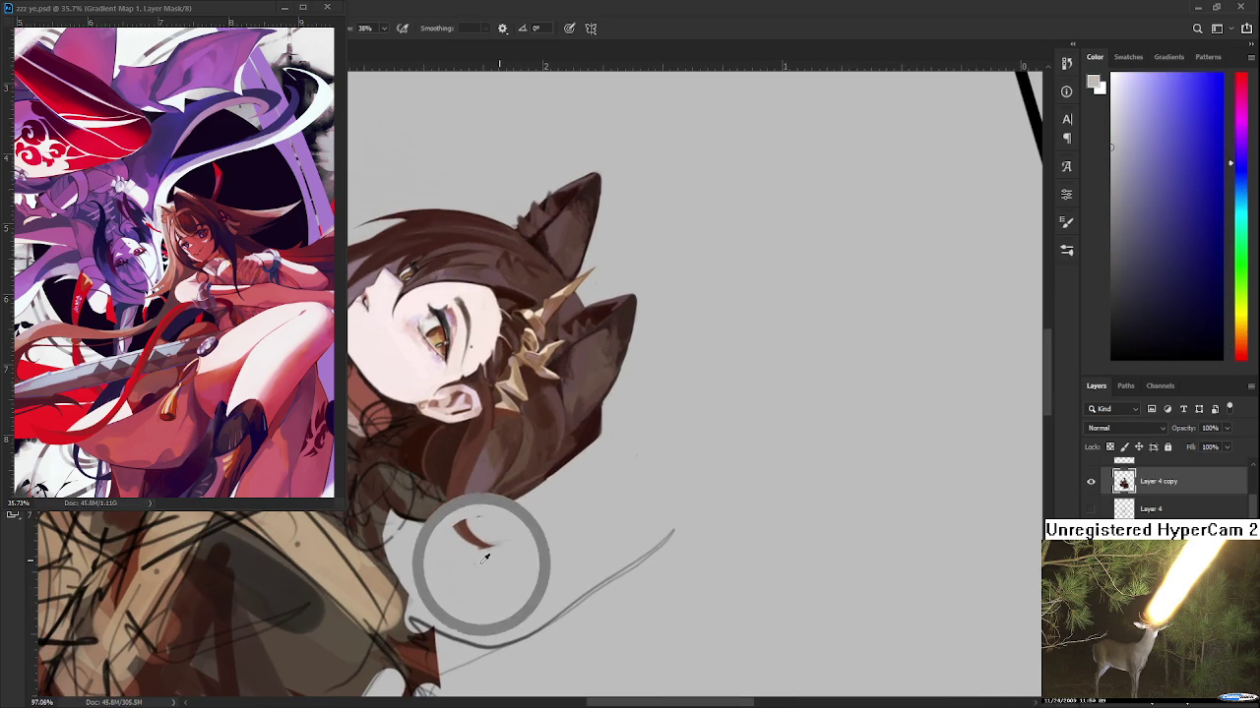
left_click(468, 529, "alt")
left_click(468, 510, "alt")
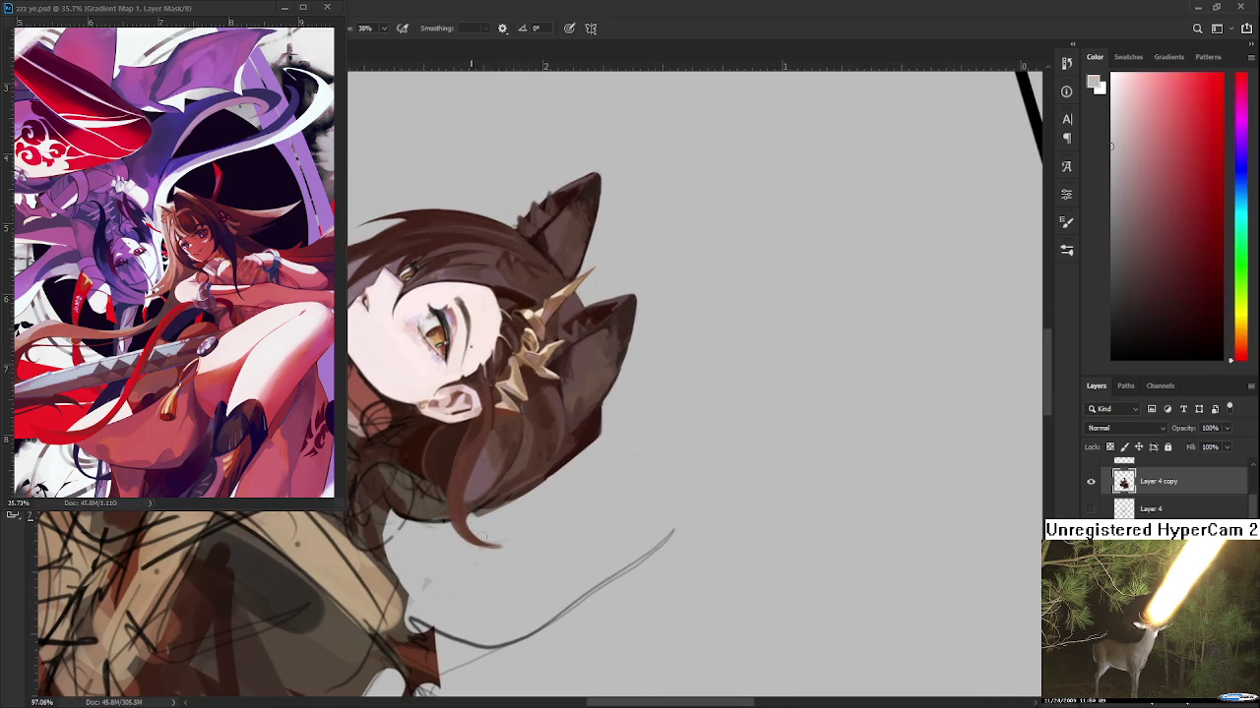
left_click(480, 551, "alt")
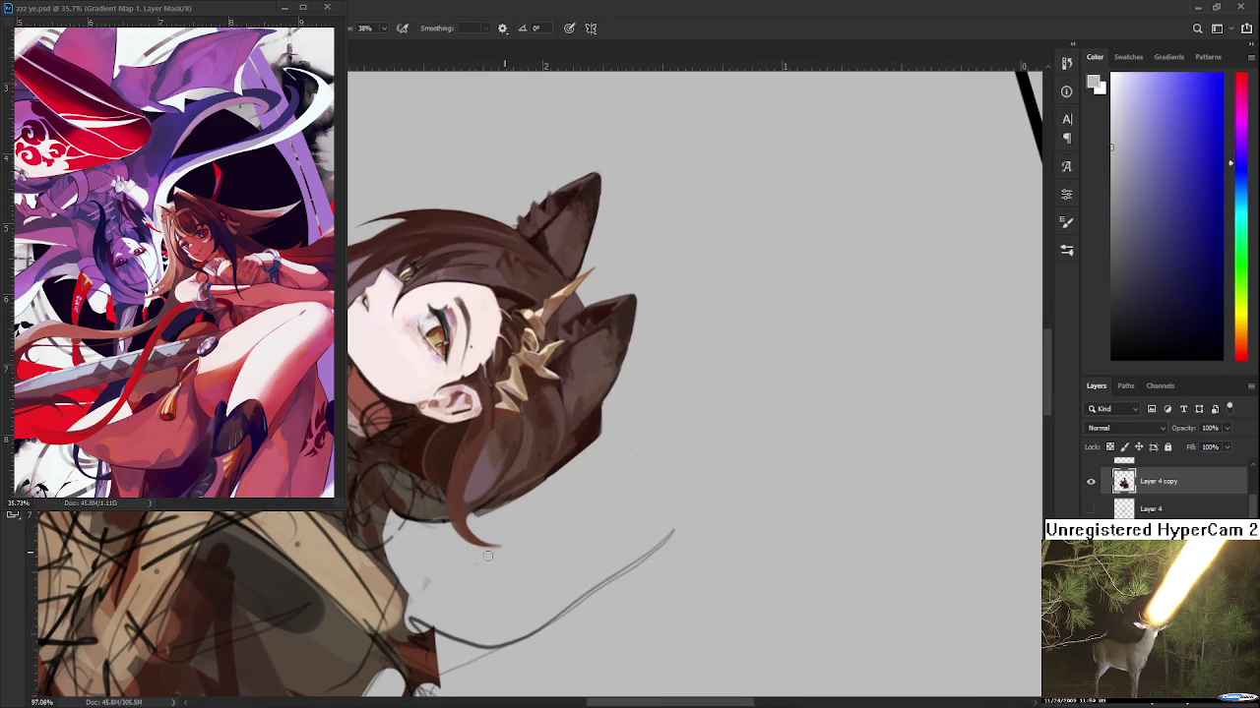
left_click(479, 524, "alt")
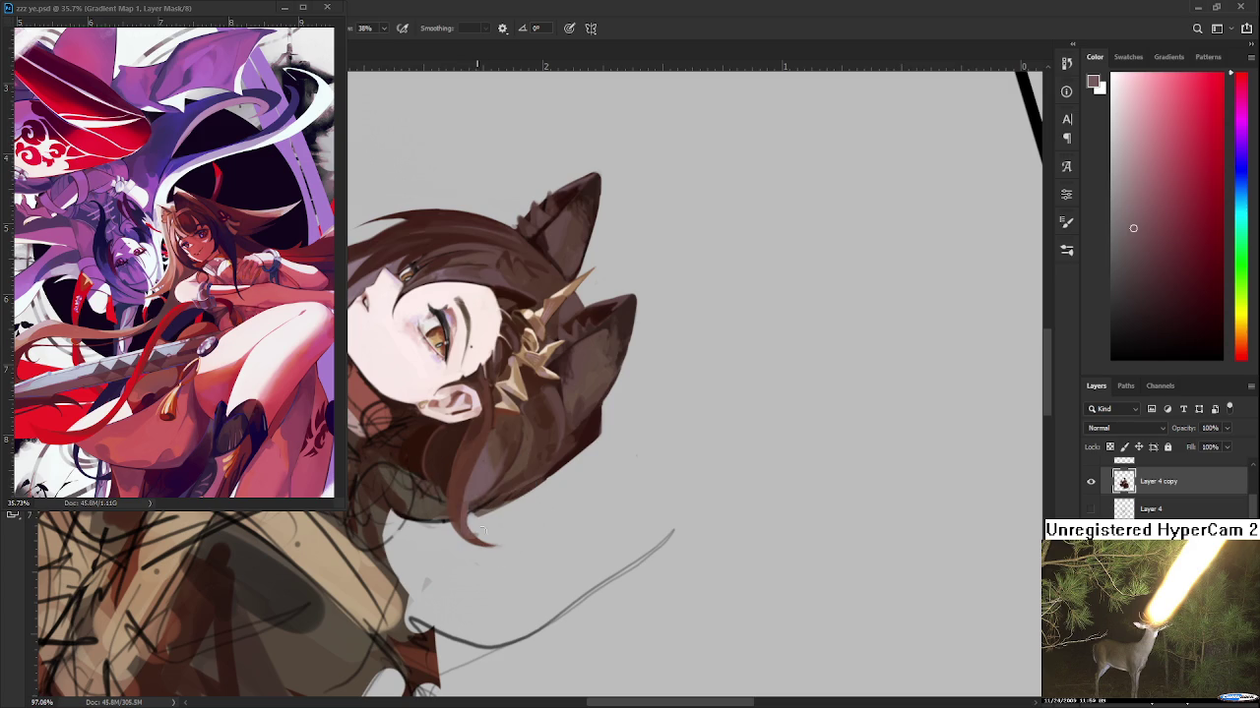
left_click(470, 519, "alt")
key("e")
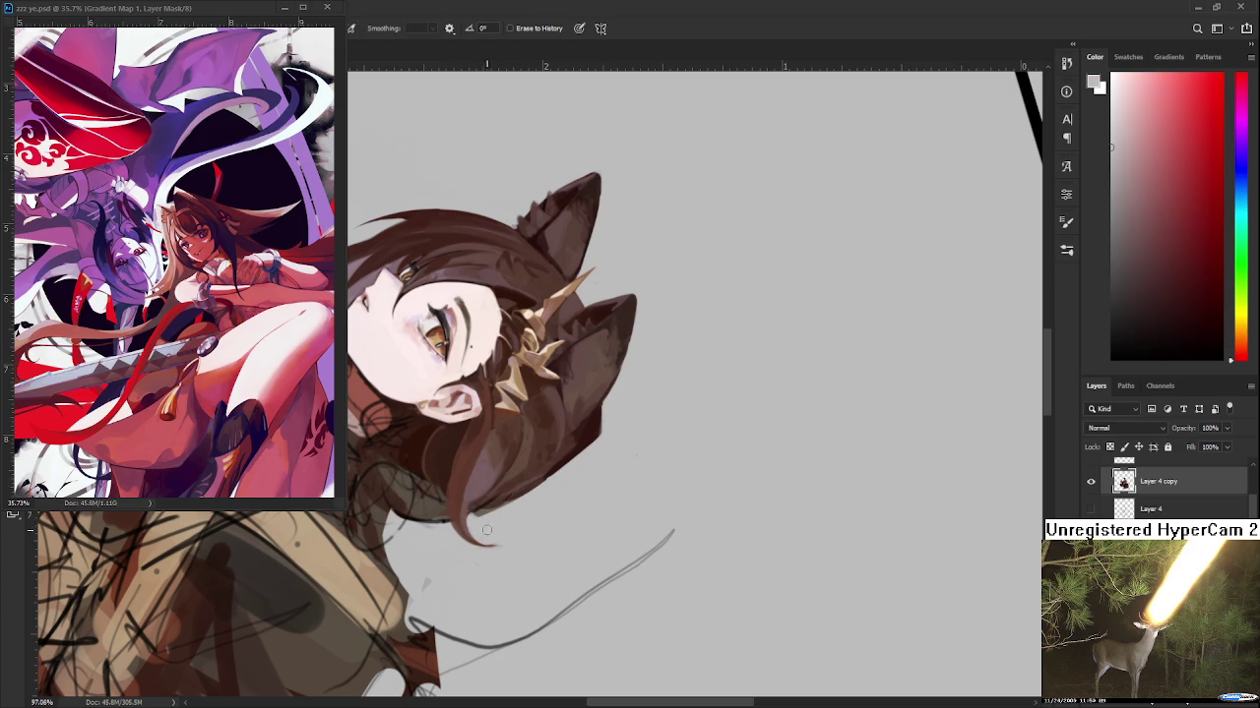
mouse_move(490, 532)
left_mouse_down()
mouse_move(509, 536)
mouse_move(552, 510)
left_mouse_up()
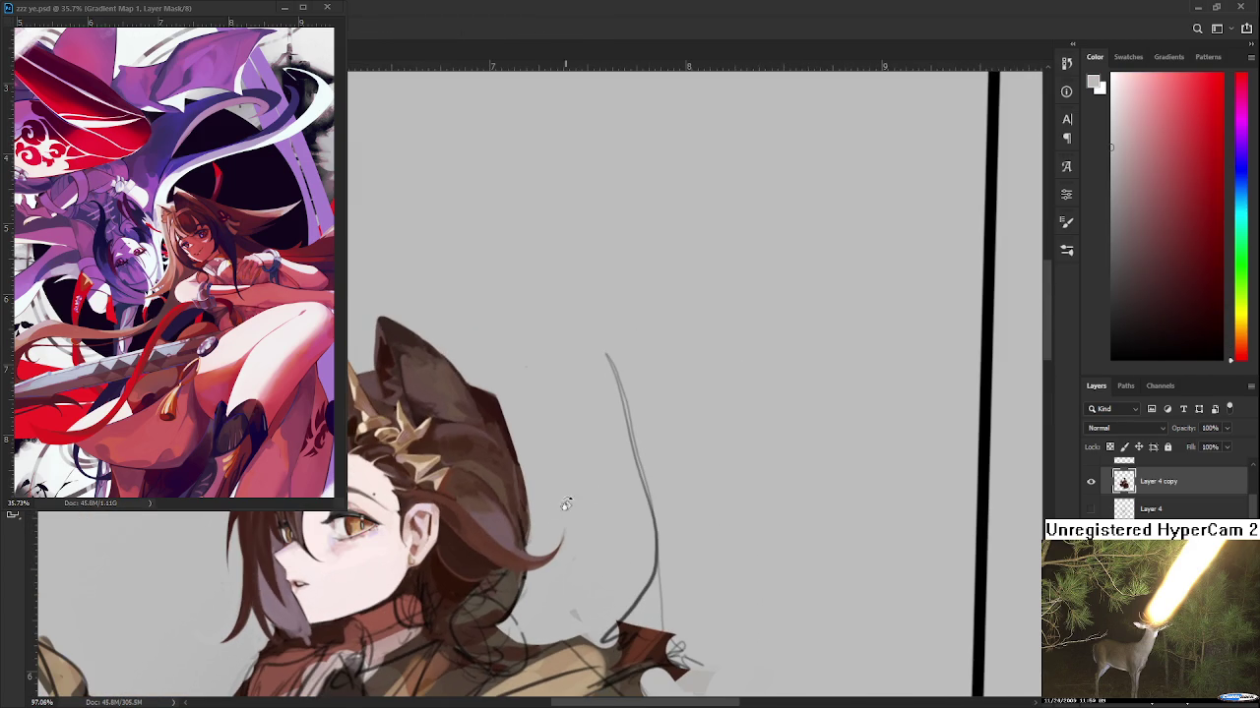
mouse_move(493, 557)
left_mouse_down()
mouse_move(557, 296)
mouse_move(488, 435)
mouse_move(497, 482)
left_mouse_up()
Sample reddish-brown hair tones and smooth the hair edge behind the ear, rotating the view back upright
scroll(488, 435, "up", 3)
left_click(492, 492, "alt")
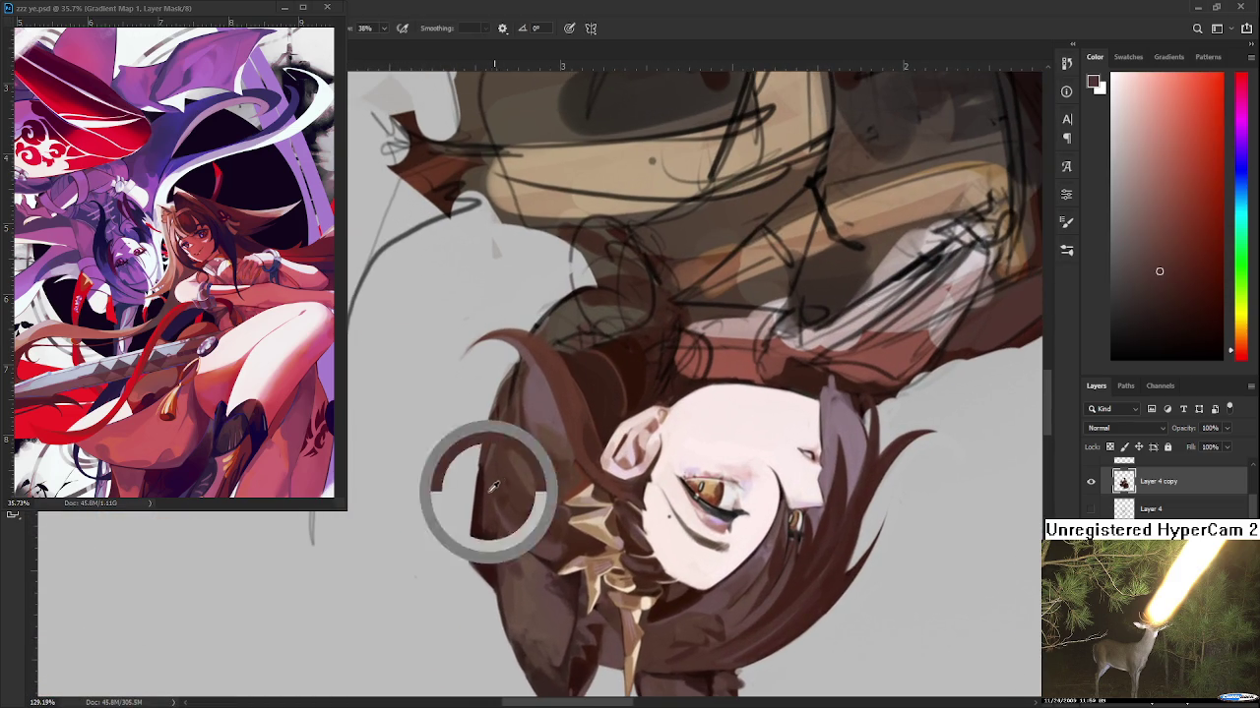
left_click(501, 472, "alt")
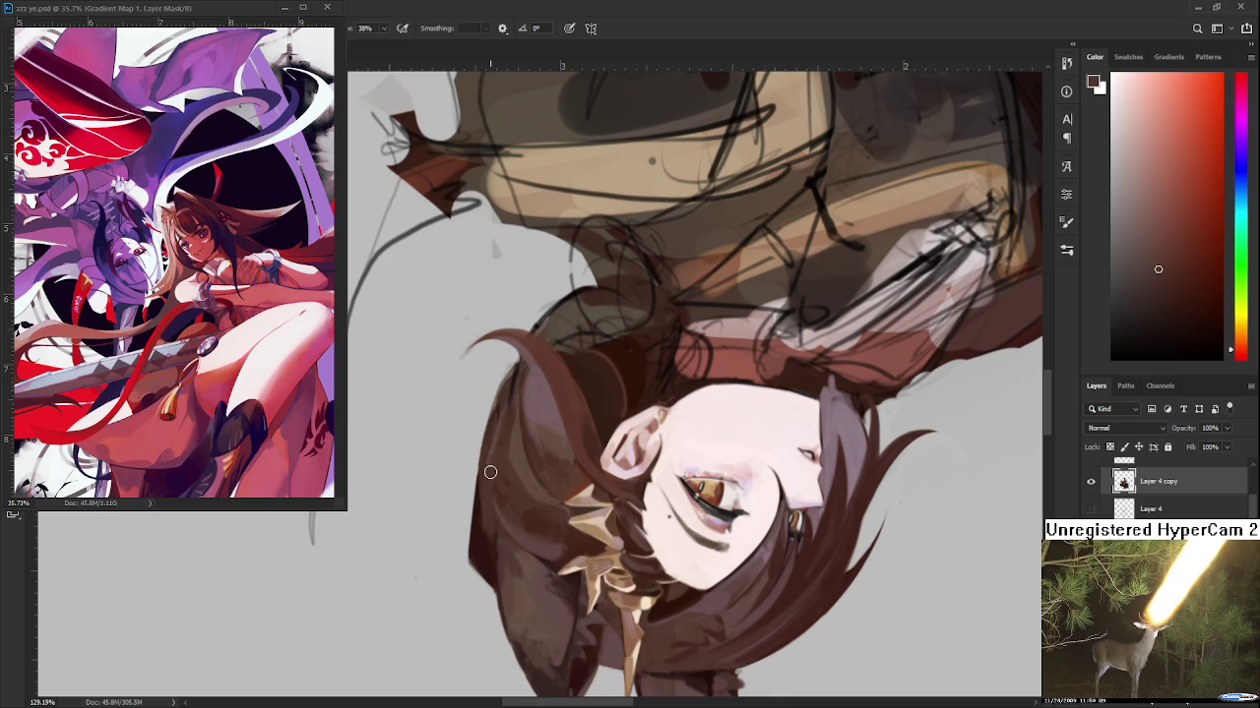
key("e")
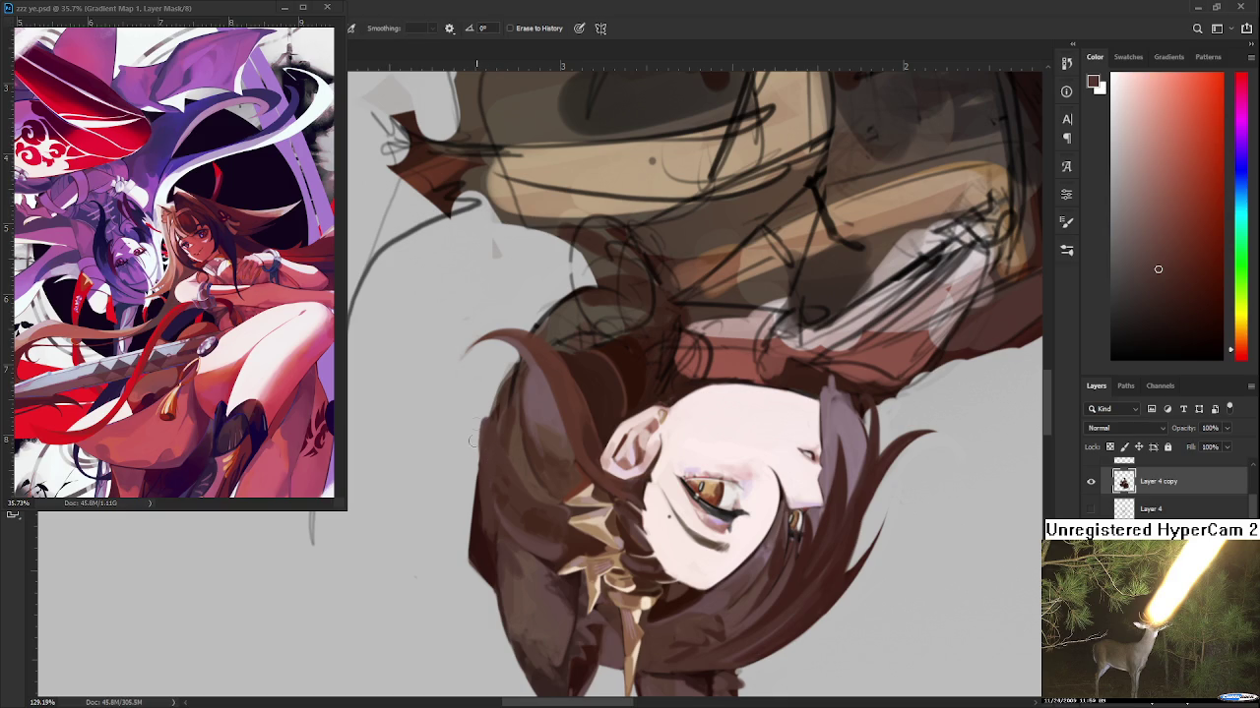
left_click_drag(495, 408, 491, 448)
key("b")
left_click(510, 483, "alt")
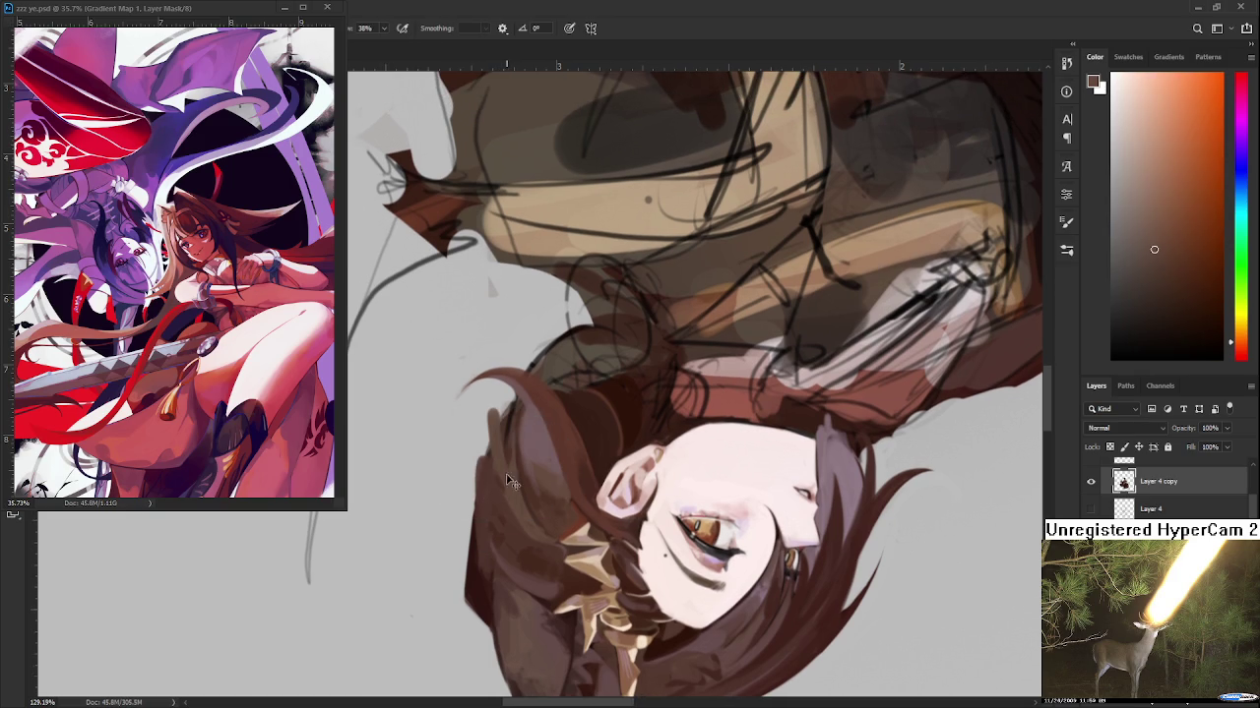
key("e")
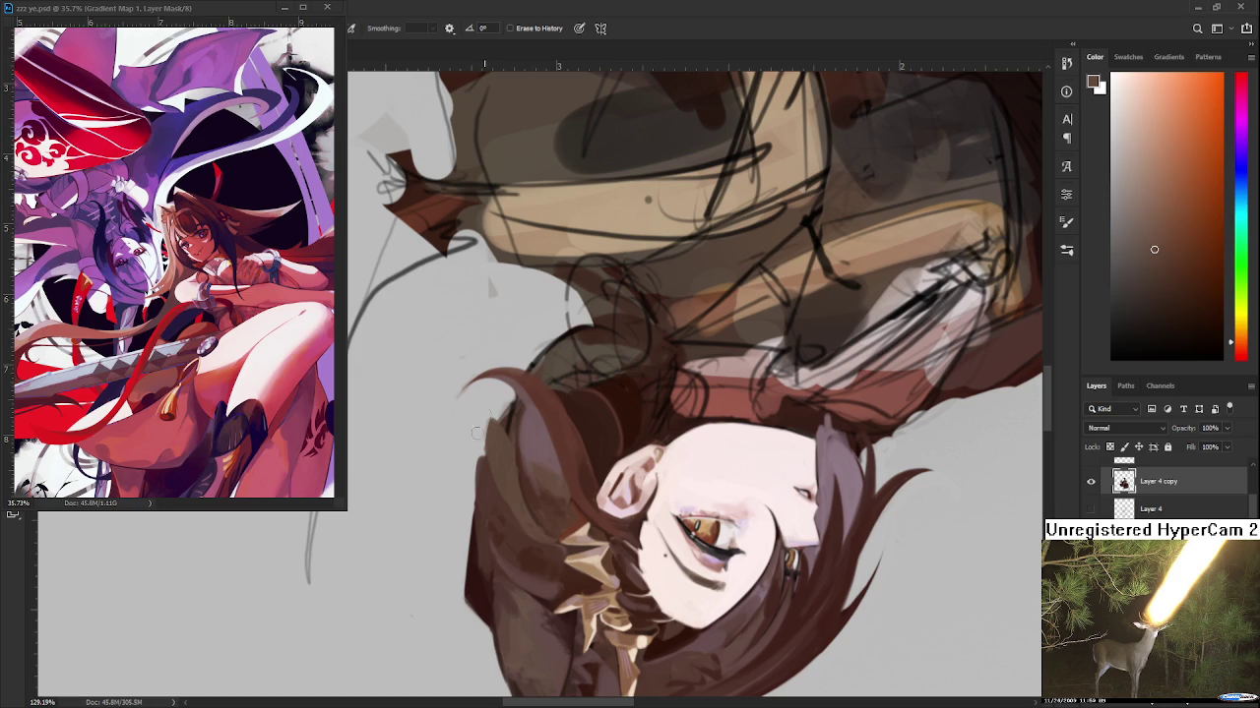
key("r")
mouse_move(472, 462)
left_mouse_down()
mouse_move(595, 448)
mouse_move(615, 376)
left_mouse_up()
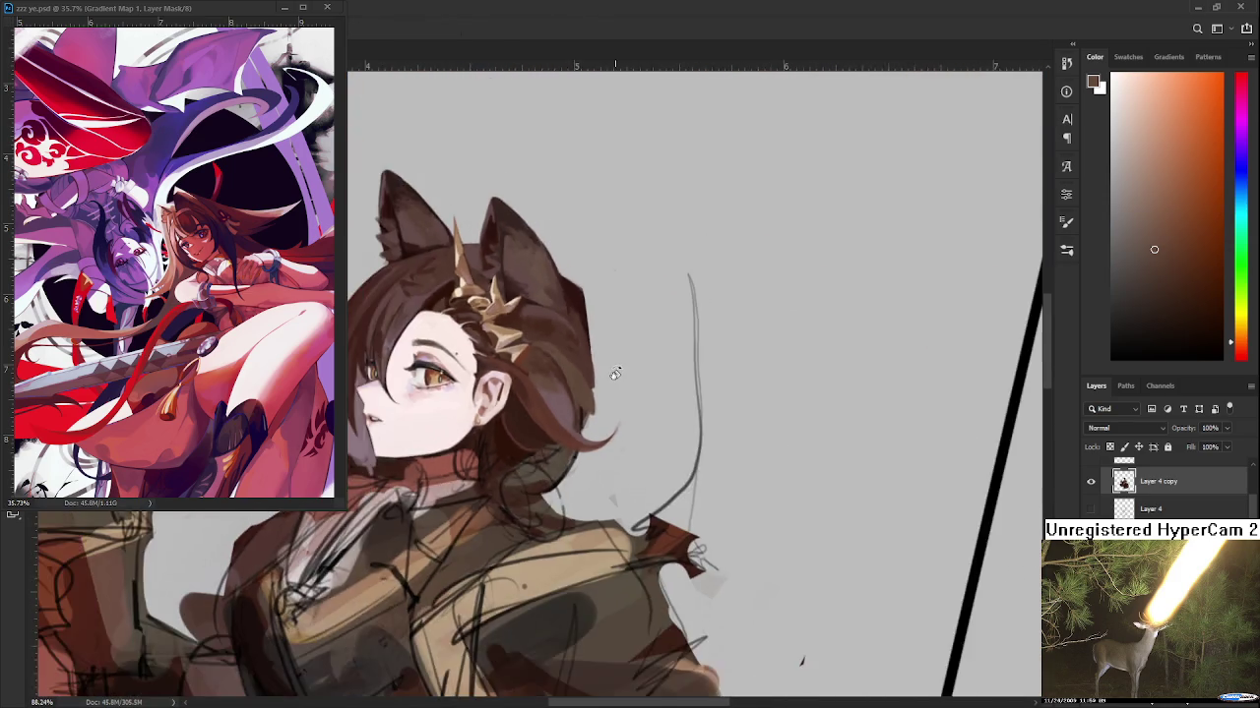
Zoom and rotate the view around the girl's head to inspect the hair
scroll(615, 373, "down", 10)
scroll(615, 373, "up", 4)
scroll(562, 385, "up", 3)
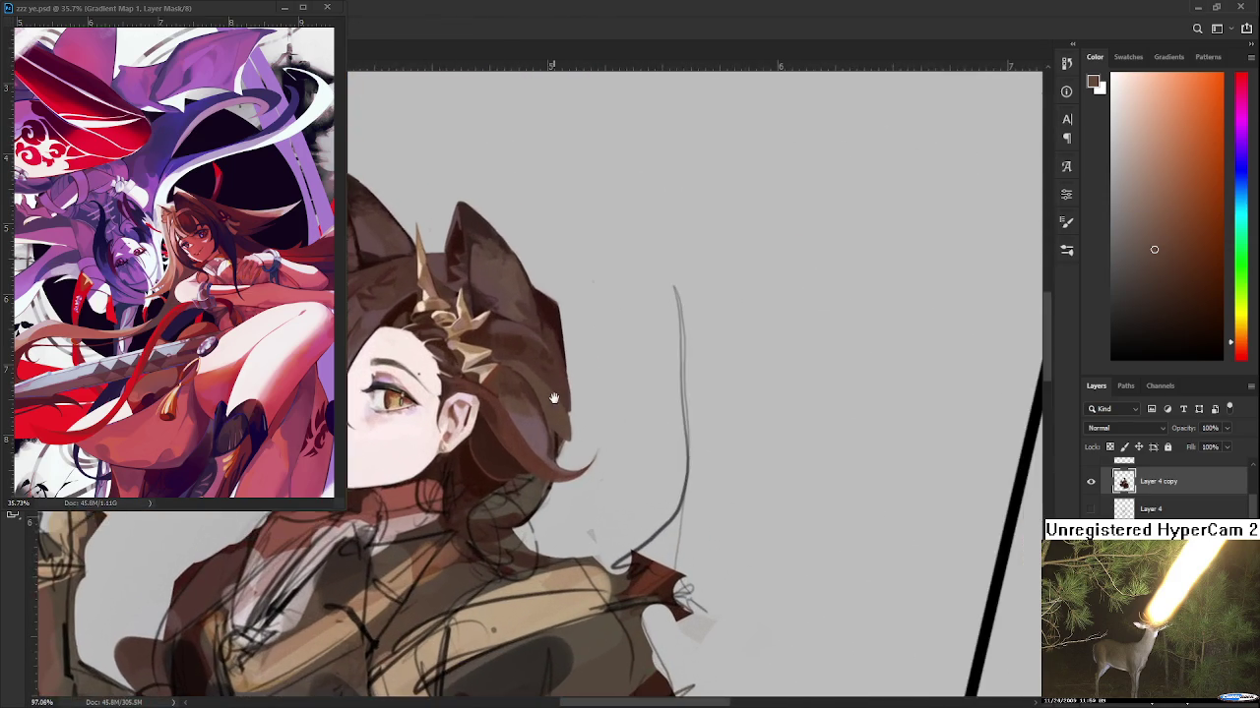
scroll(568, 374, "up", 3)
mouse_move(568, 374)
left_mouse_down()
mouse_move(477, 481)
mouse_move(514, 458)
left_mouse_up()
key("e")
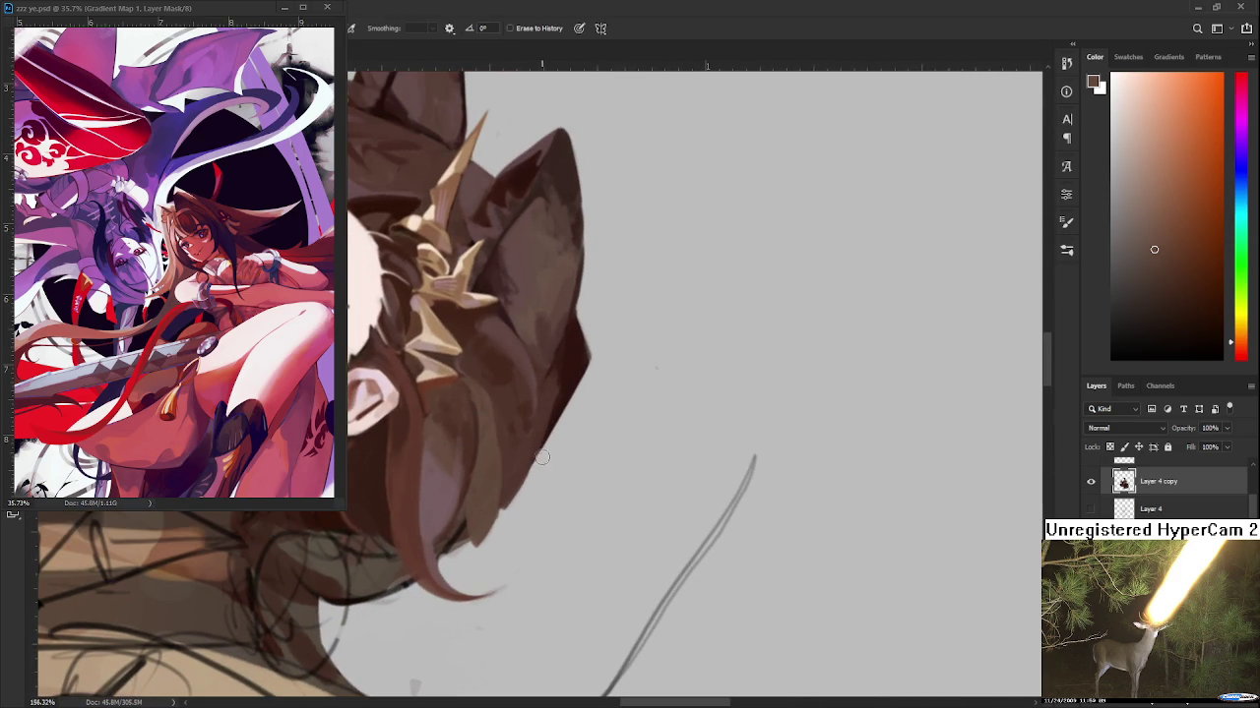
key("b")
Sample several brown tones from the painted hair near the ear
left_click(491, 399, "alt")
left_click(472, 385, "alt")
left_click(503, 382, "alt")
left_click(502, 401, "alt")
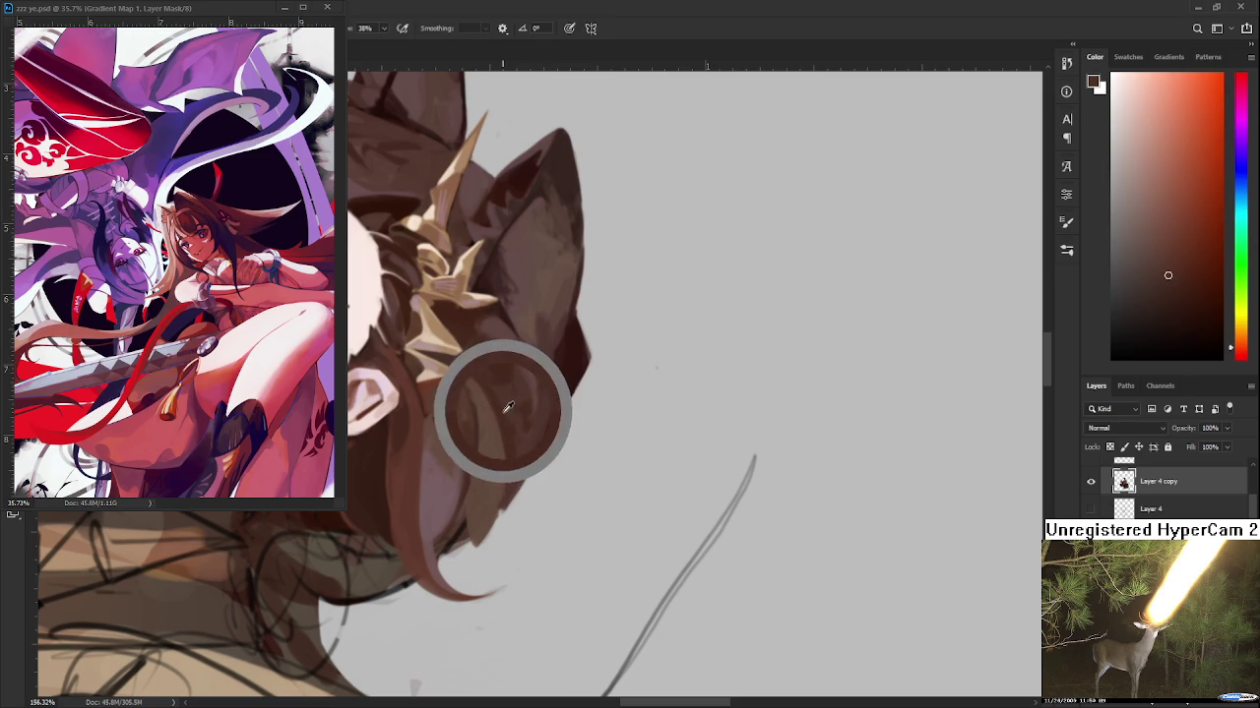
left_click(516, 381, "alt")
left_click(519, 366, "alt")
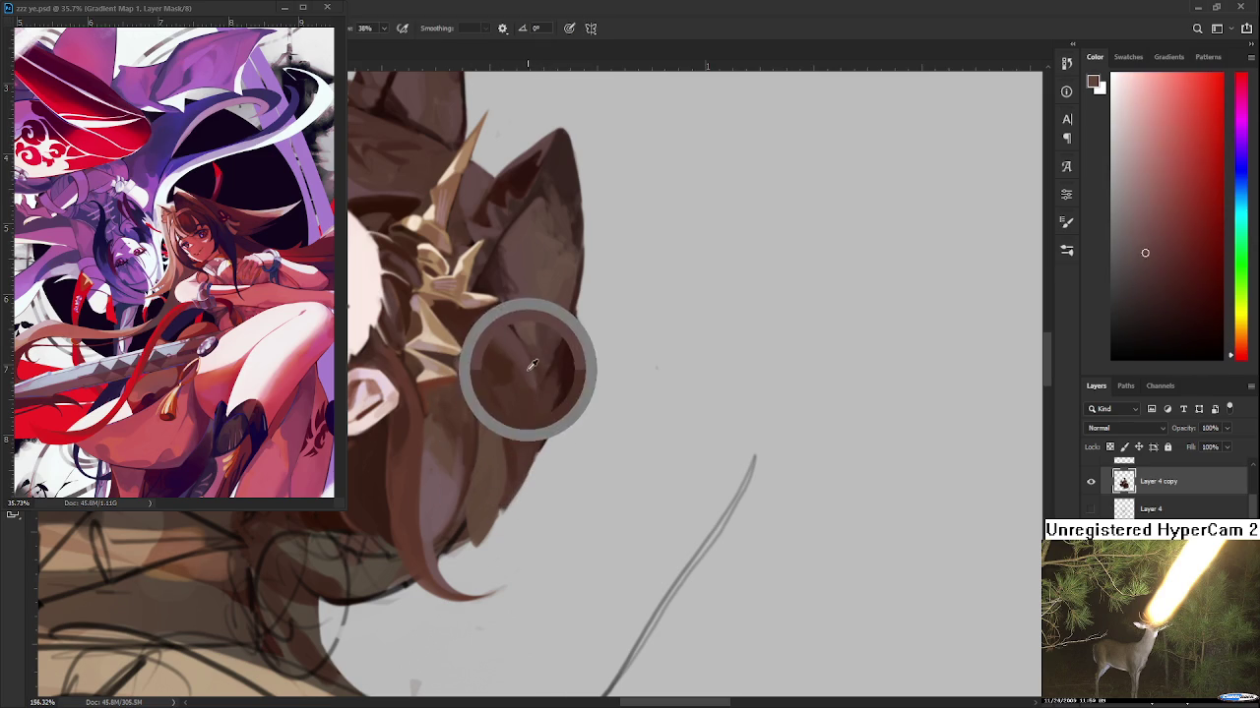
left_click(514, 460, "alt")
left_click(522, 368, "alt")
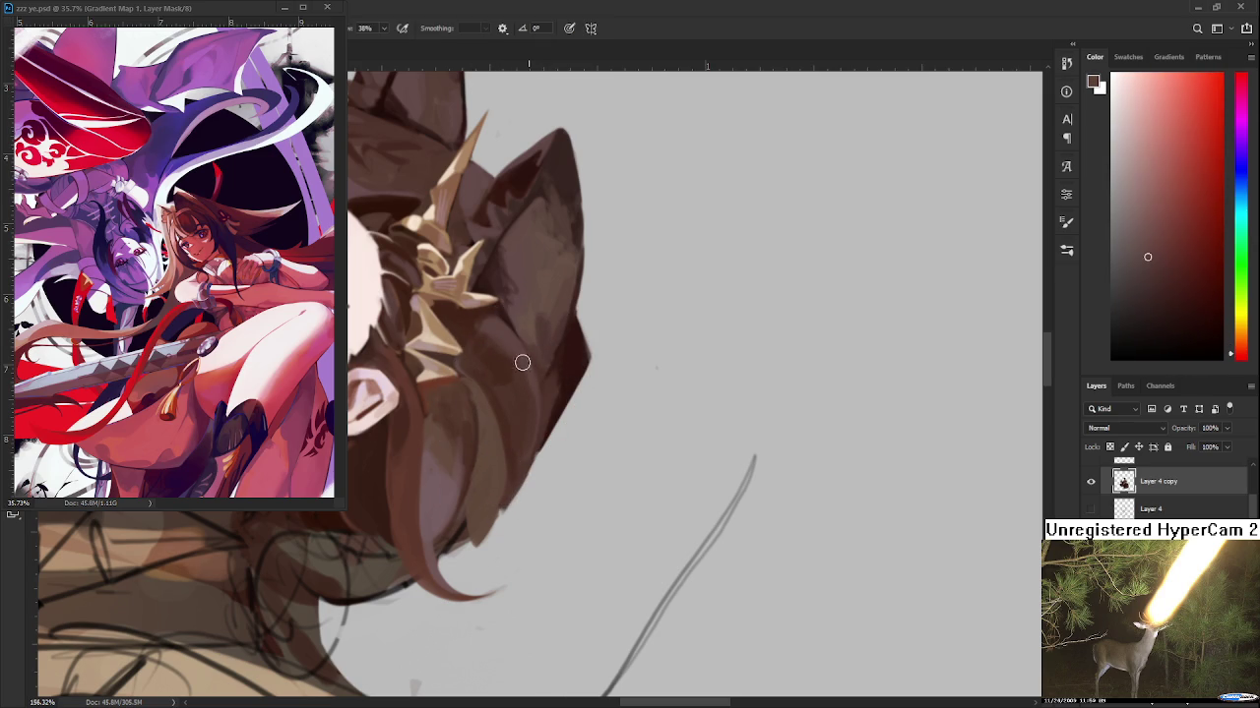
Adjust the zoom and rotate the view to study the hair by the ear
scroll(536, 433, "down", 4)
scroll(538, 455, "down", 4)
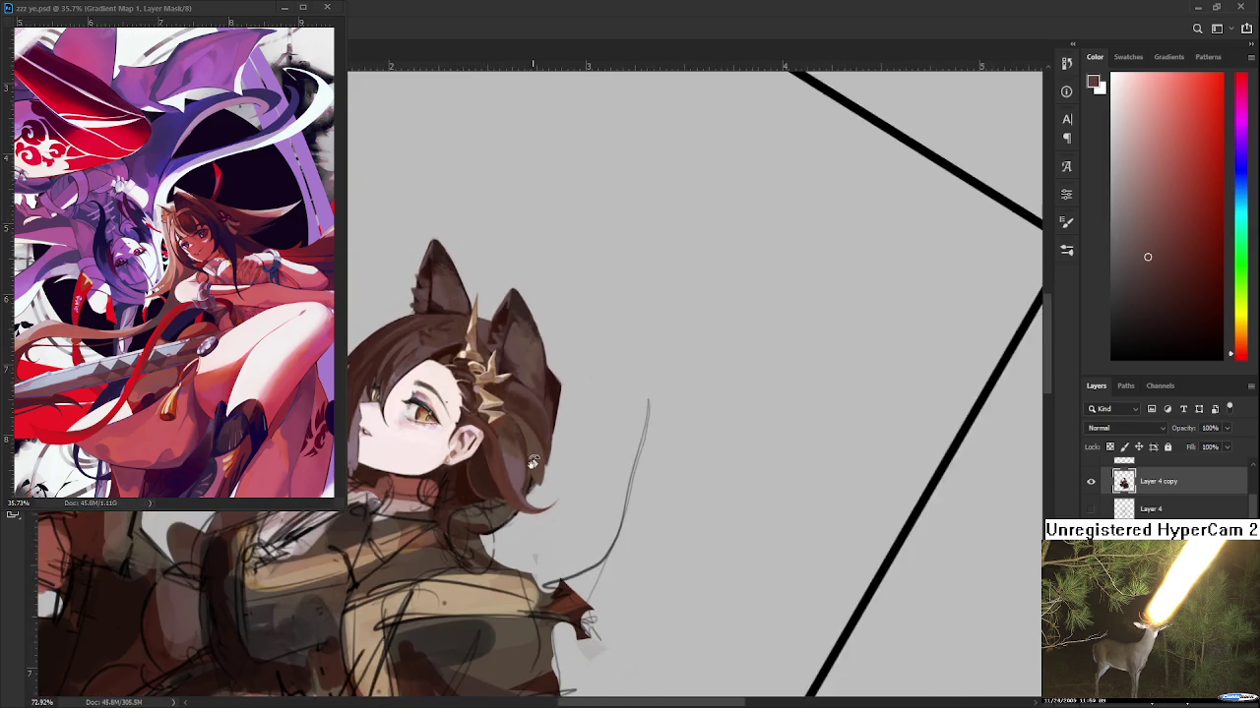
scroll(529, 459, "up", 5)
scroll(524, 476, "up", 1)
scroll(524, 476, "down", 3)
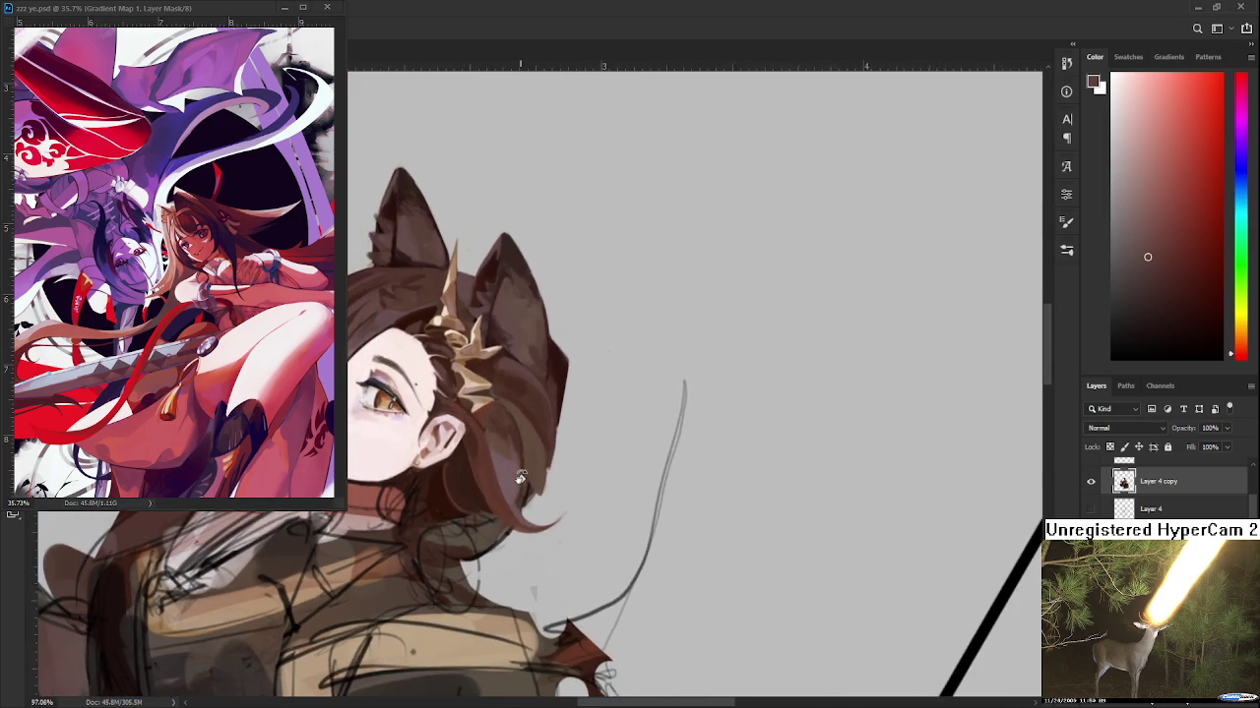
scroll(532, 482, "up", 4)
mouse_move(536, 487)
left_mouse_down()
mouse_move(551, 495)
mouse_move(497, 453)
left_mouse_up()
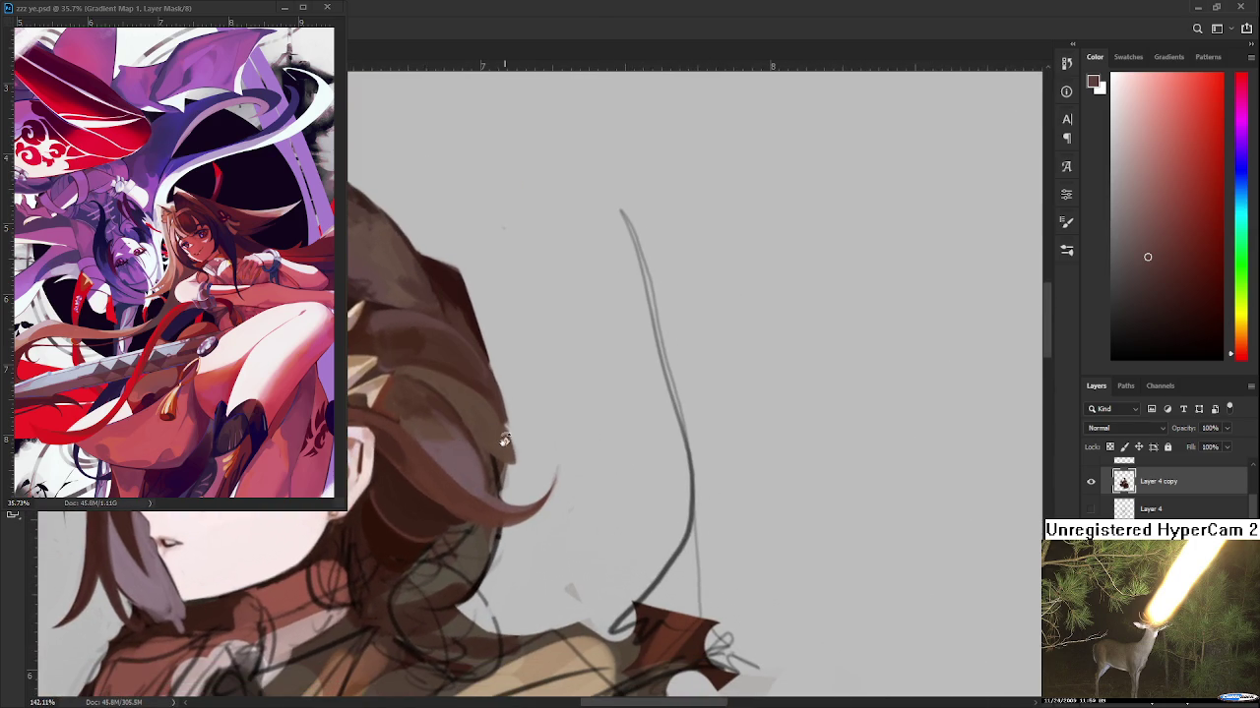
Sample orange-brown and darker brown hair shades near the ear
left_click(494, 452, "alt")
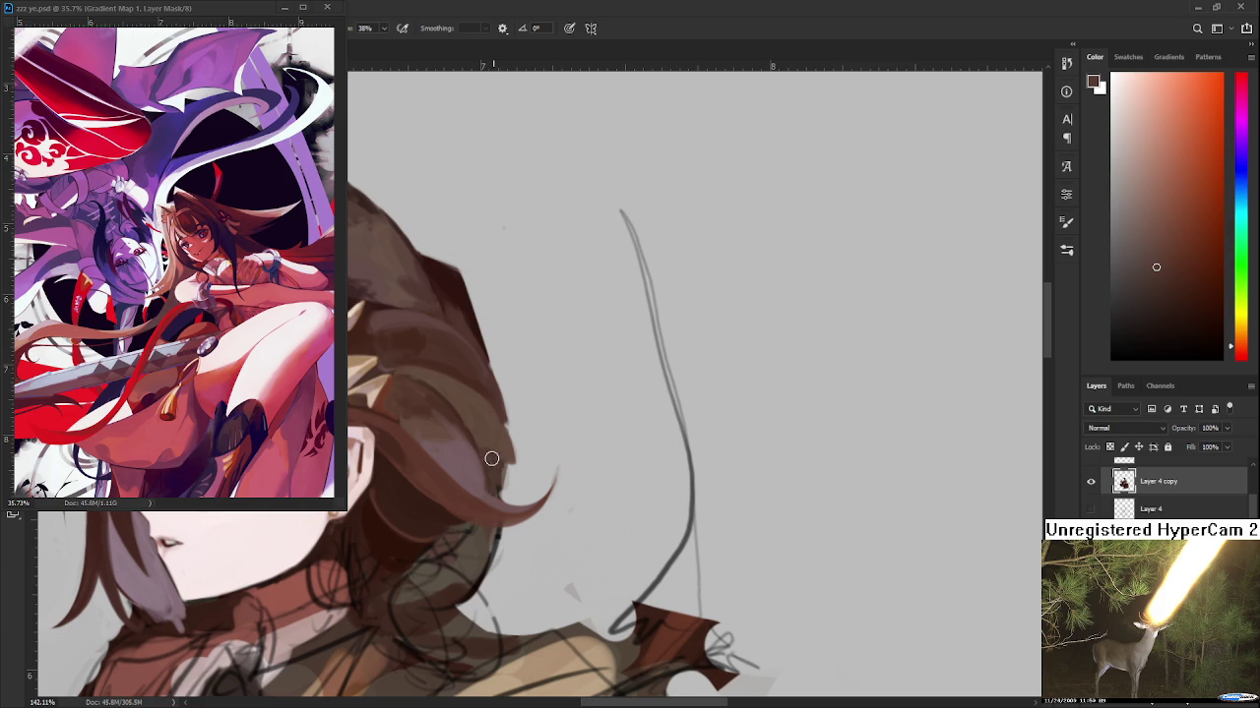
left_click(511, 453, "alt")
left_click(501, 444, "alt")
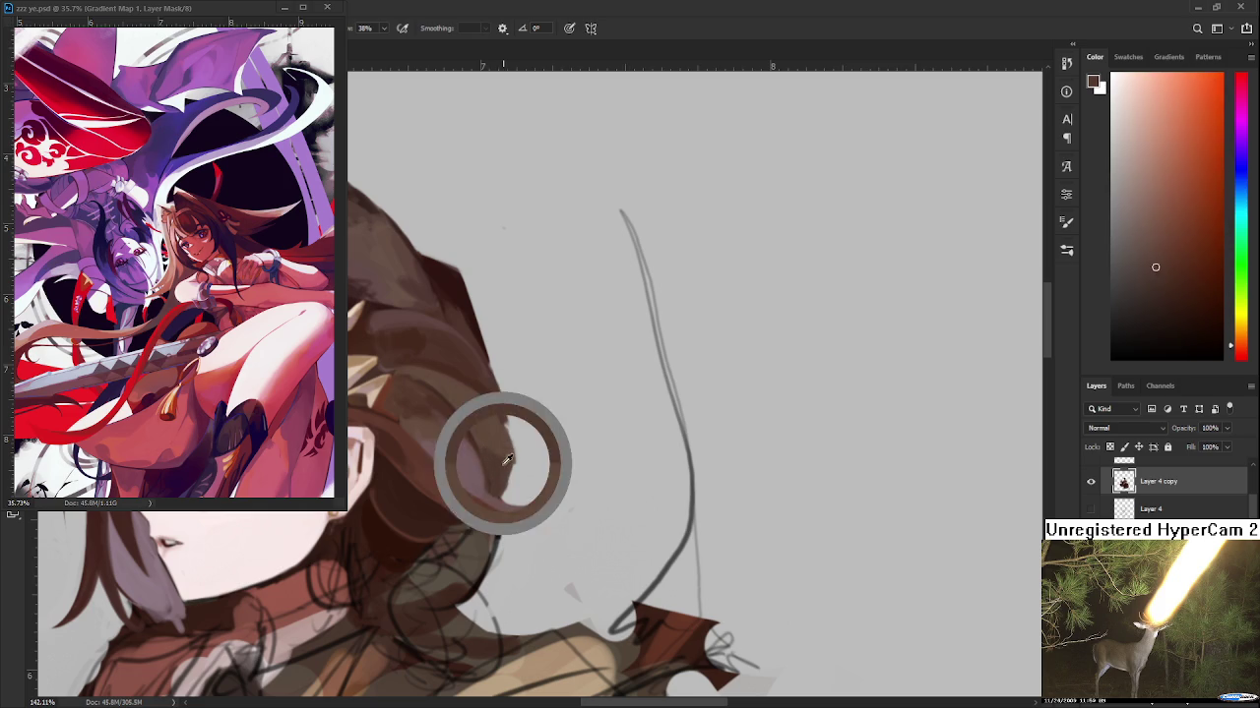
left_click(510, 439, "alt")
left_click(502, 455, "alt")
left_click(505, 472, "alt")
left_click(507, 471, "alt")
Paint a lighter brown highlight down a hair strand below the ear
key("e")
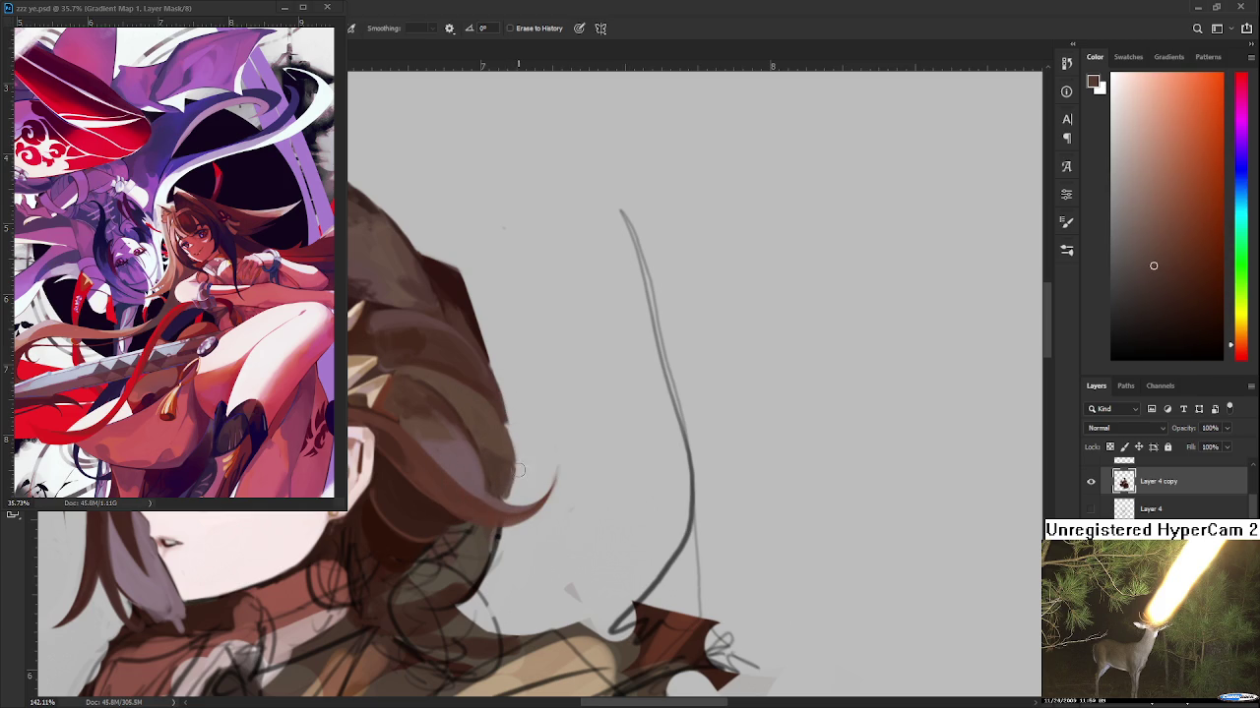
left_click_drag(524, 443, 593, 523)
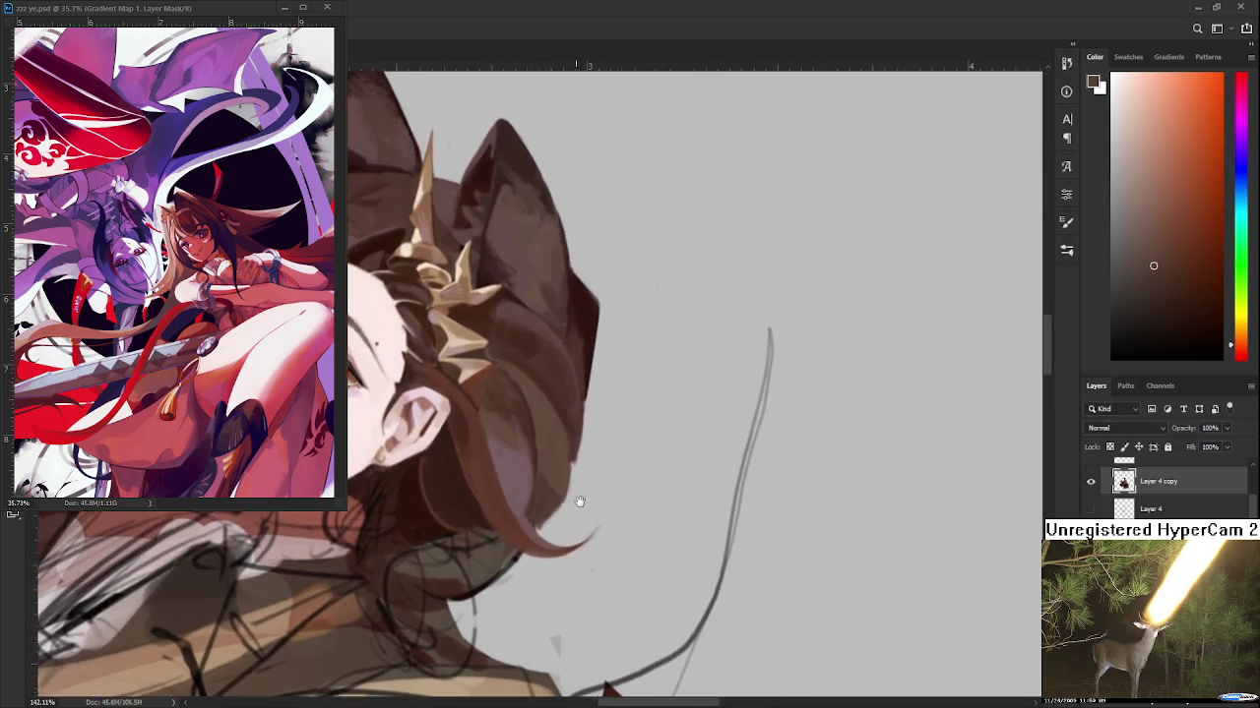
left_click_drag(525, 443, 462, 446)
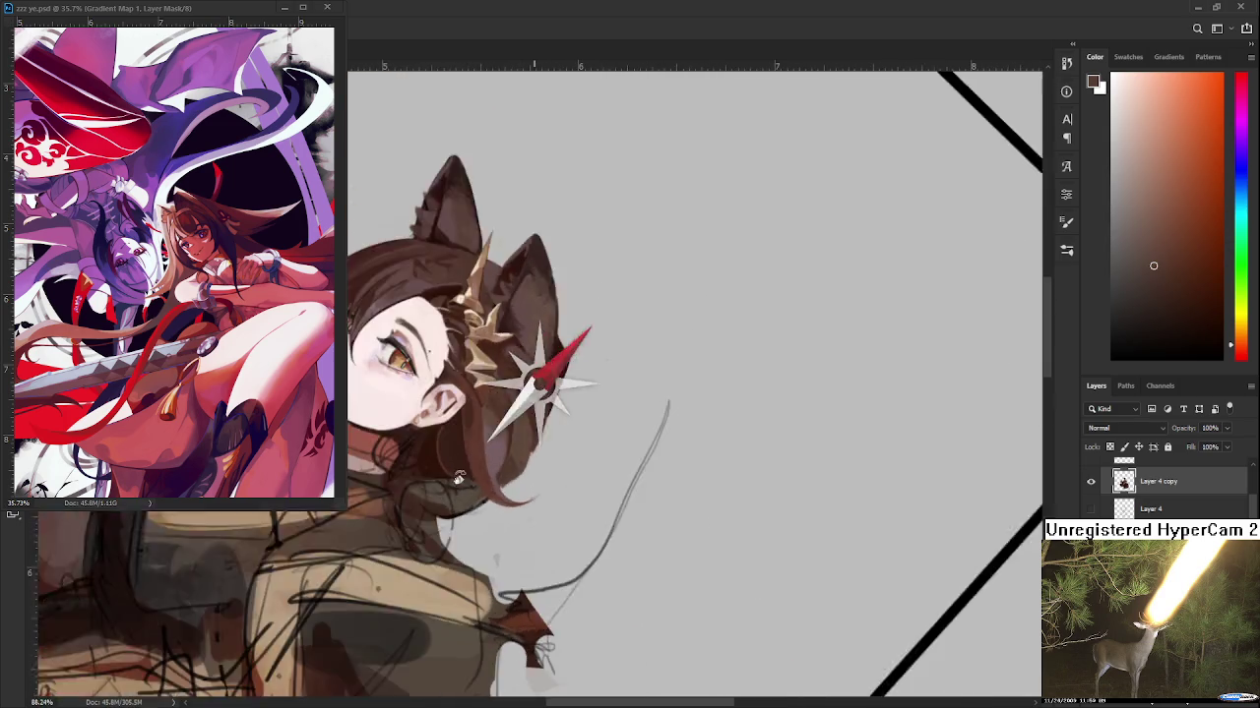
key("b")
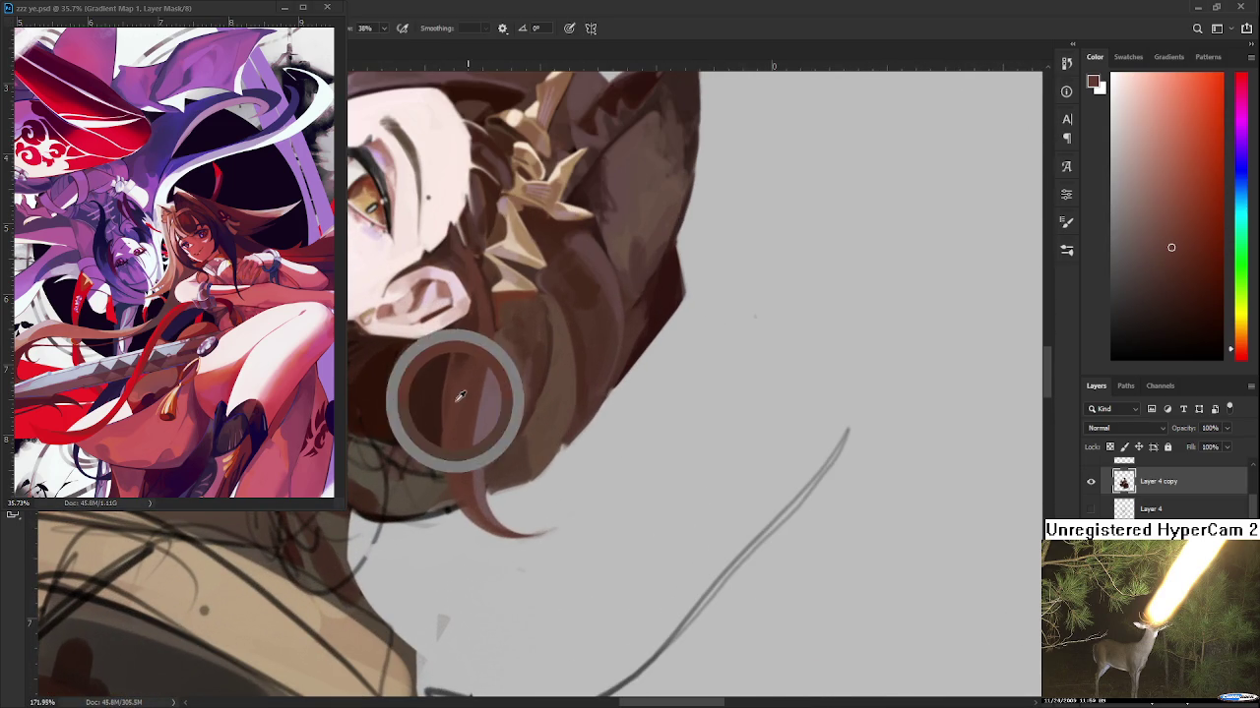
left_click(458, 395, "alt")
left_click_drag(465, 386, 496, 354)
left_click_drag(489, 301, 468, 433)
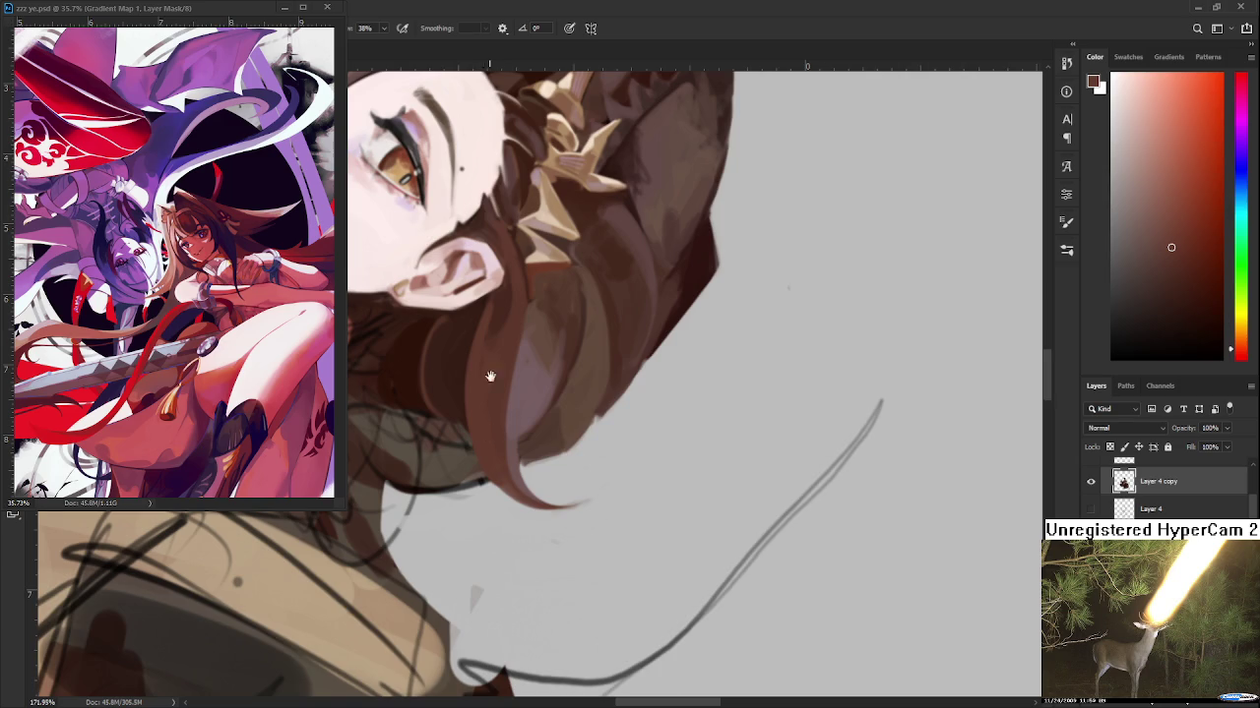
left_click_drag(480, 322, 492, 394)
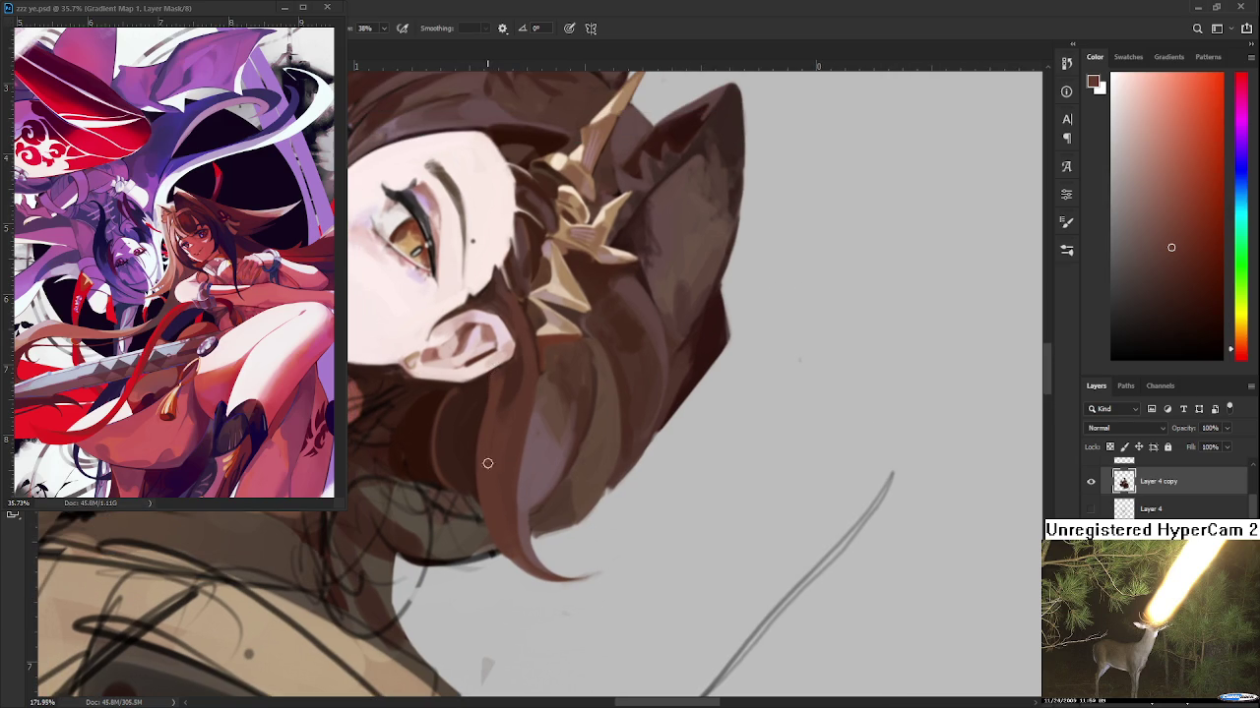
Rotate the canvas about 30° counterclockwise and reframe the view around the face
key("r")
left_click_drag(489, 430, 540, 527)
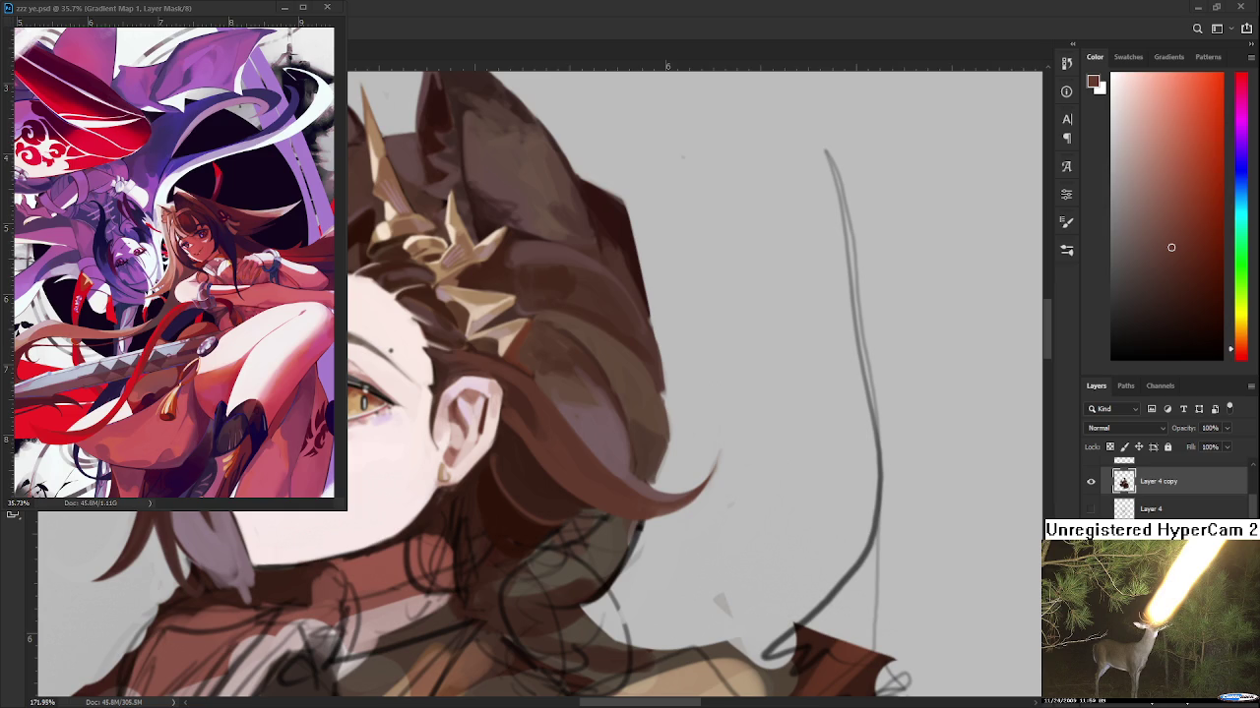
scroll(600, 325, "down", 3, "alt")
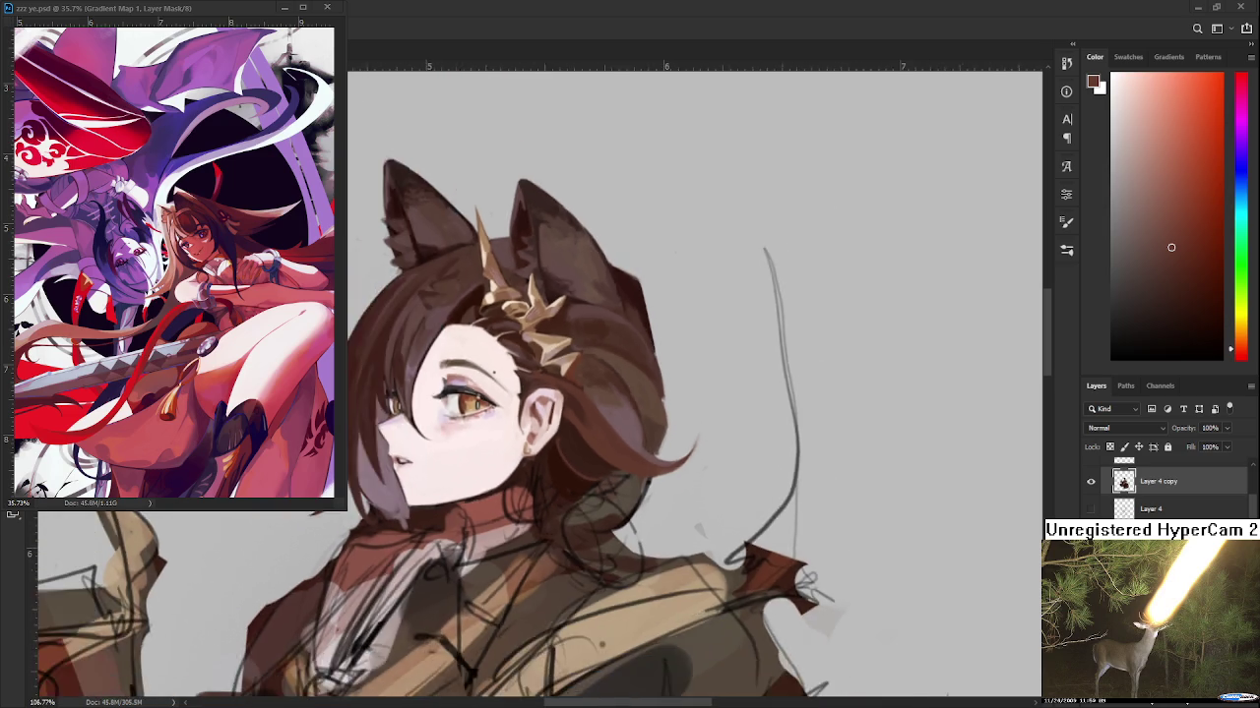
scroll(600, 324, "up", 3, "alt")
mouse_move(619, 486)
left_mouse_down()
mouse_move(694, 344)
mouse_move(629, 360)
left_mouse_up()
key("ctrl+z")
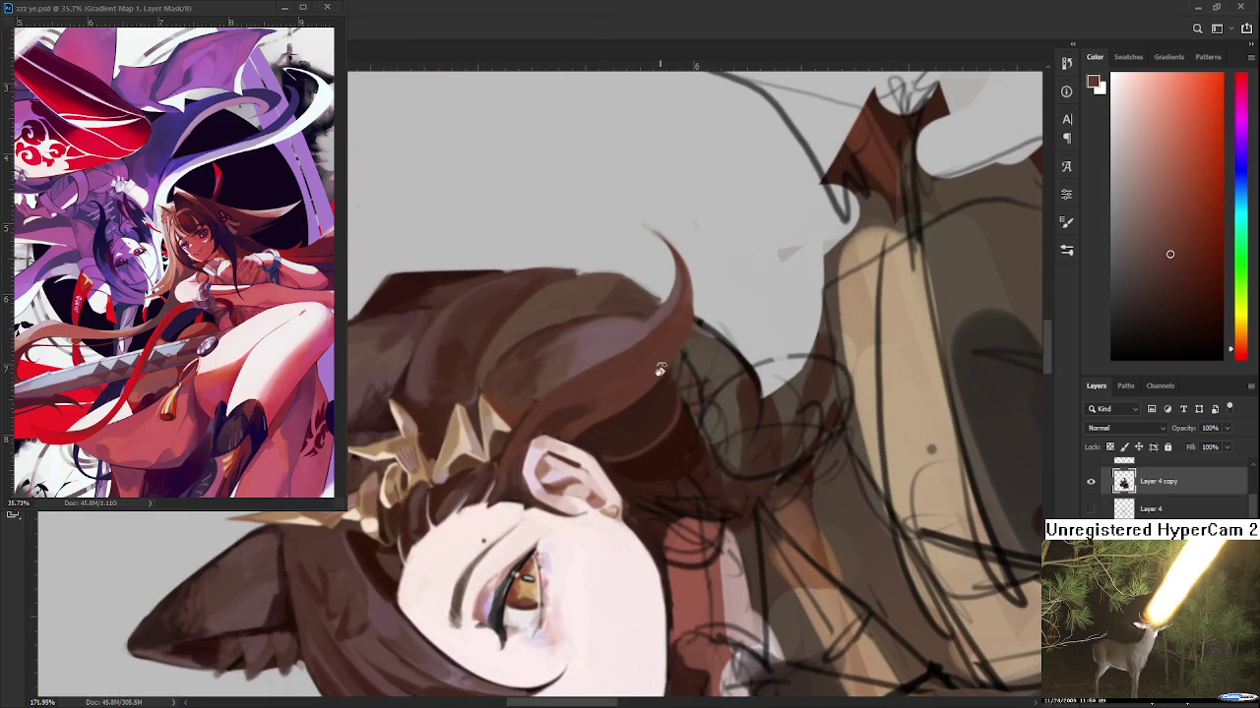
left_click_drag(645, 341, 492, 398)
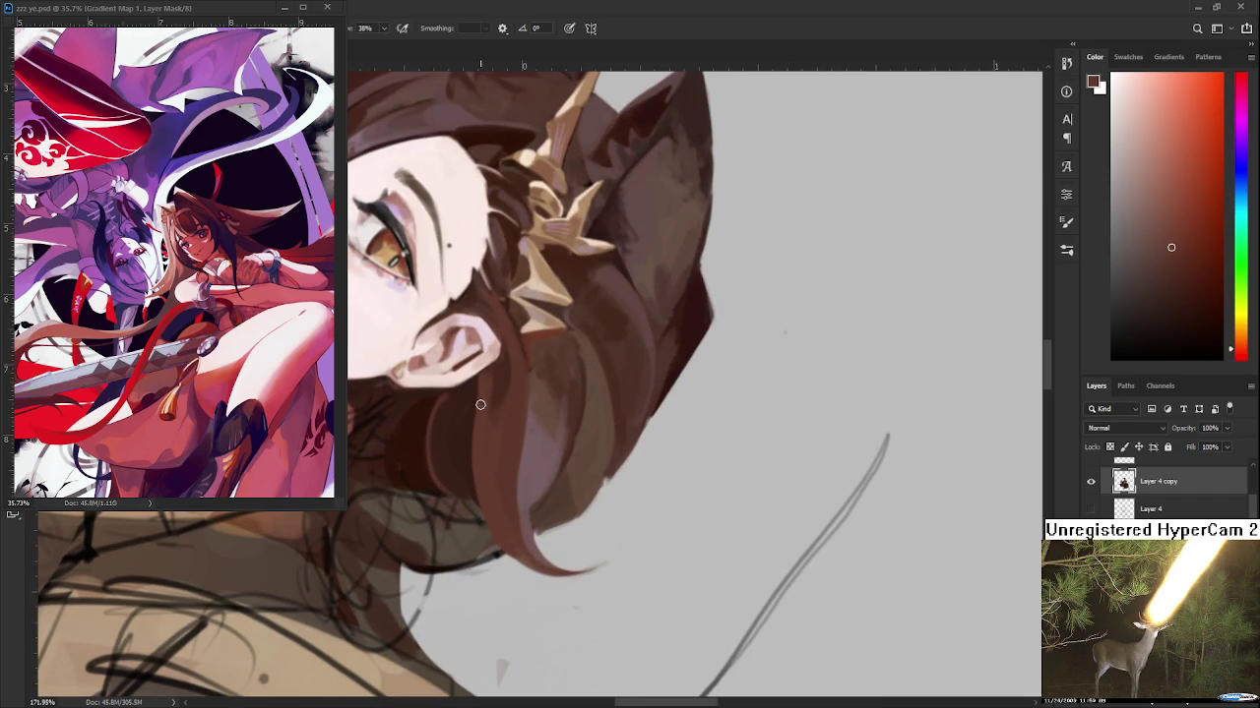
left_click_drag(492, 457, 549, 460)
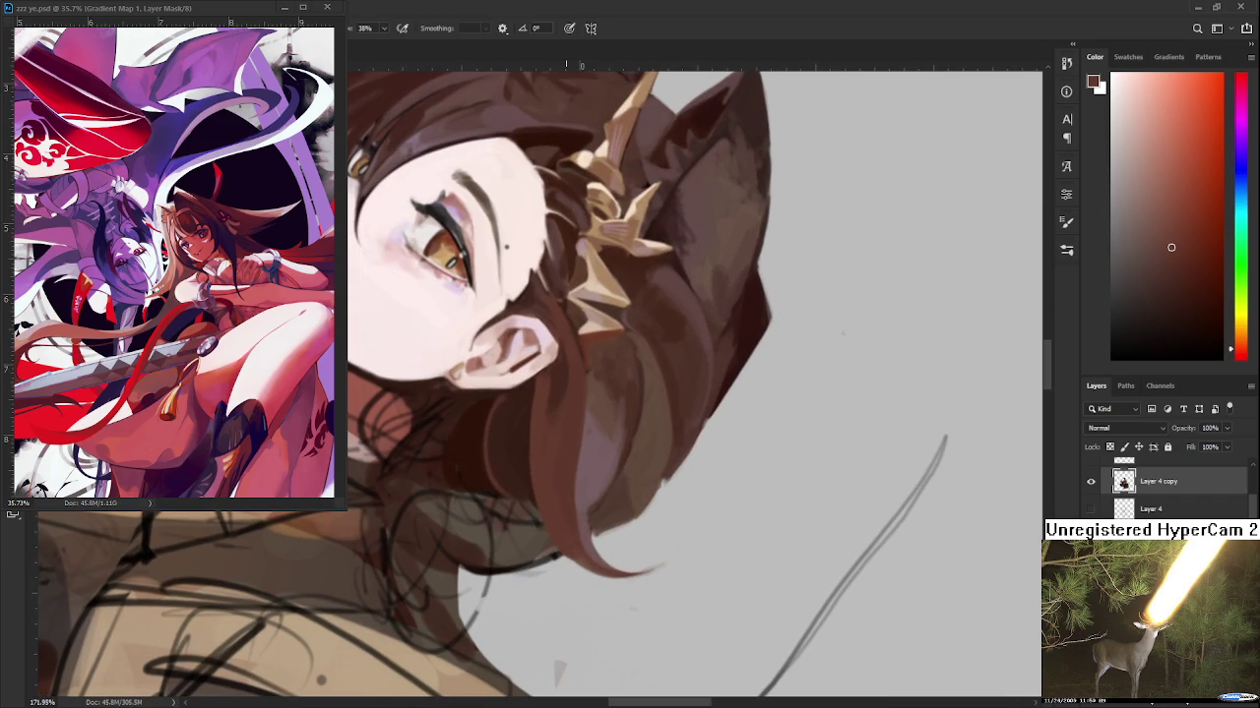
scroll(554, 503, "down", 3)
scroll(558, 507, "down", 3)
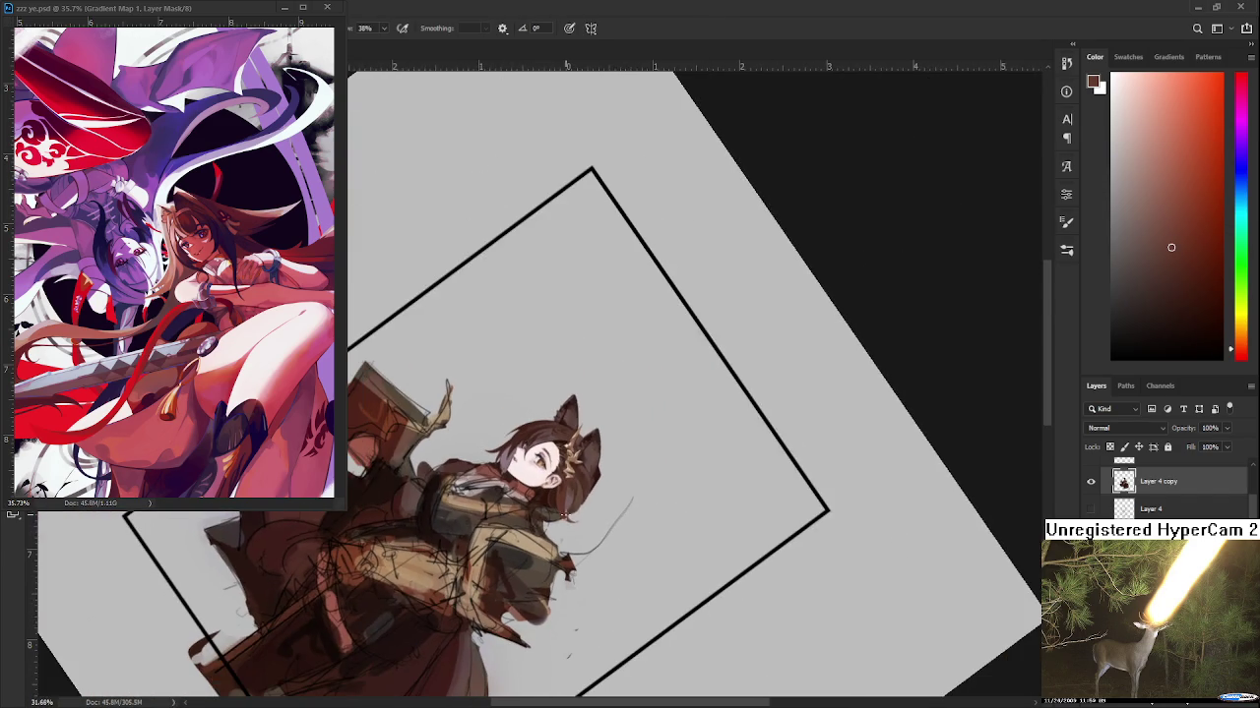
Turn the face upright and paint a dark reddish-brown strand near the neck
scroll(556, 488, "up", 3)
scroll(556, 488, "up", 3)
key("r")
mouse_move(556, 489)
left_mouse_down()
mouse_move(644, 480)
mouse_move(629, 379)
left_mouse_up()
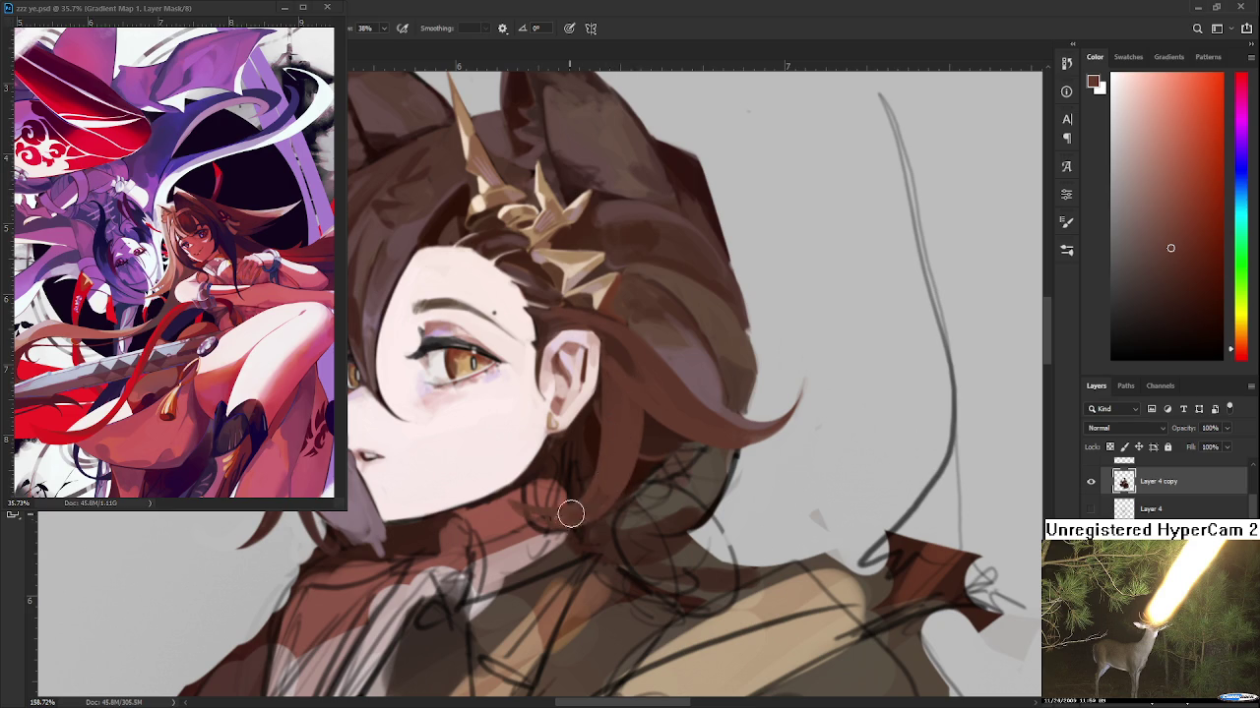
left_click_drag(536, 516, 590, 501)
Sample mauve and dark reddish-brown colours from the hair near the ear
left_click(630, 402, "alt")
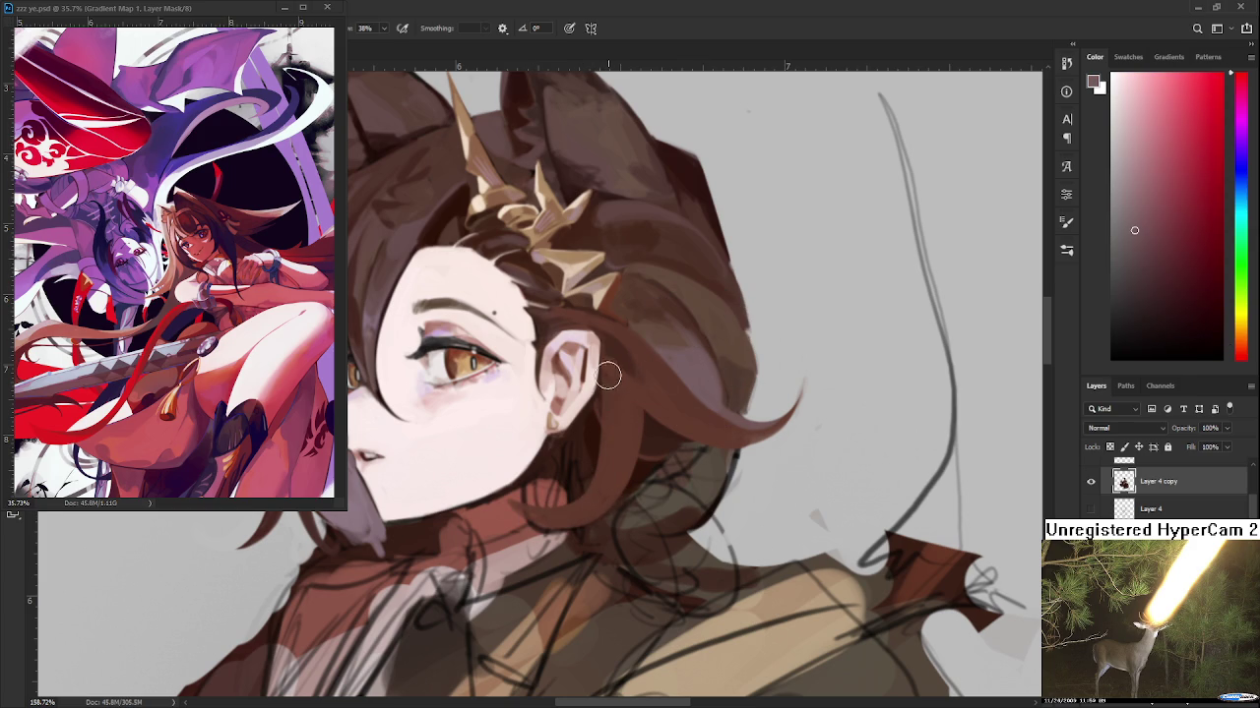
left_click(630, 382, "alt")
left_click(630, 399, "alt")
left_click(635, 406, "alt")
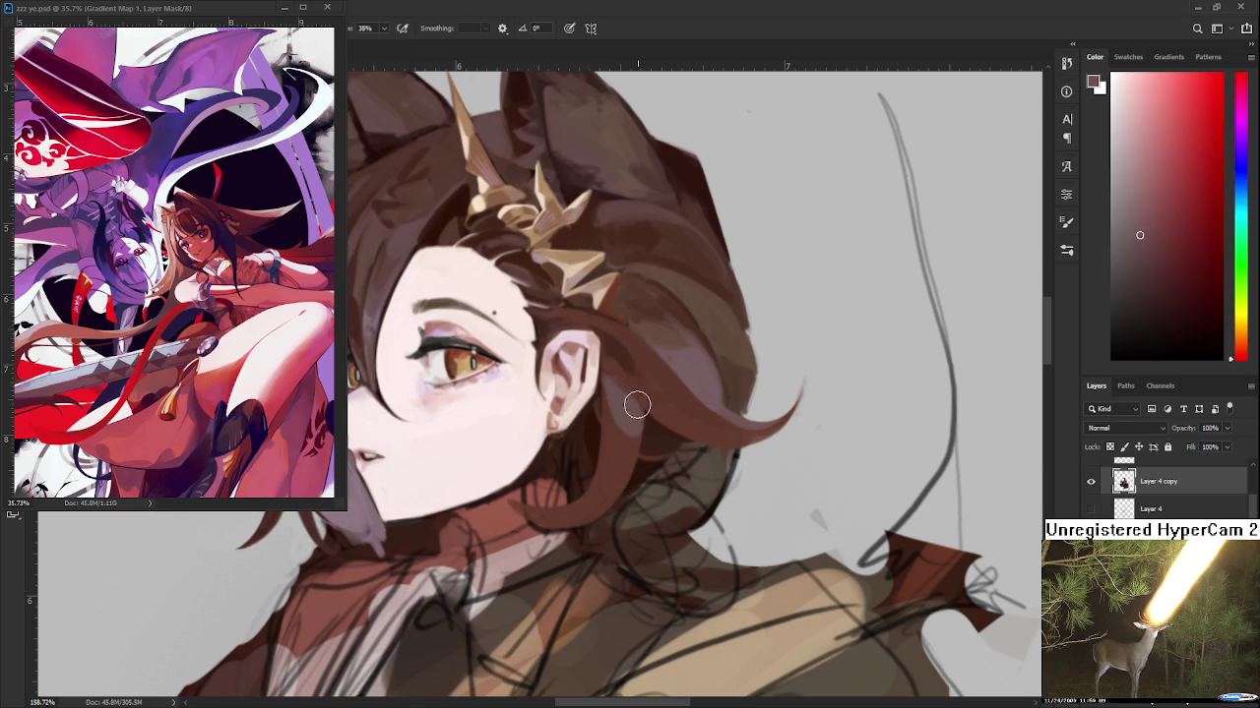
left_click(593, 478, "alt")
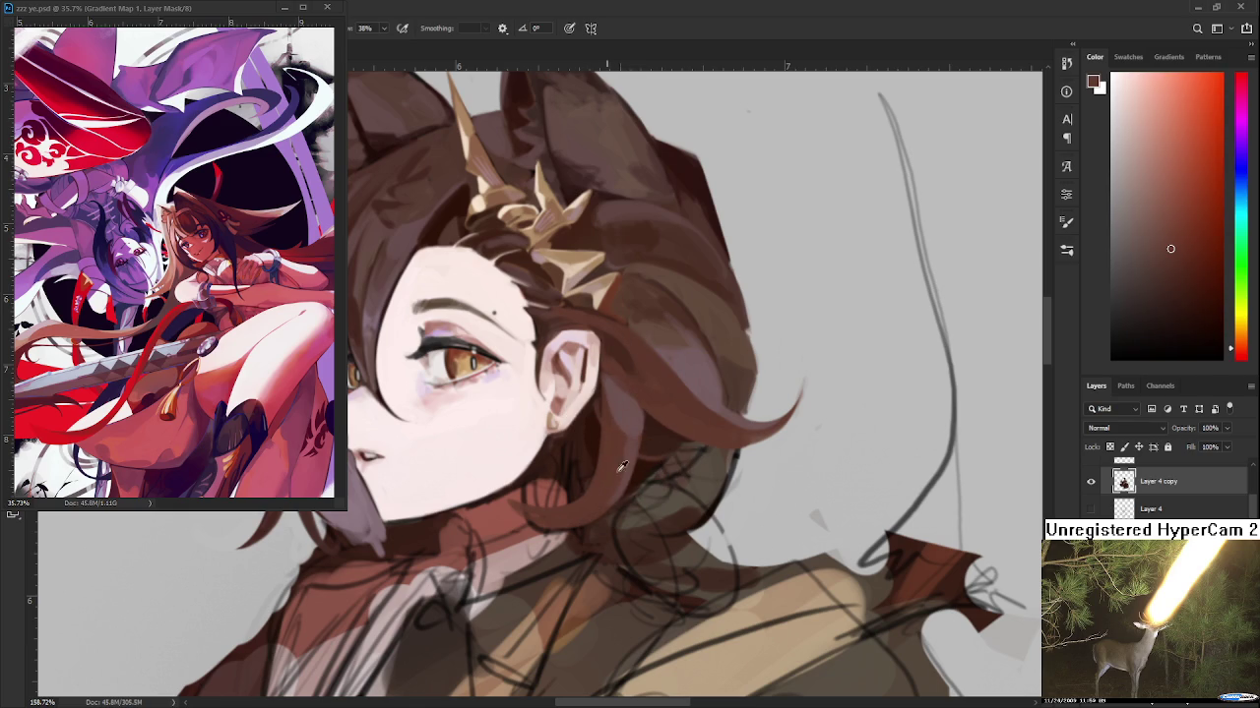
left_click(633, 413, "alt")
left_click(633, 410, "alt")
left_click_drag(602, 473, 606, 535)
left_click(623, 461, "alt")
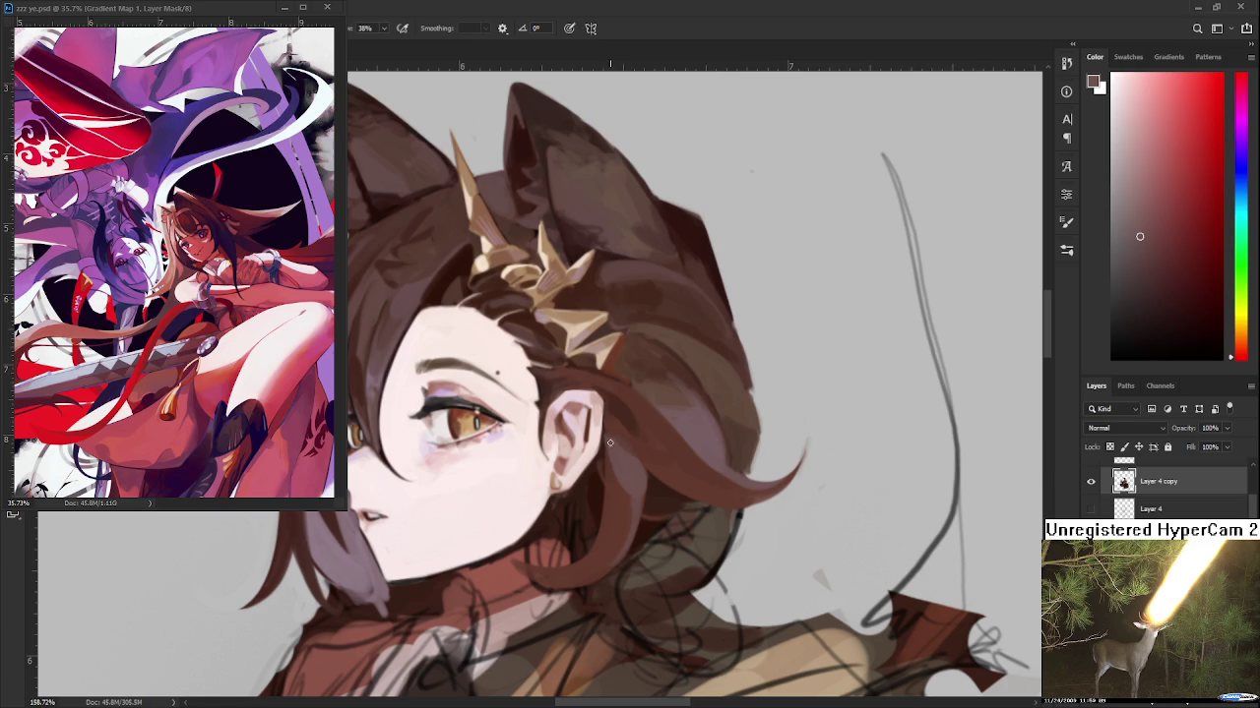
left_click(622, 429, "alt")
Choose a greyish mauve and compare the latest hair stroke using undo/redo
key("r")
left_click_drag(645, 448, 544, 480)
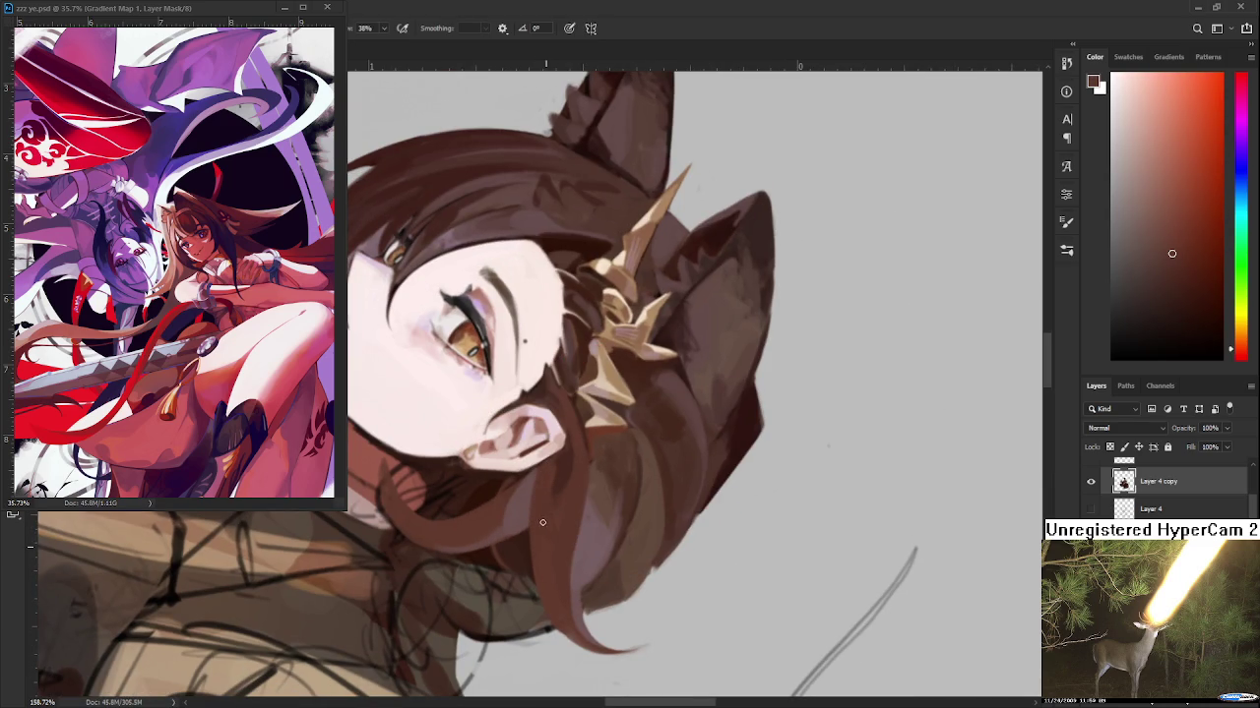
left_click(590, 533, "alt")
key("ctrl+z")
key("ctrl+shift+z")
key("ctrl+z")
key("ctrl+shift+z")
key("ctrl+z")
key("ctrl+shift+z")
Paint a light hair strand down toward the neck and compare it
left_click_drag(580, 514, 578, 637)
key("ctrl+z")
key("ctrl+shift+z")
key("r")
left_click_drag(584, 536, 618, 468)
key("ctrl+z")
key("ctrl+shift+z")
key("ctrl+z")
key("ctrl+shift+z")
Add another light strand below the ear, toggling it to compare
left_click_drag(612, 465, 598, 569)
key("ctrl+z")
key("ctrl+shift+z")
key("ctrl+z")
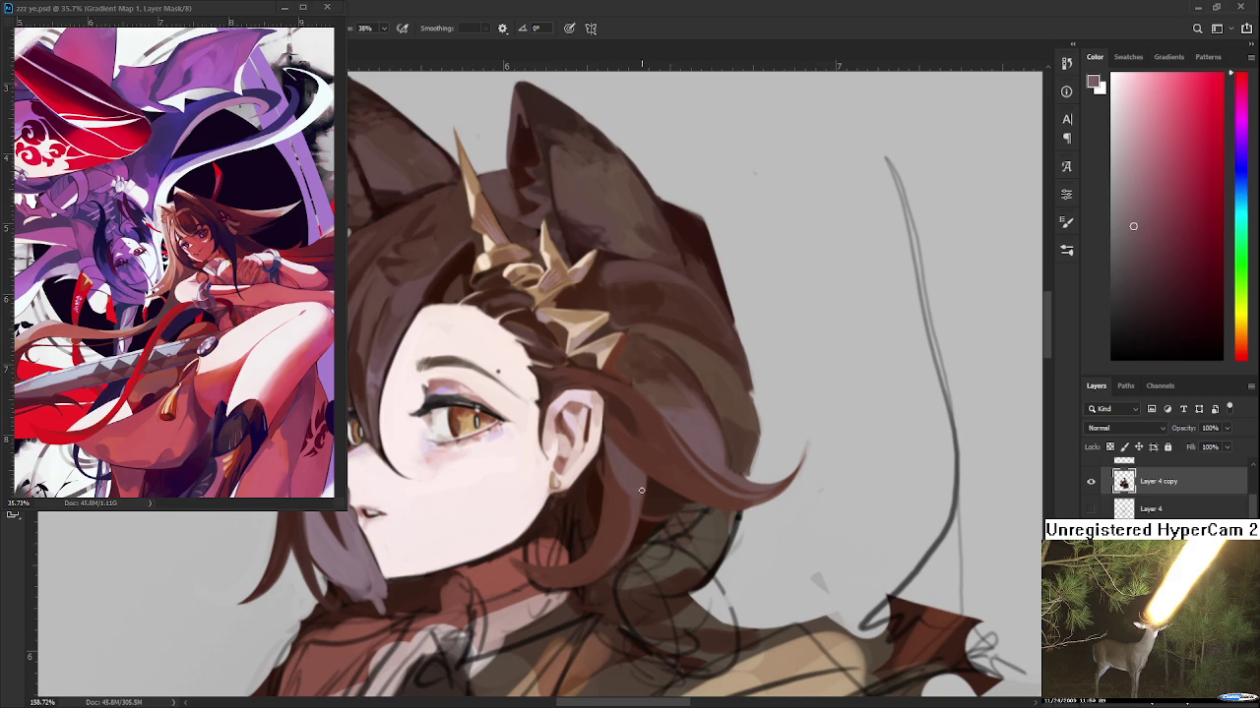
key("ctrl+shift+z")
Tilt the view, sample the dark reddish-brown hair, and pick darker shades
scroll(640, 492, "down", 2)
scroll(640, 492, "down", 2)
scroll(634, 496, "down", 3)
scroll(630, 500, "up", 5)
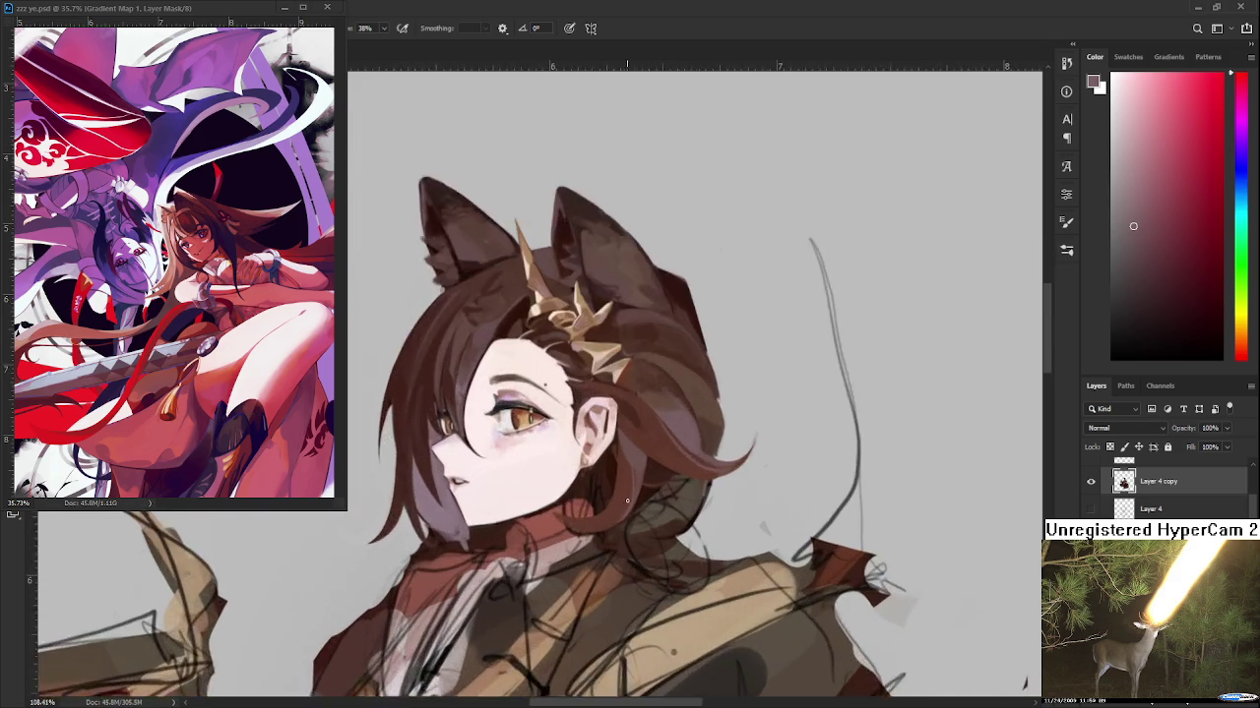
scroll(627, 501, "up", 2)
left_click_drag(624, 483, 460, 512)
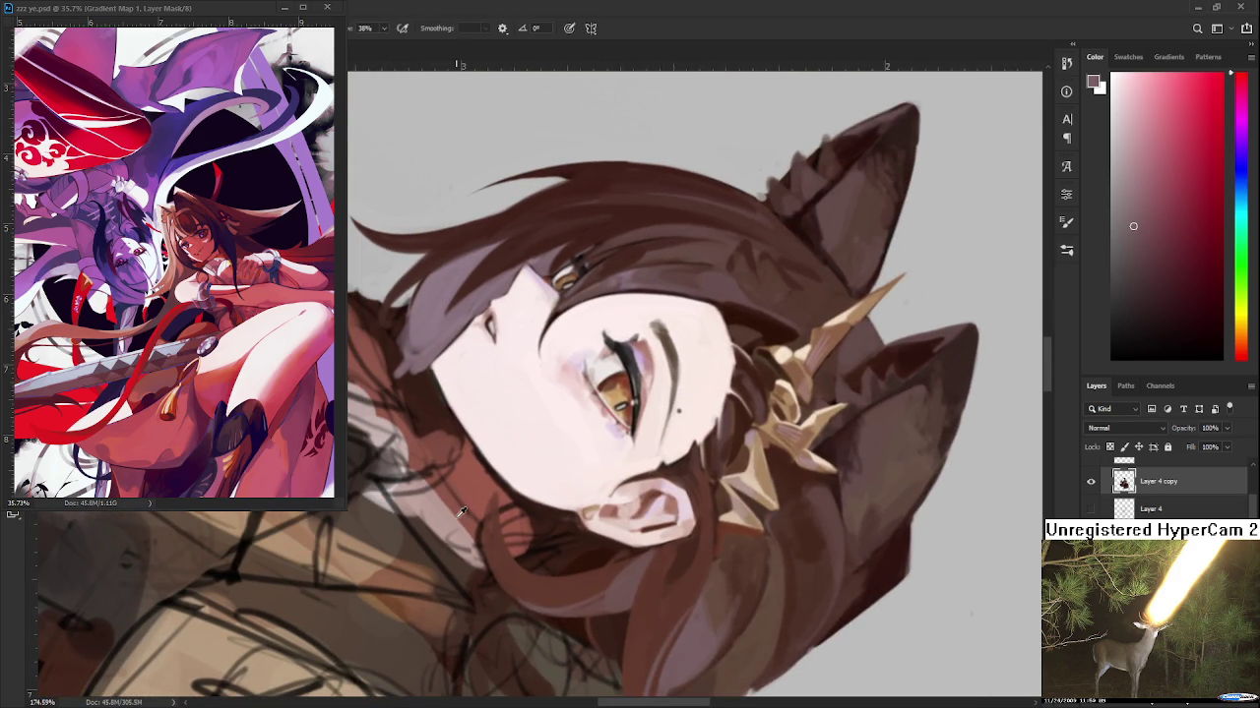
left_click(492, 524, "alt")
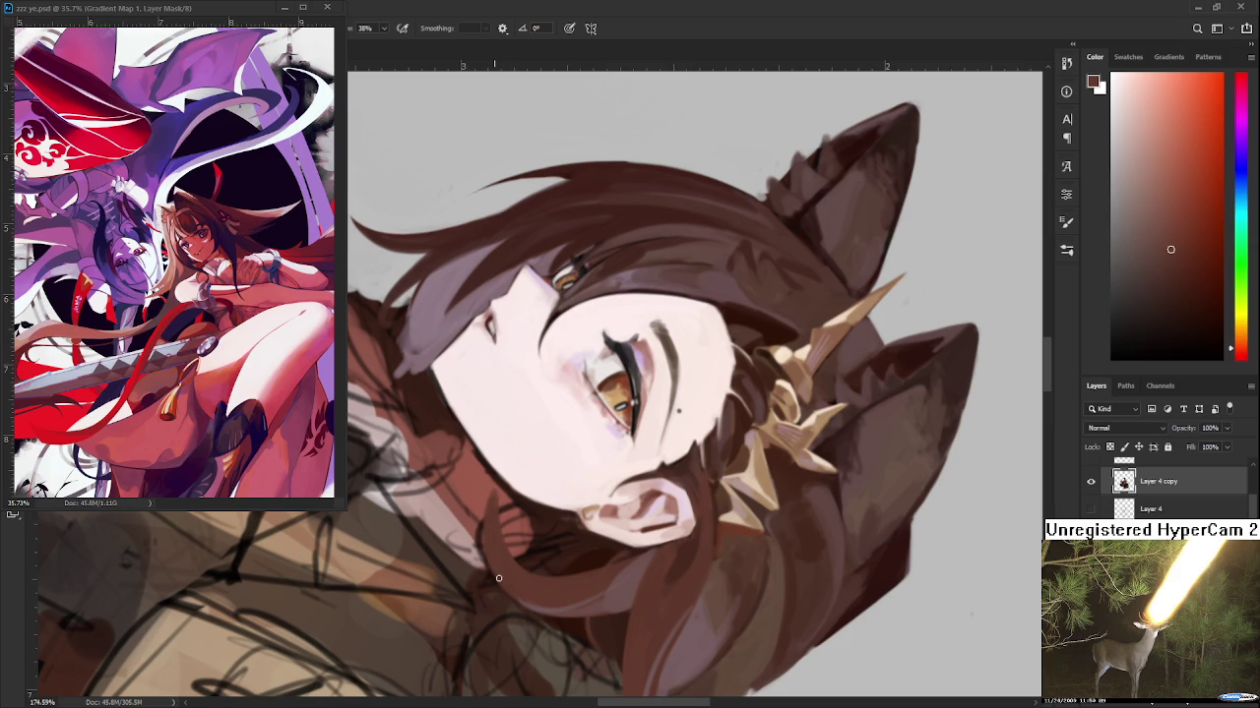
left_click(551, 576, "alt")
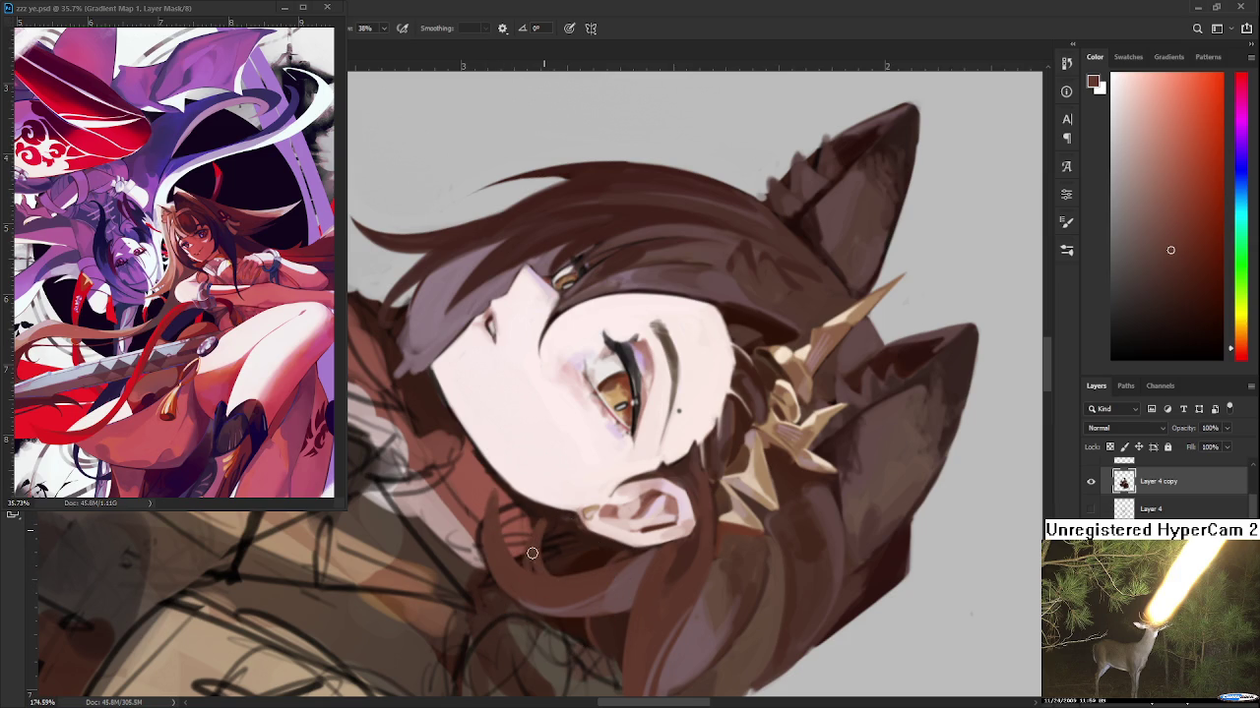
left_click(548, 541, "alt")
left_click(551, 540, "alt")
Turn the face upright, darken the paint colour further, and adjust the zoom
mouse_move(559, 539)
left_mouse_down()
mouse_move(702, 450)
mouse_move(689, 484)
left_mouse_up()
left_click(693, 481, "alt")
left_click(686, 492, "alt")
left_click(685, 485, "alt")
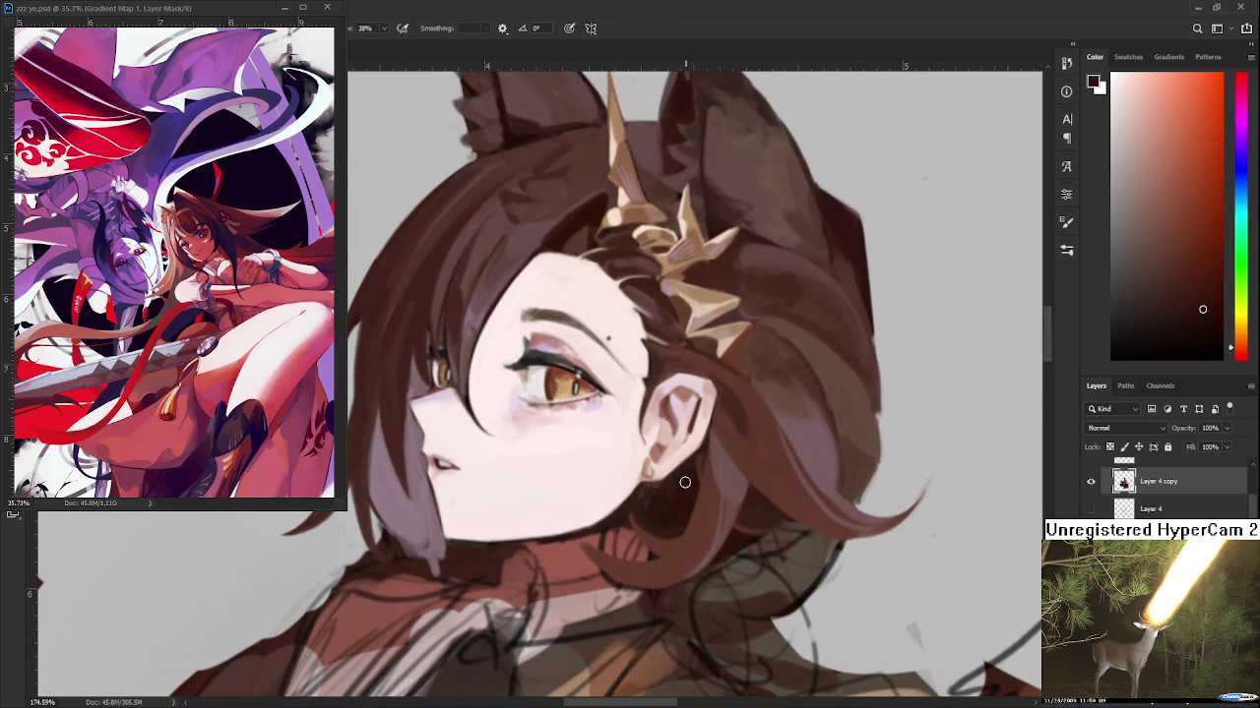
left_click_drag(673, 516, 689, 497)
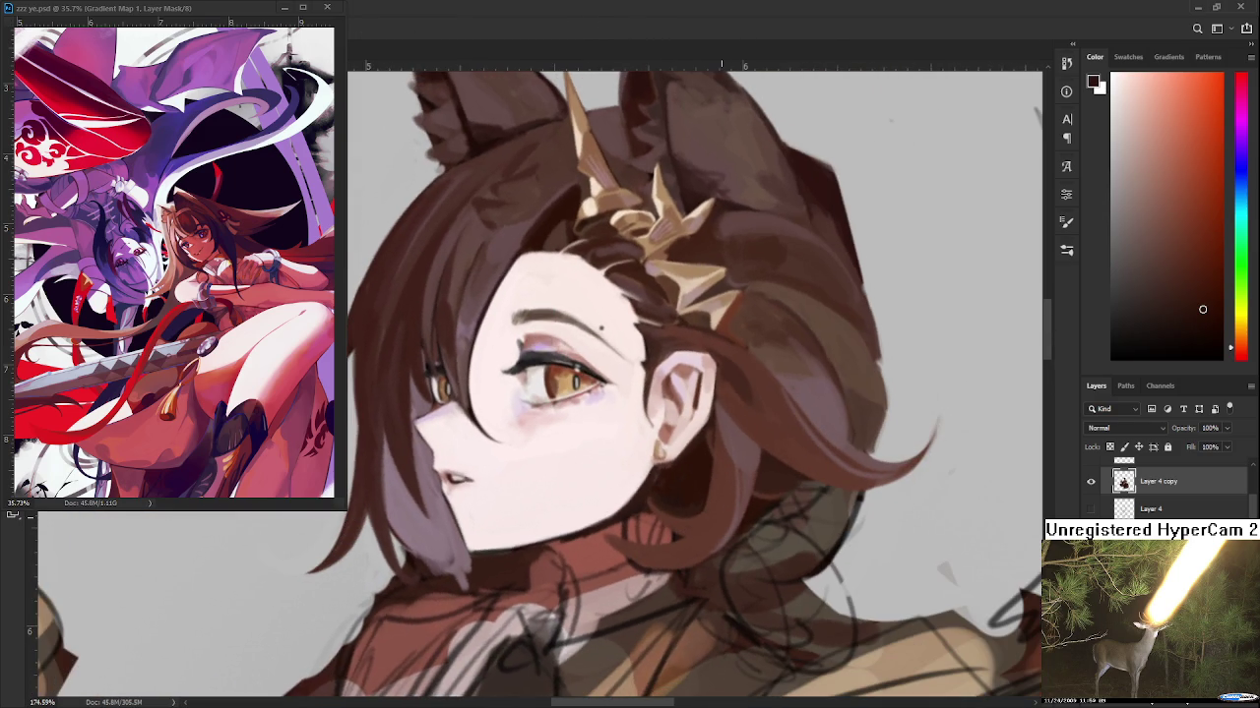
scroll(714, 499, "down", 3)
scroll(713, 499, "down", 1)
scroll(704, 495, "down", 3)
scroll(693, 492, "up", 2)
scroll(692, 492, "up", 2)
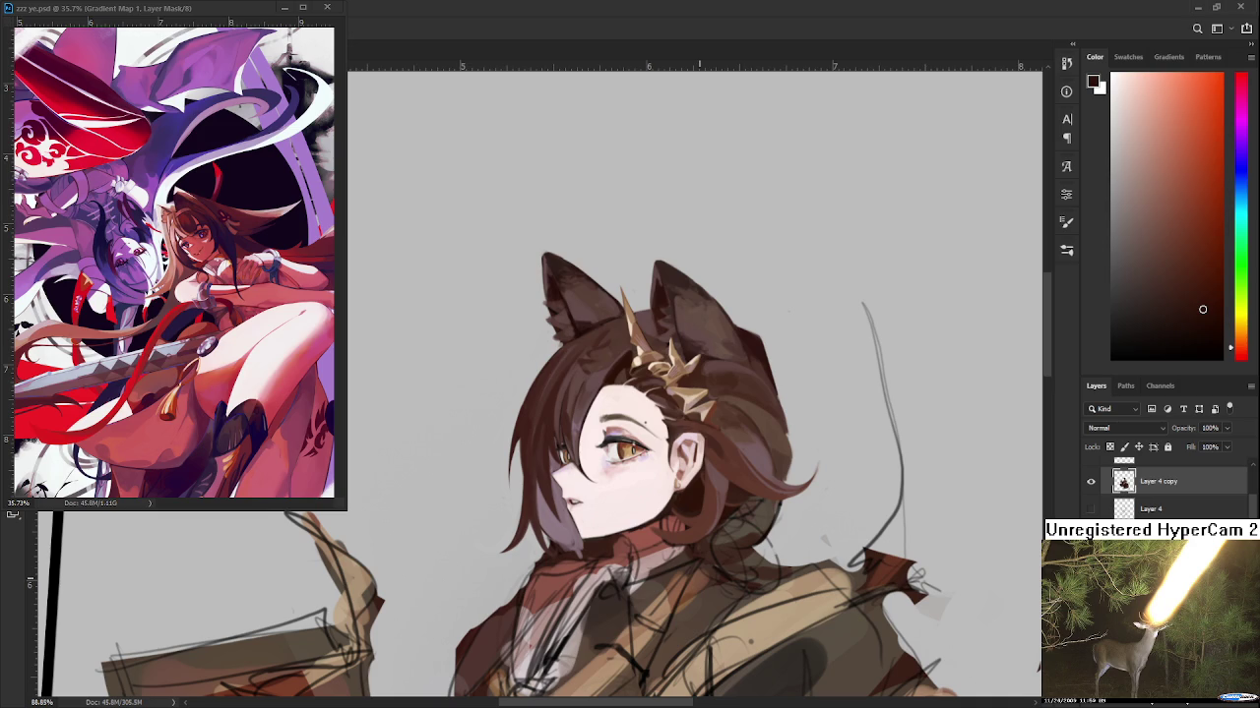
scroll(704, 482, "down", 3)
scroll(713, 474, "up", 3)
scroll(722, 468, "up", 2)
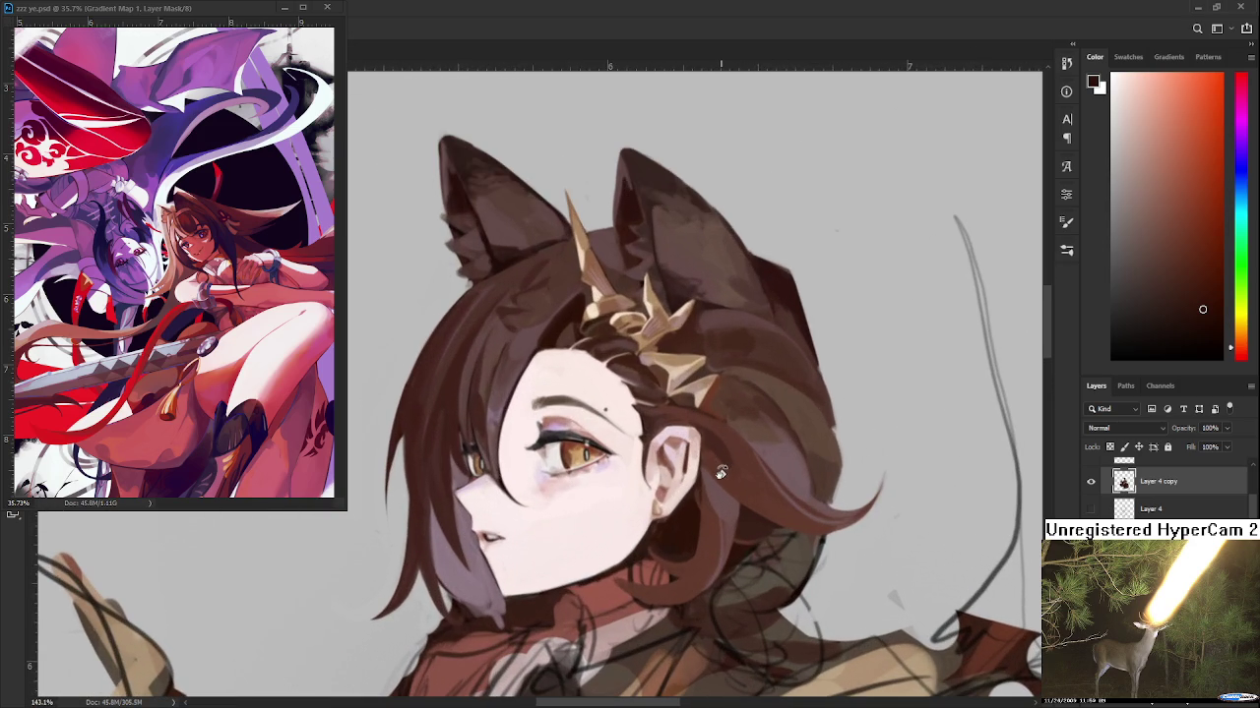
Rotate the view about 50° clockwise and sample hair colours near the ear
key("r")
key("r")
left_click_drag(732, 452, 667, 526)
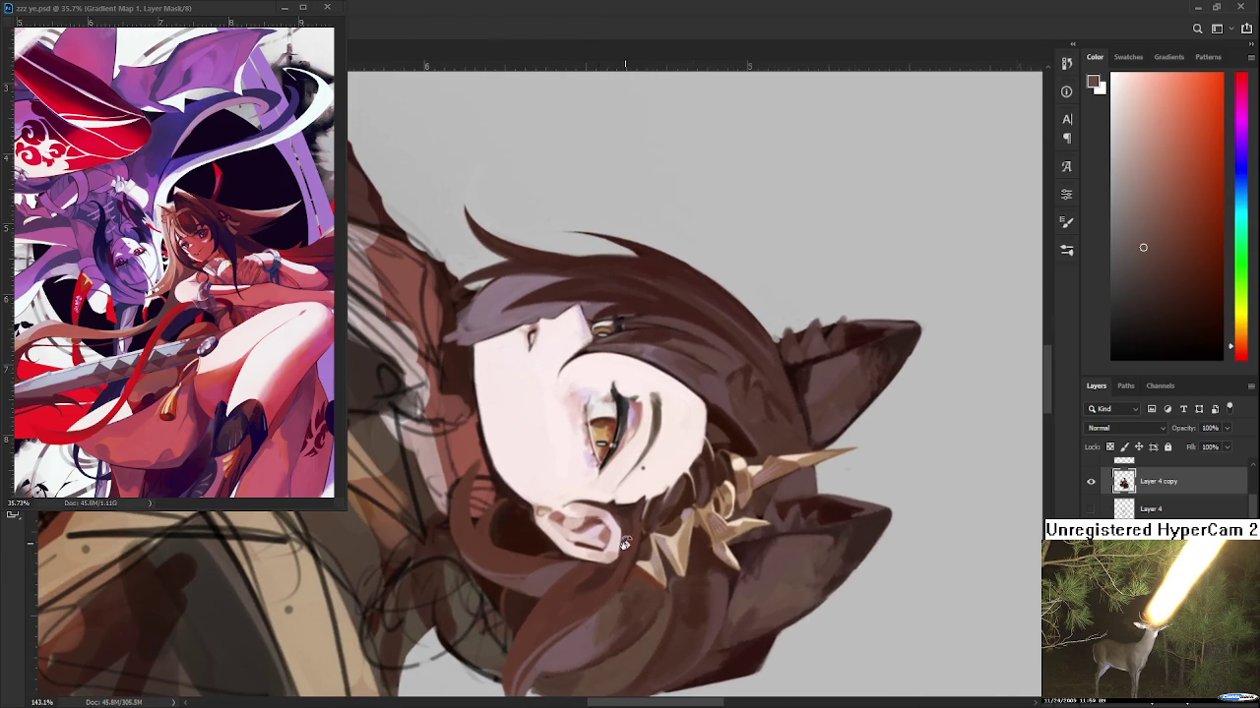
left_click(470, 494, "alt")
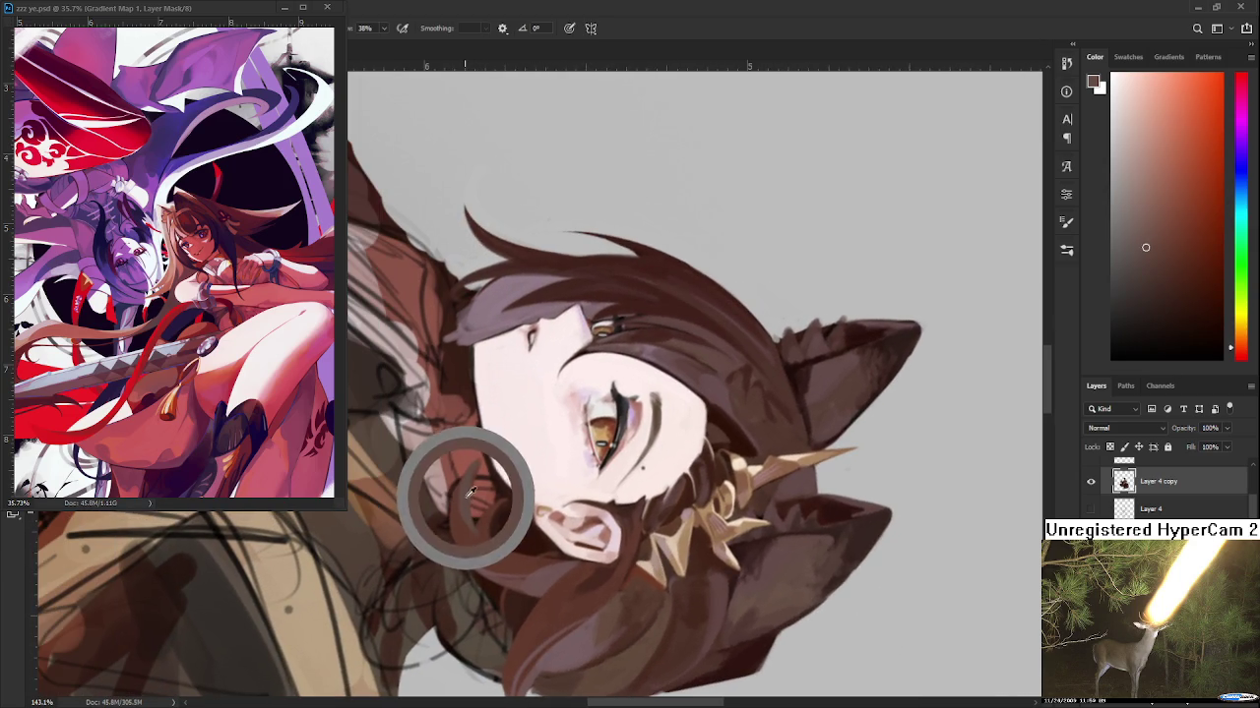
left_click(488, 517, "alt")
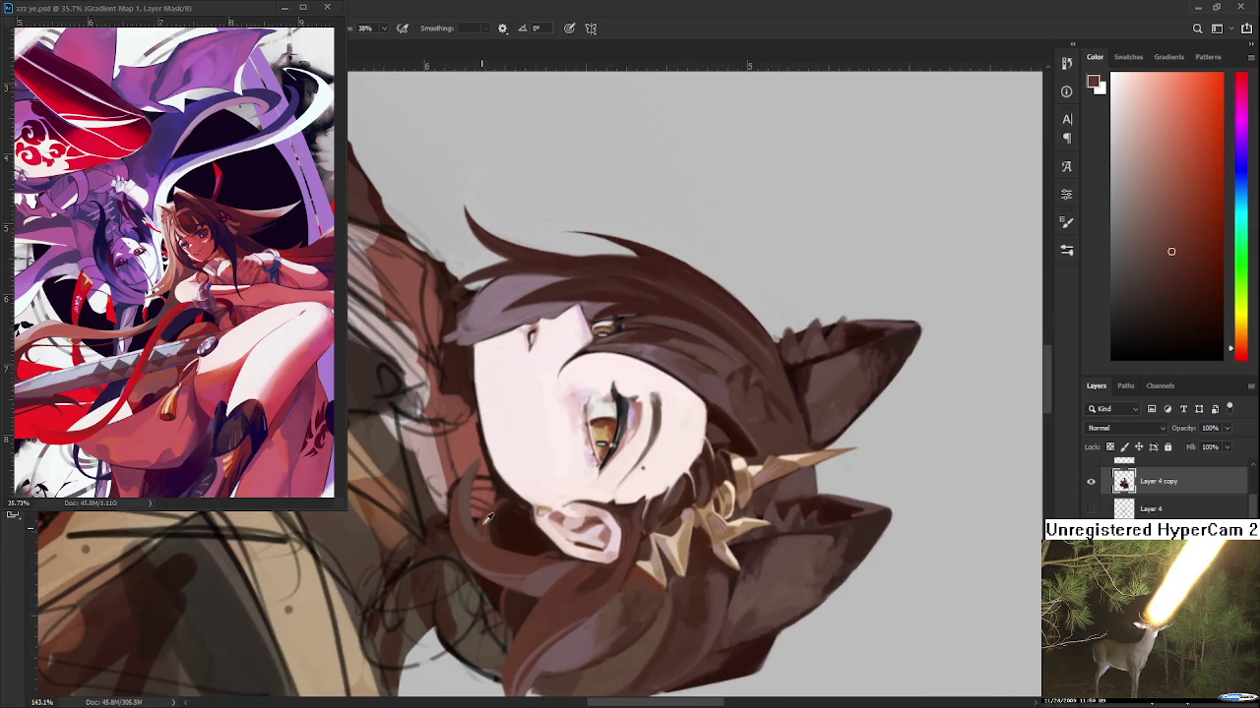
left_click(468, 478, "alt")
left_click(477, 455, "alt")
left_click_drag(532, 502, 708, 418)
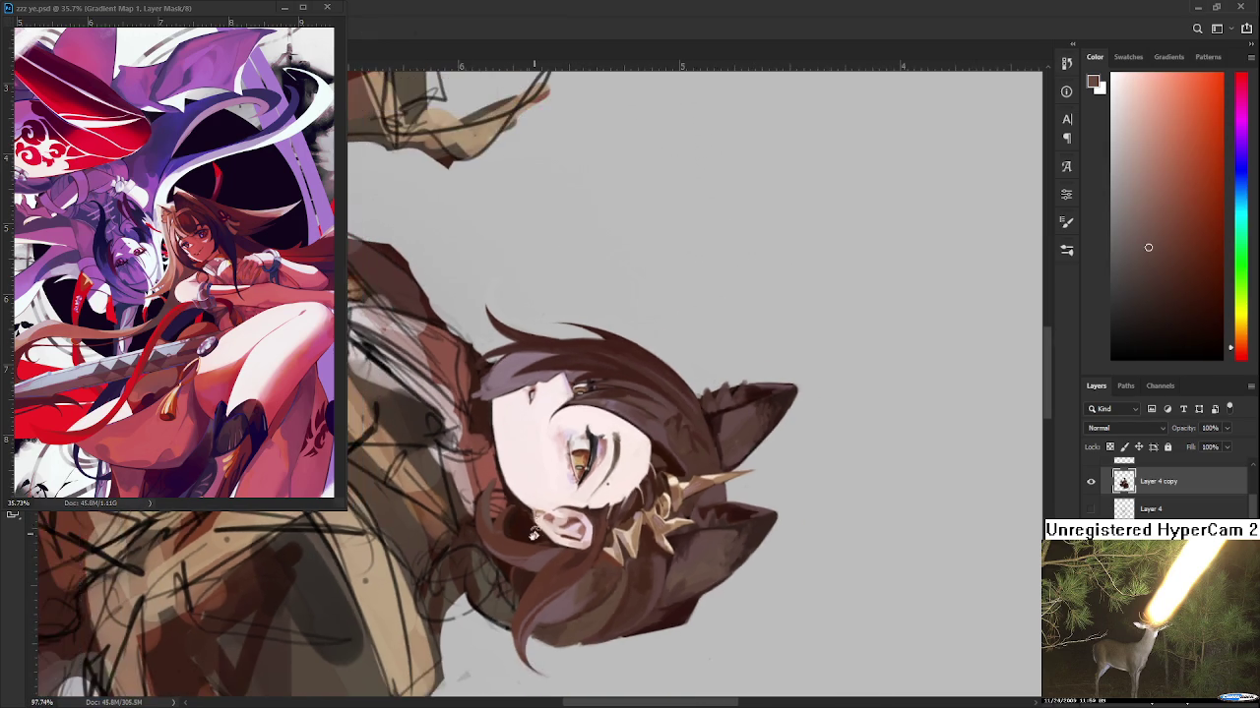
Sample more hair colours and settle on a darker brown paint colour
scroll(709, 419, "up", 5)
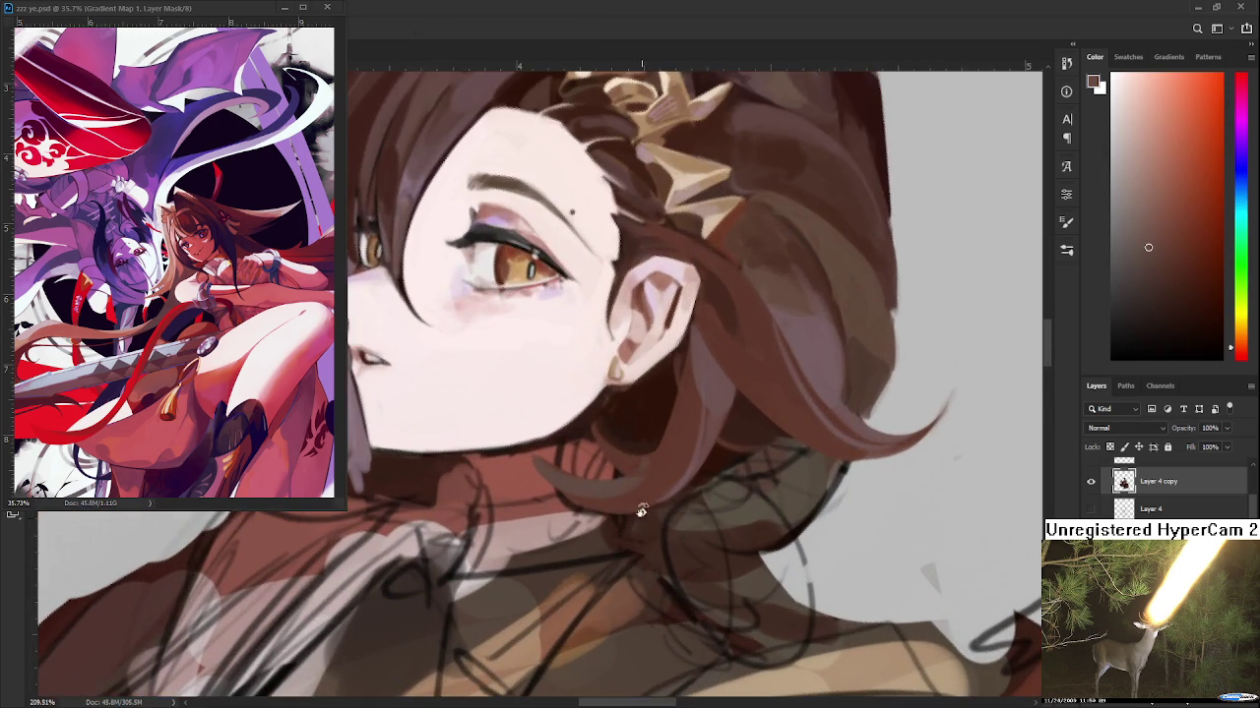
left_click_drag(644, 517, 442, 435)
left_click(444, 447, "alt")
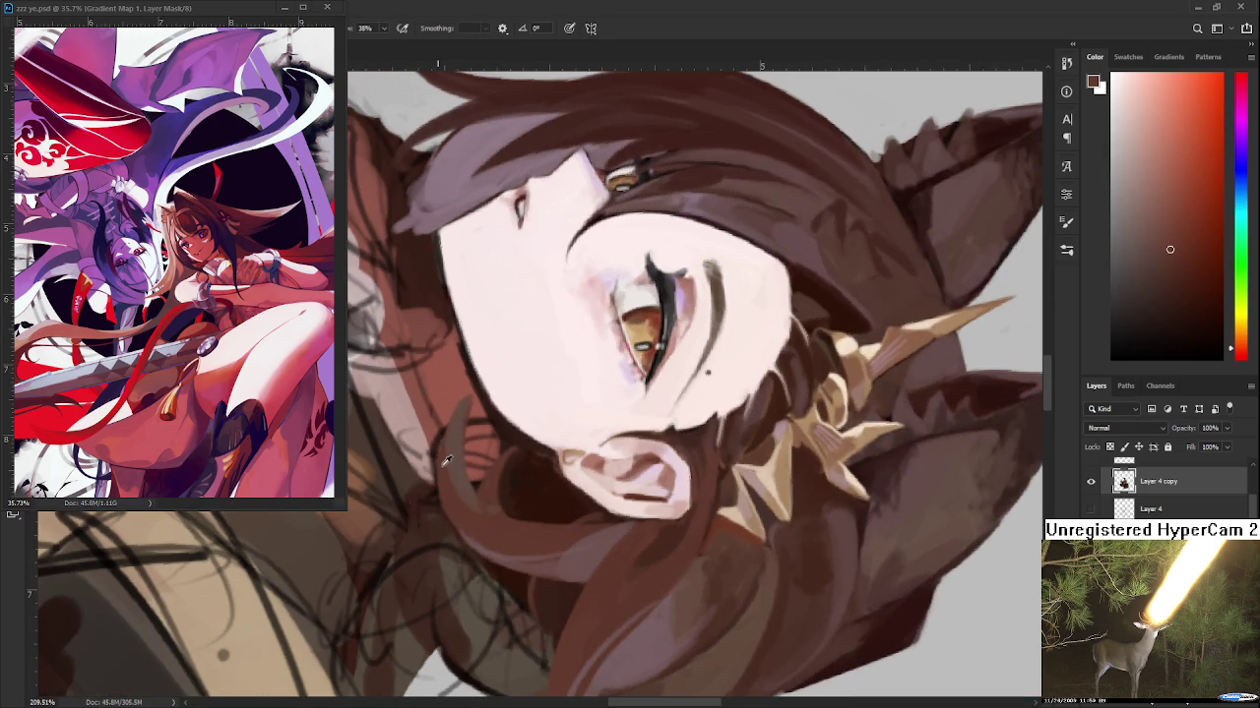
left_click(487, 490, "alt")
left_click(454, 428, "alt")
left_click(468, 405, "alt")
left_click(447, 414, "alt")
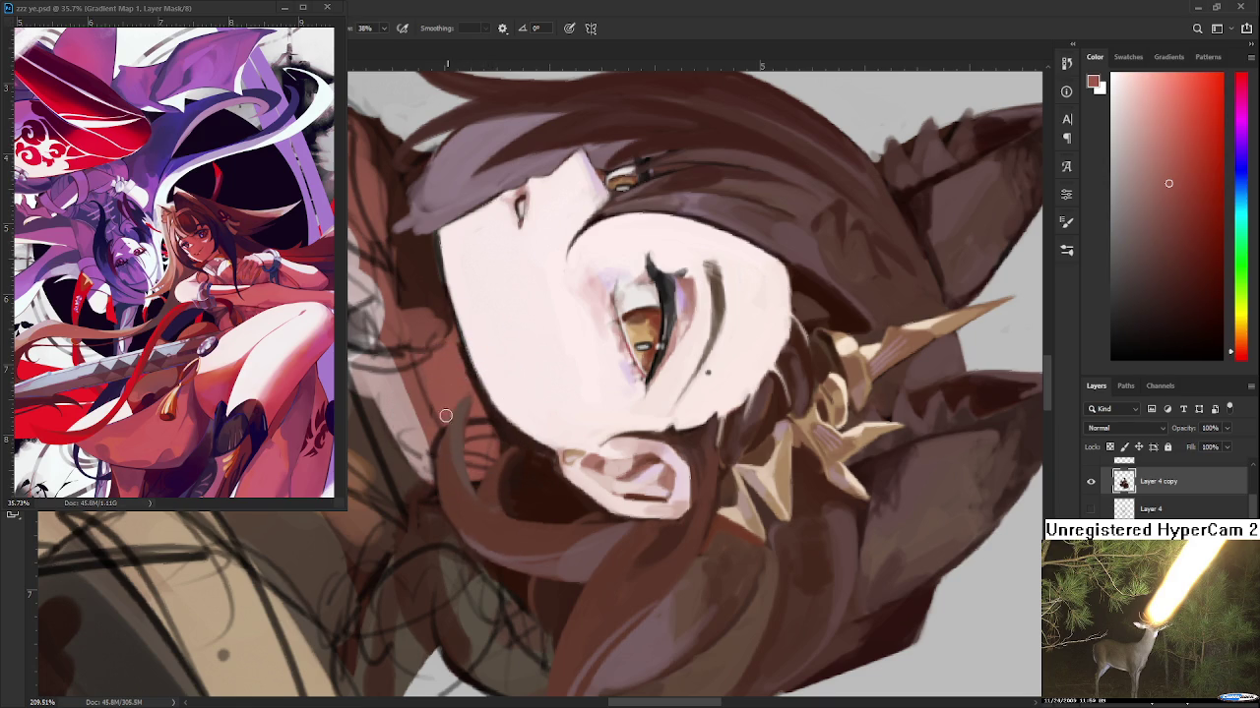
left_click(464, 410, "alt")
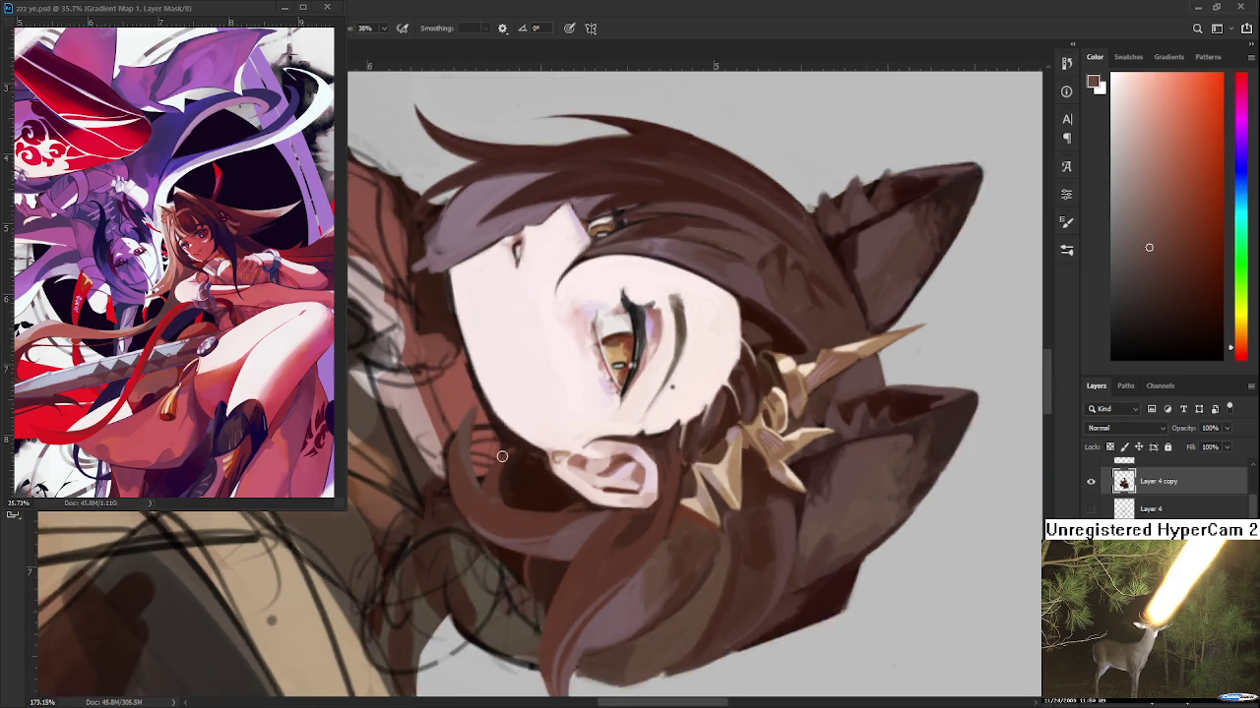
mouse_move(491, 456)
left_mouse_down()
mouse_move(610, 387)
mouse_move(623, 406)
left_mouse_up()
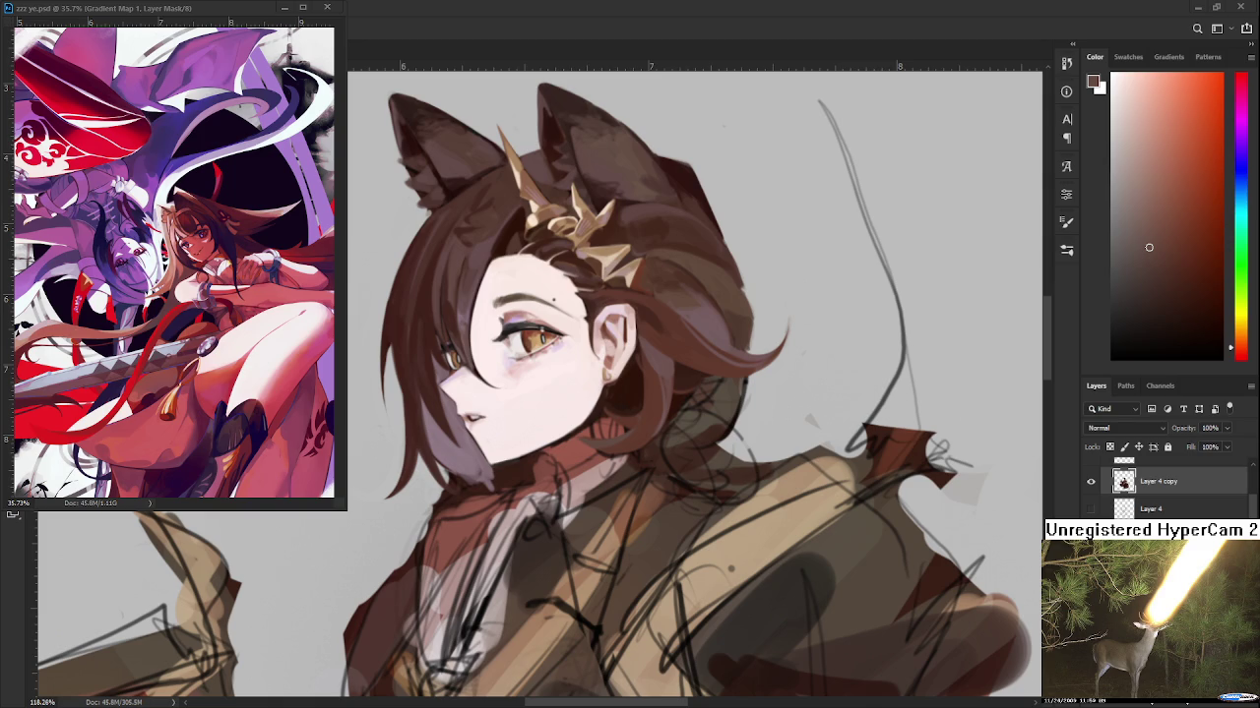
With the Brush active, sample lighter reds and darker browns from around the neck and ear
key("b")
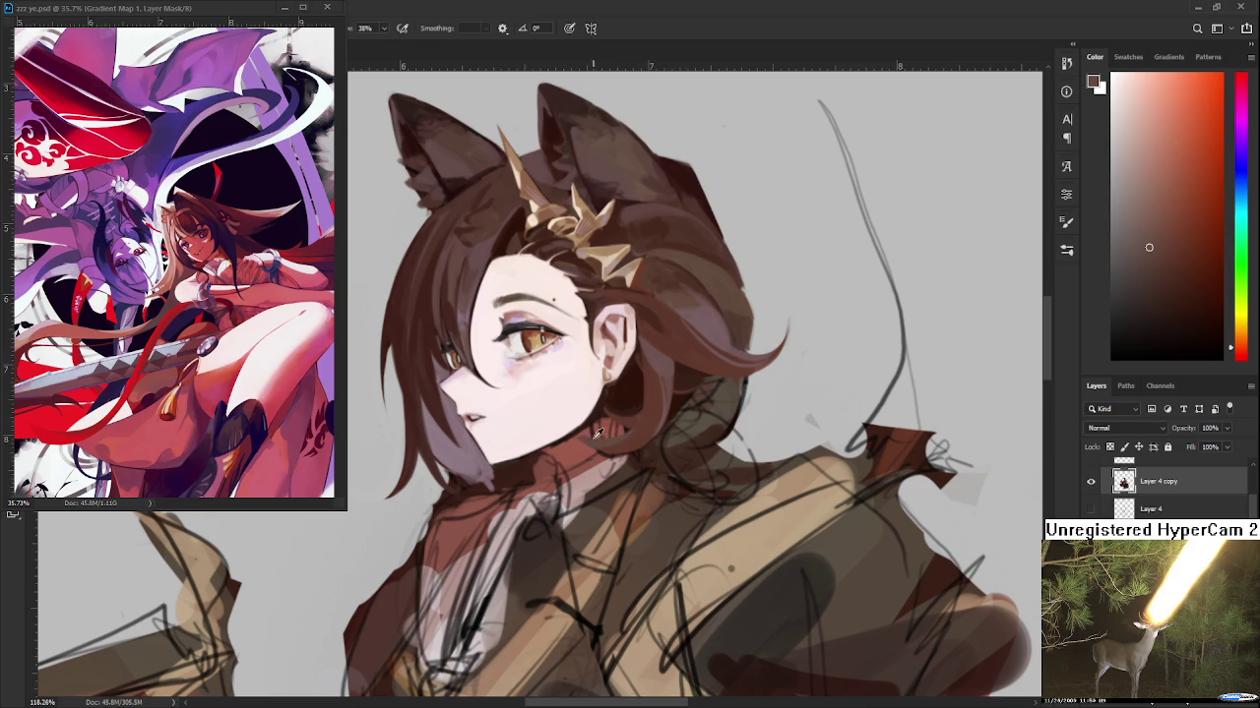
left_click(562, 438, "alt")
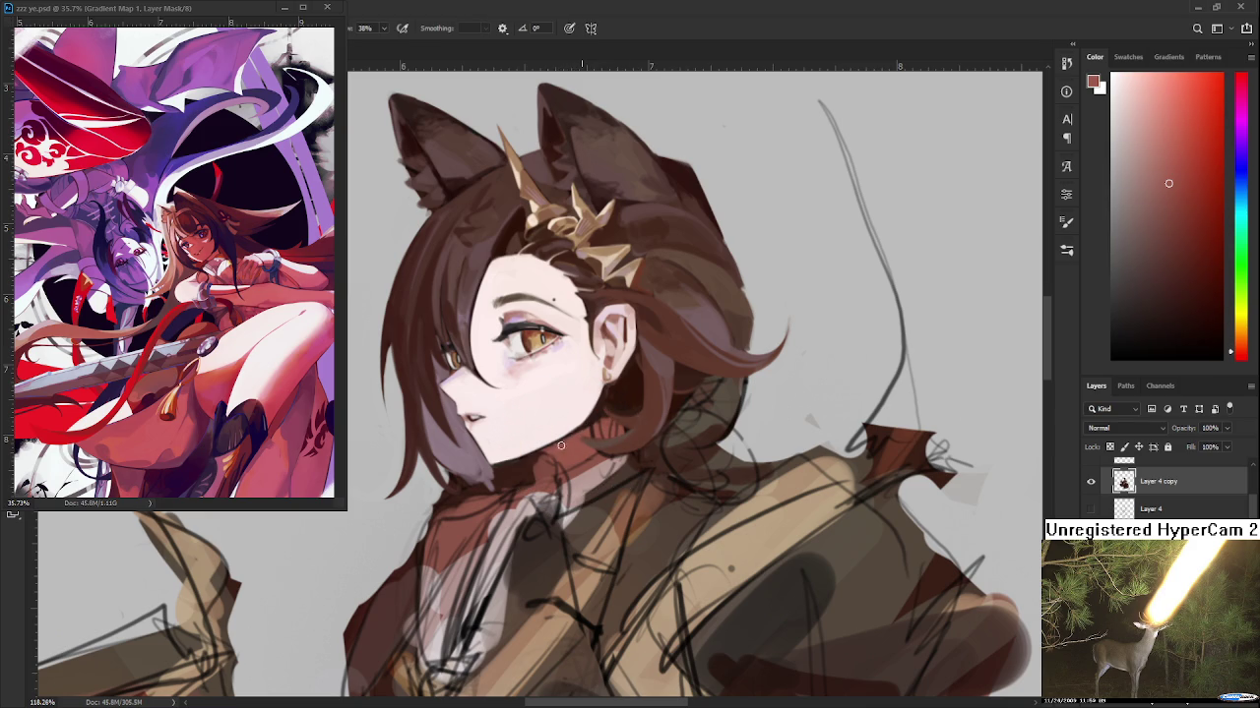
left_click(581, 433, "alt")
left_click(595, 433, "alt")
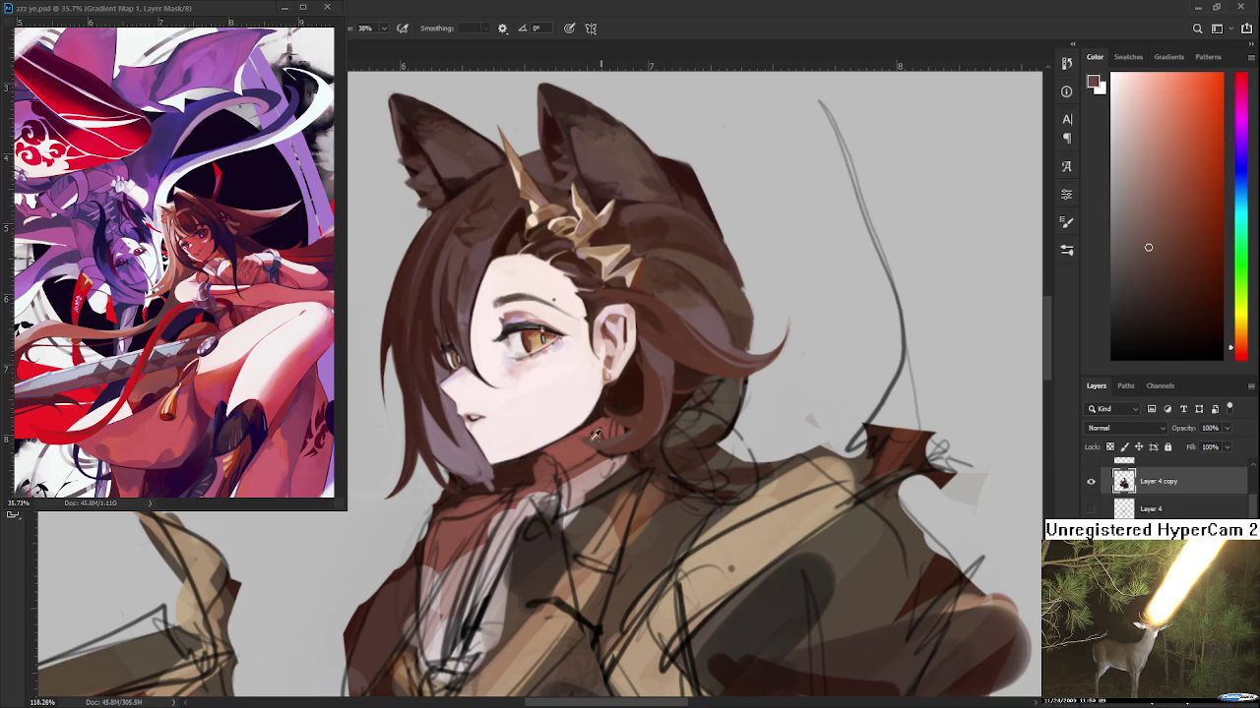
left_click(582, 434, "alt")
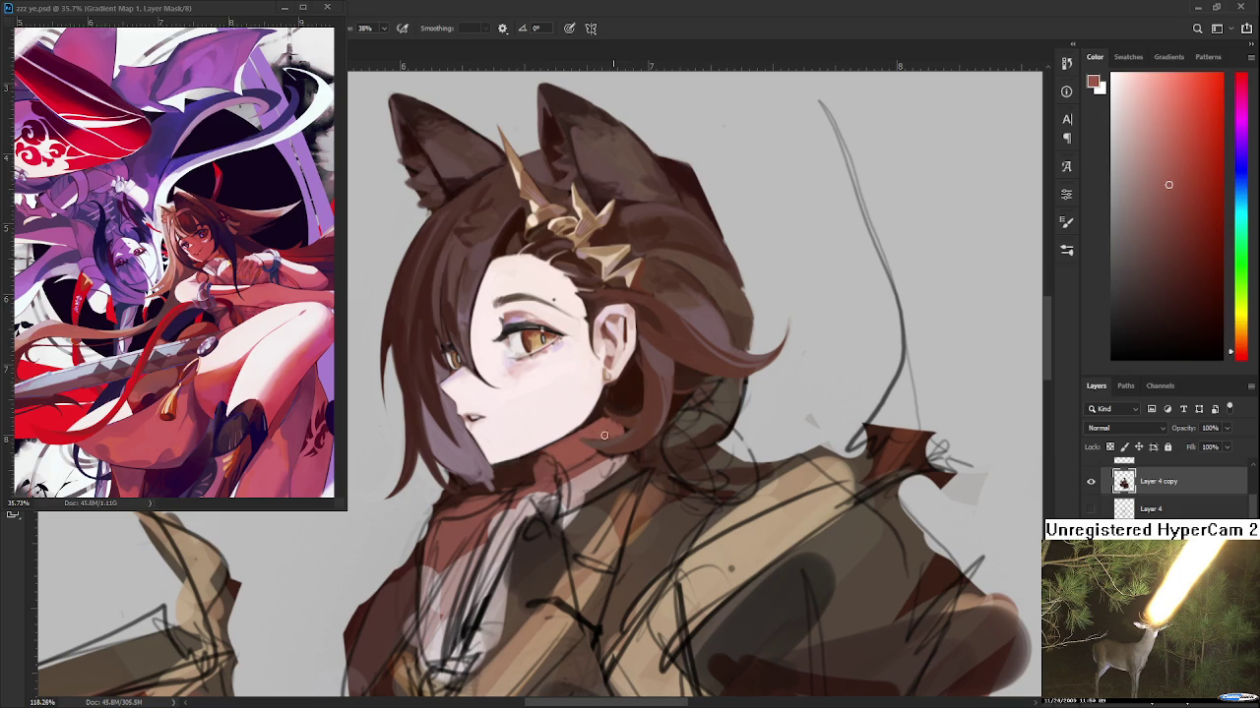
scroll(640, 400, "down", 3)
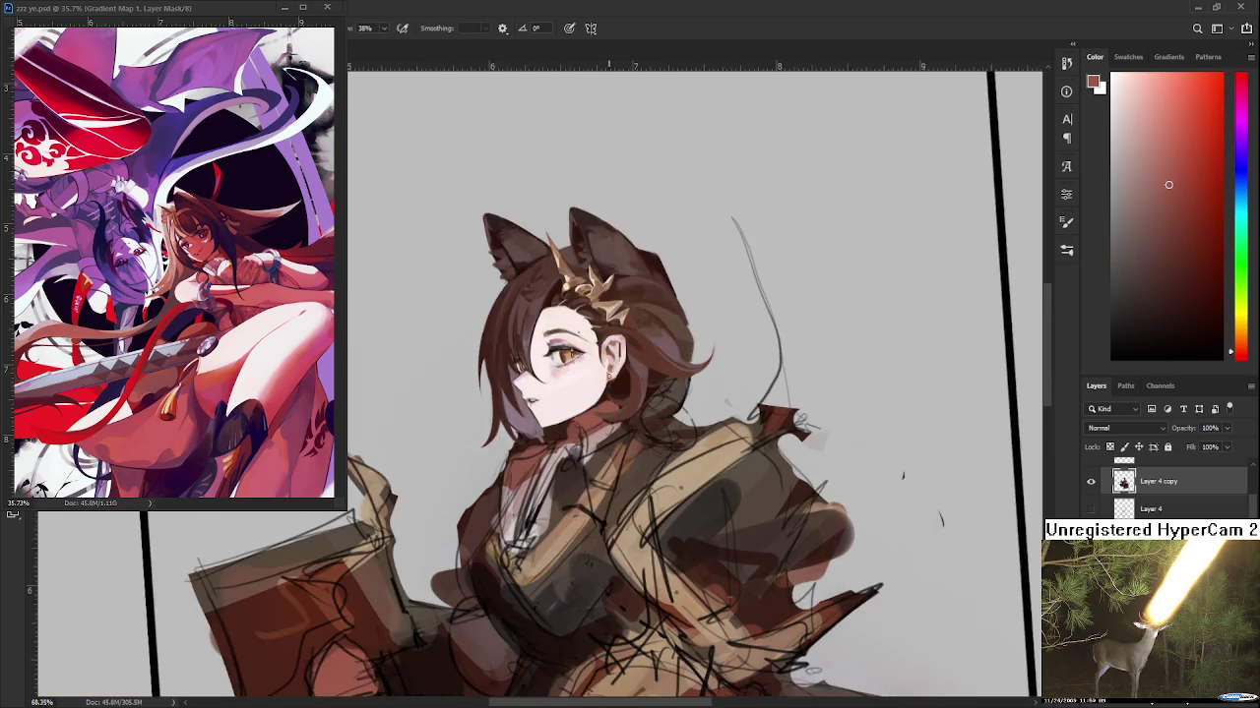
scroll(610, 398, "up", 3)
scroll(593, 397, "up", 2)
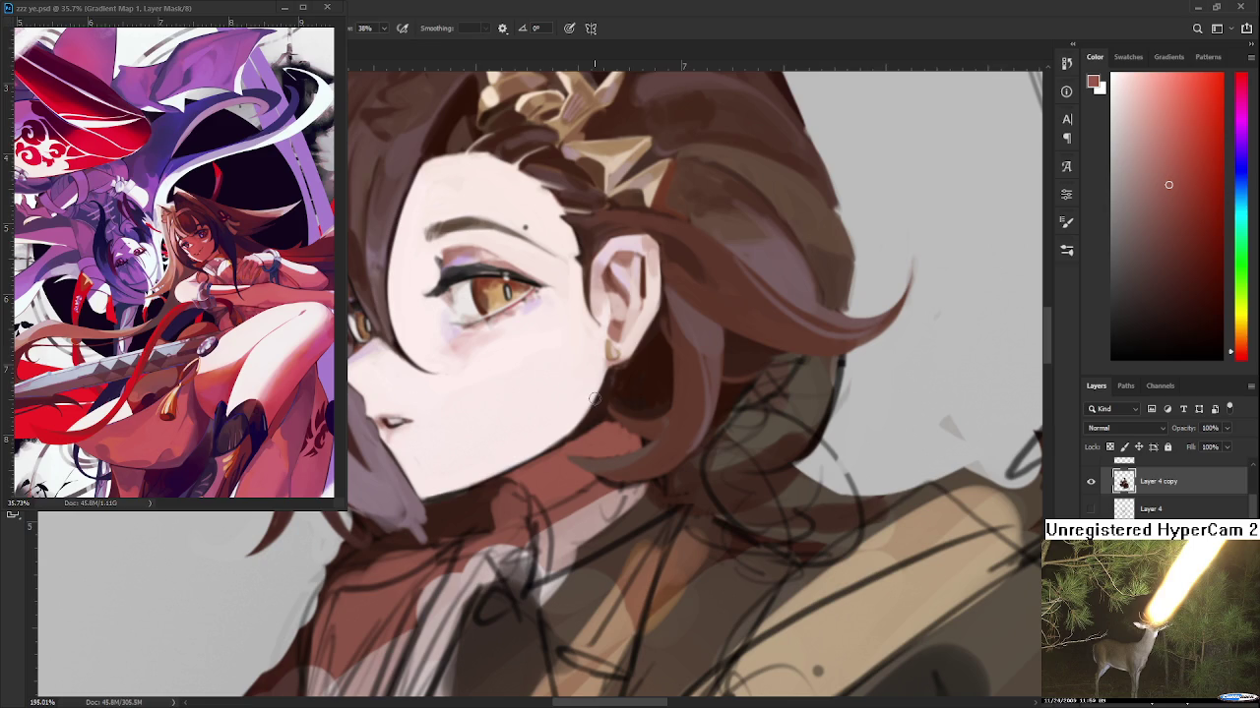
left_click(575, 437, "alt")
left_click(635, 426, "alt")
left_click(669, 425, "alt")
left_click(620, 398, "alt")
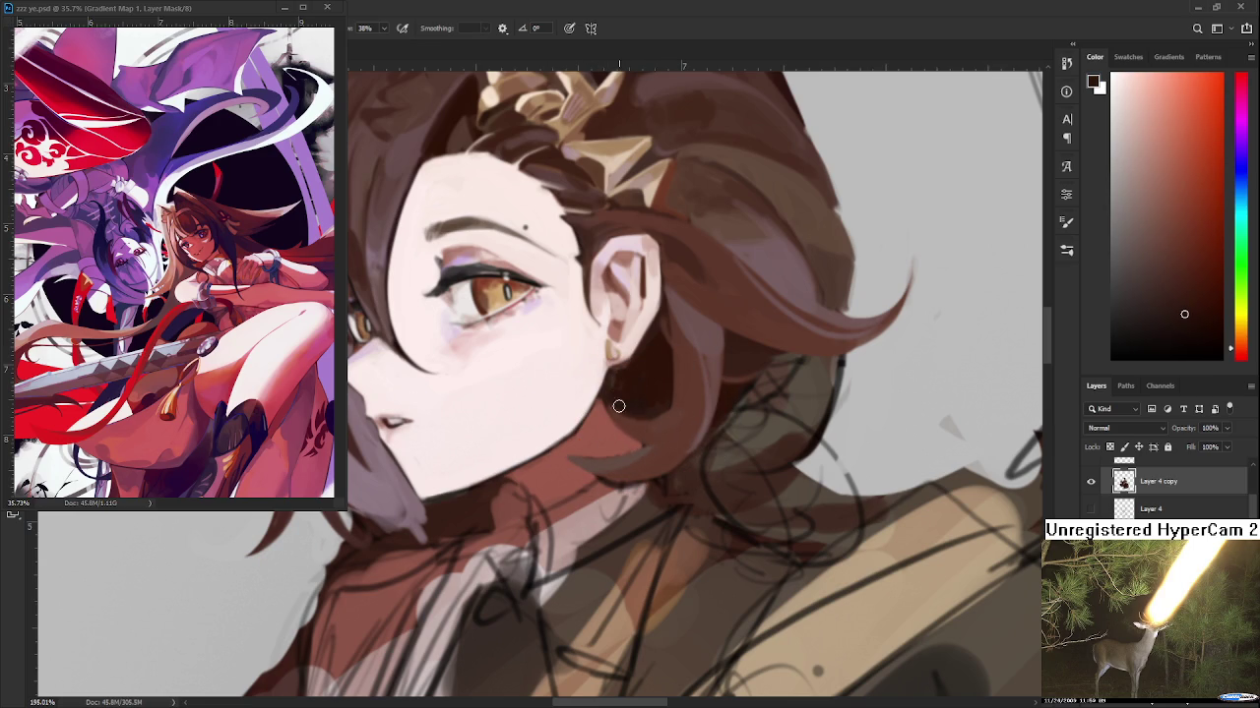
Rotate the canvas to sample a reddish-brown from the neck and a darker hair colour, then turn it back
key("r")
key("ctrl+Right")
key("ctrl+Right")
key("ctrl+Right")
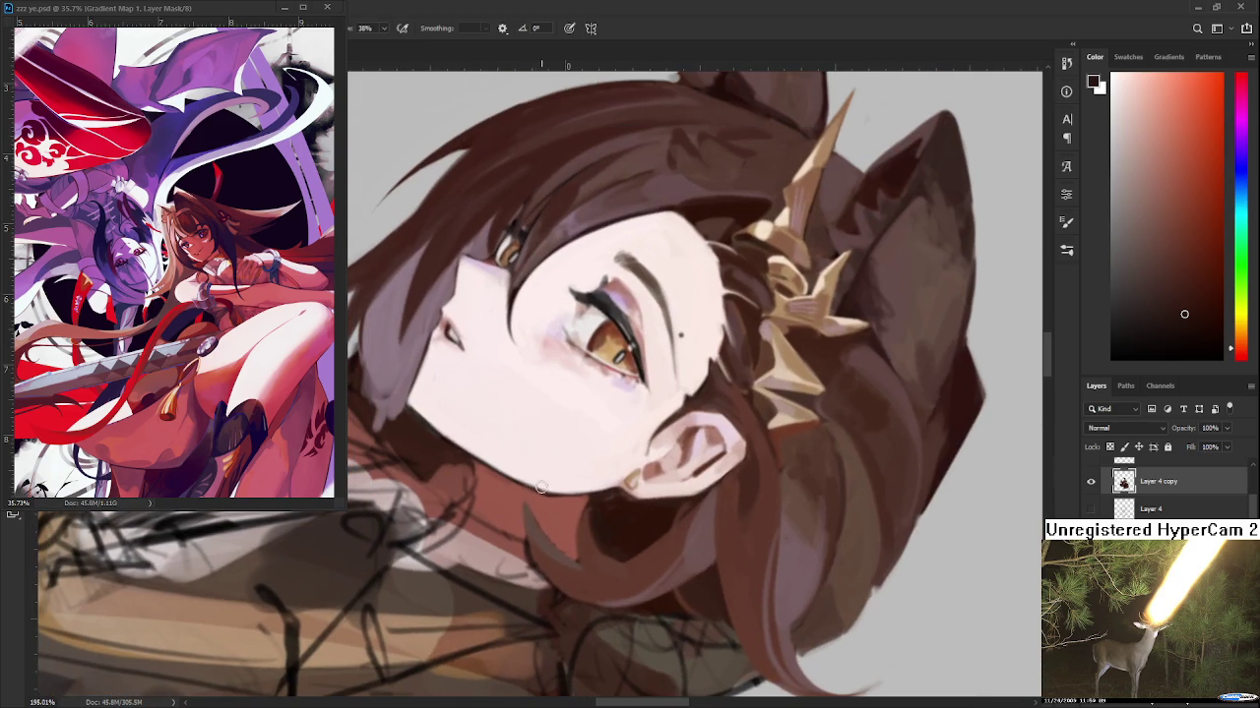
left_click(559, 528, "alt")
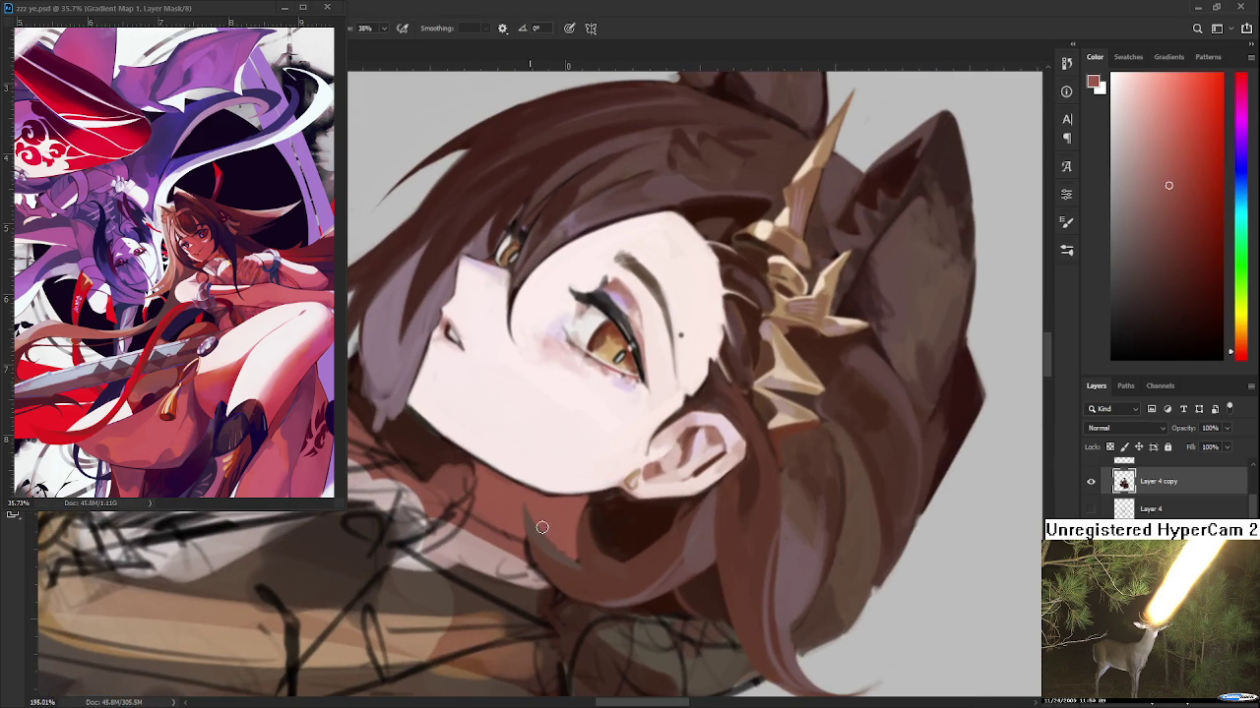
left_click(562, 568, "alt")
key("r")
left_click_drag(591, 573, 551, 601)
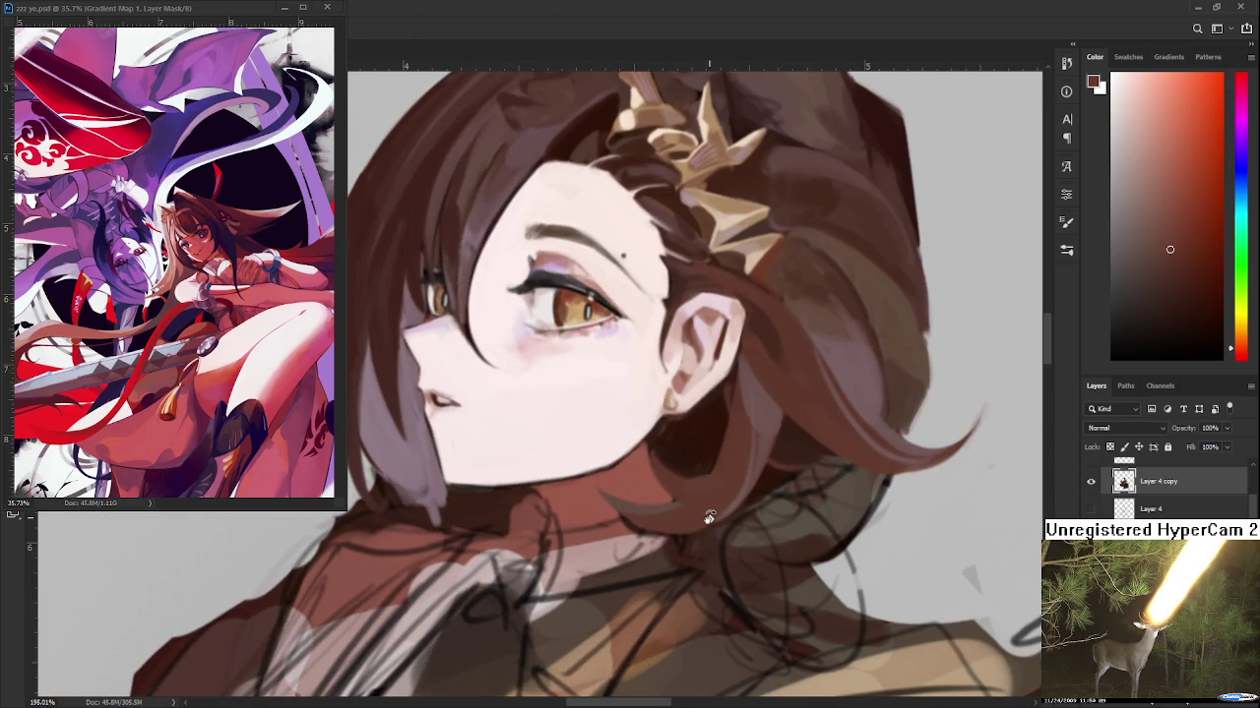
scroll(703, 519, "down", 3)
scroll(709, 502, "down", 3)
scroll(717, 489, "up", 3)
scroll(709, 497, "up", 3)
Reframe the view on the face and sample new dark hair colours
mouse_move(733, 465)
left_mouse_down()
mouse_move(751, 466)
mouse_move(686, 416)
left_mouse_up()
left_click(675, 419, "alt")
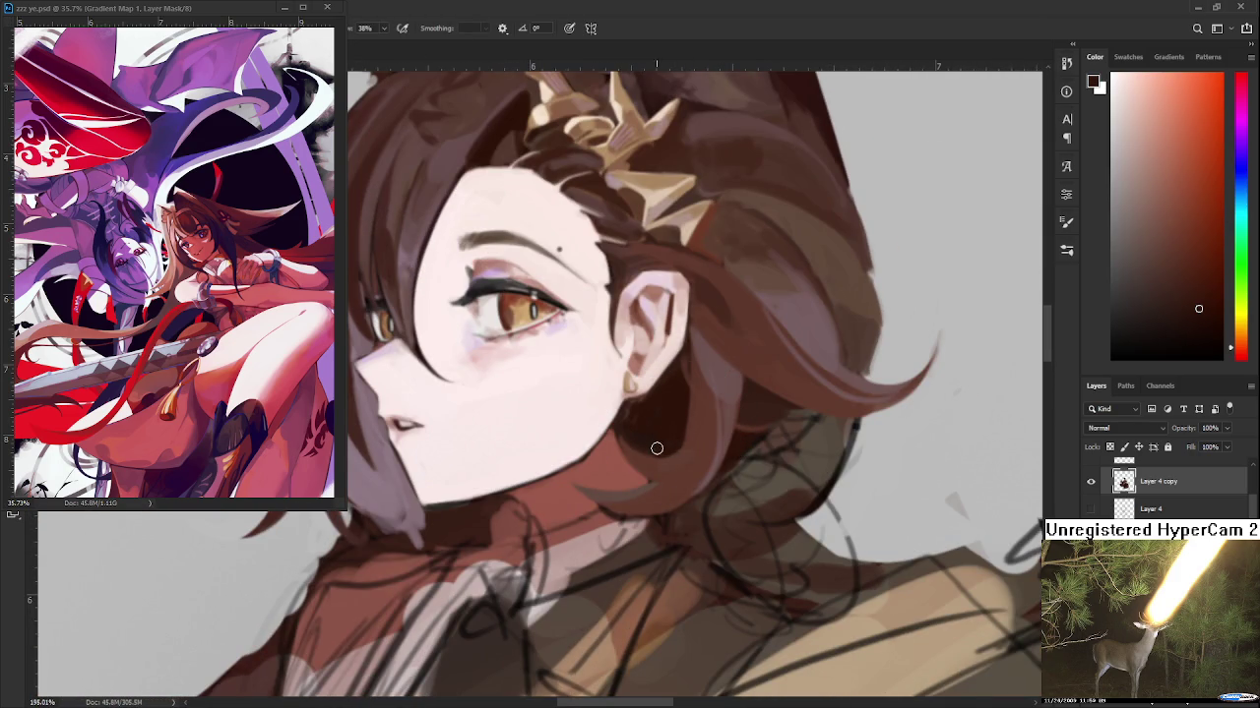
left_click(679, 433, "alt")
left_click(699, 425, "alt")
scroll(699, 459, "down", 3)
scroll(693, 458, "down", 3)
scroll(689, 457, "down", 2)
scroll(683, 455, "up", 2)
scroll(682, 456, "up", 2)
scroll(603, 501, "down", 5)
Level the canvas rotation and zoom in on the girl's face
scroll(604, 501, "down", 3)
key("r")
left_click_drag(604, 501, 688, 601)
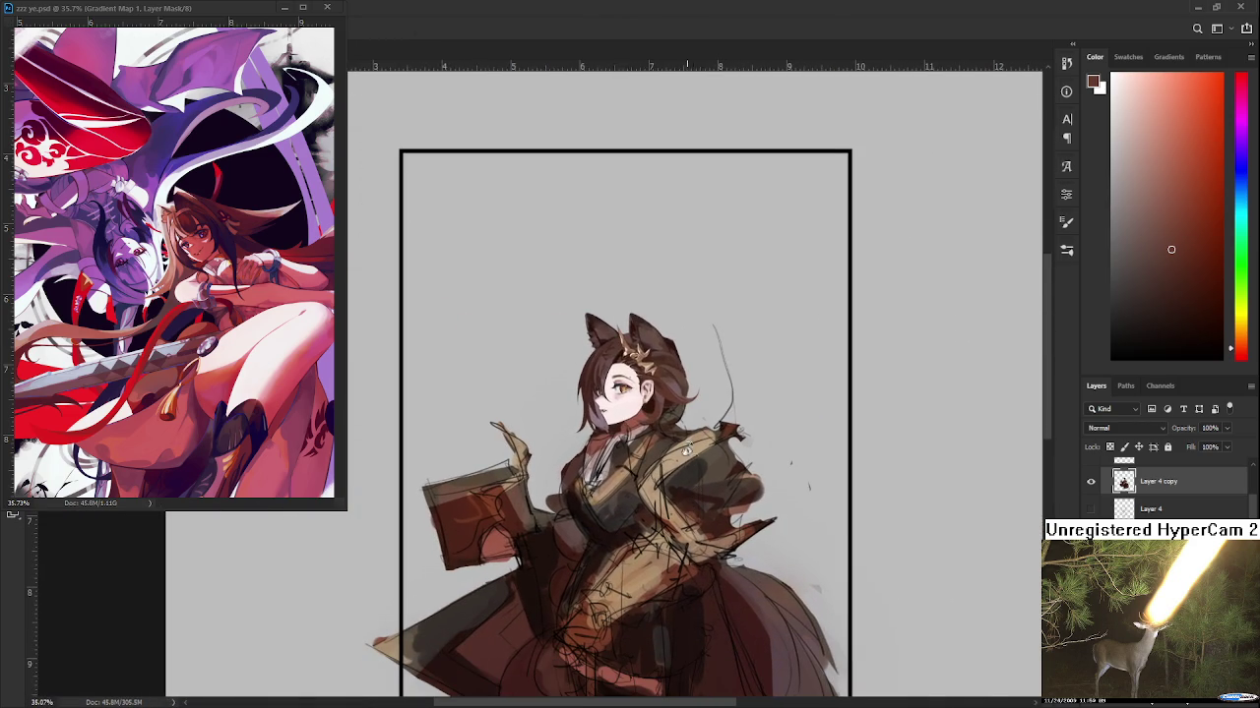
scroll(695, 474, "up", 3)
scroll(695, 473, "up", 3)
mouse_move(593, 449)
left_mouse_down()
mouse_move(641, 487)
mouse_move(632, 441)
mouse_move(602, 484)
mouse_move(637, 439)
left_mouse_up()
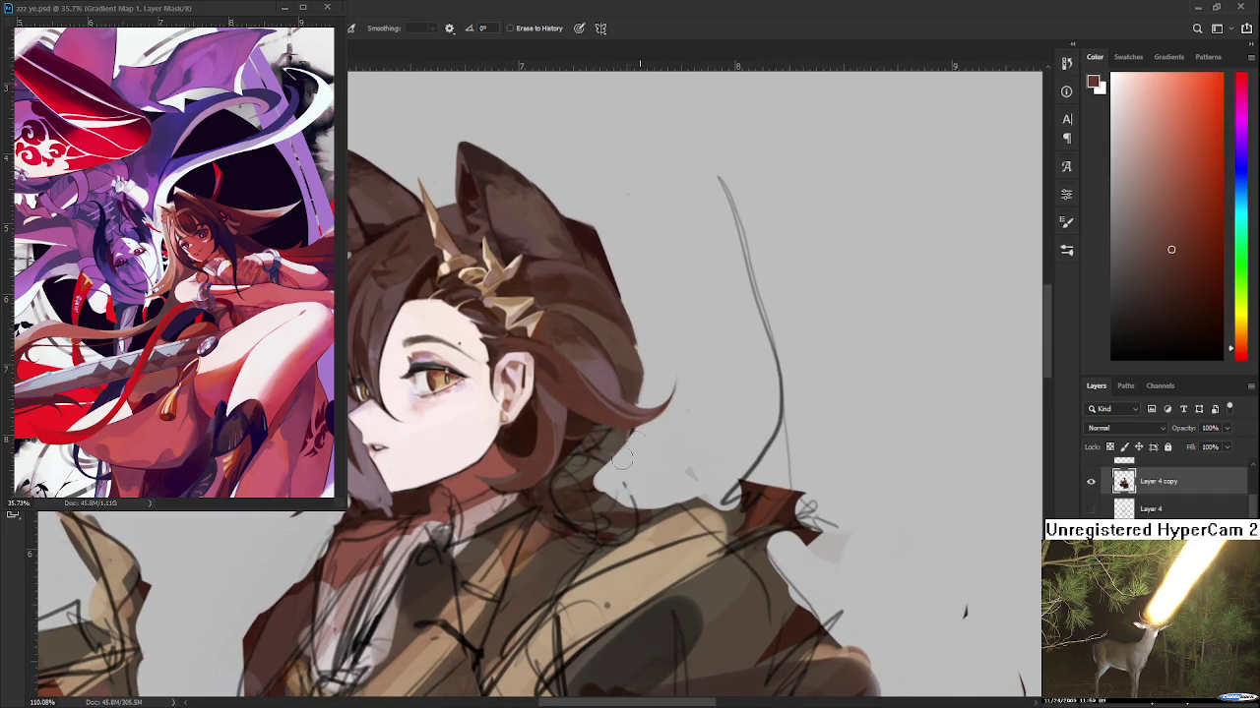
Paint dark curved strands near the neck and erase stray sketch lines at its edge
key("b")
left_click(617, 452, "alt")
left_click_drag(622, 433, 627, 496)
key("e")
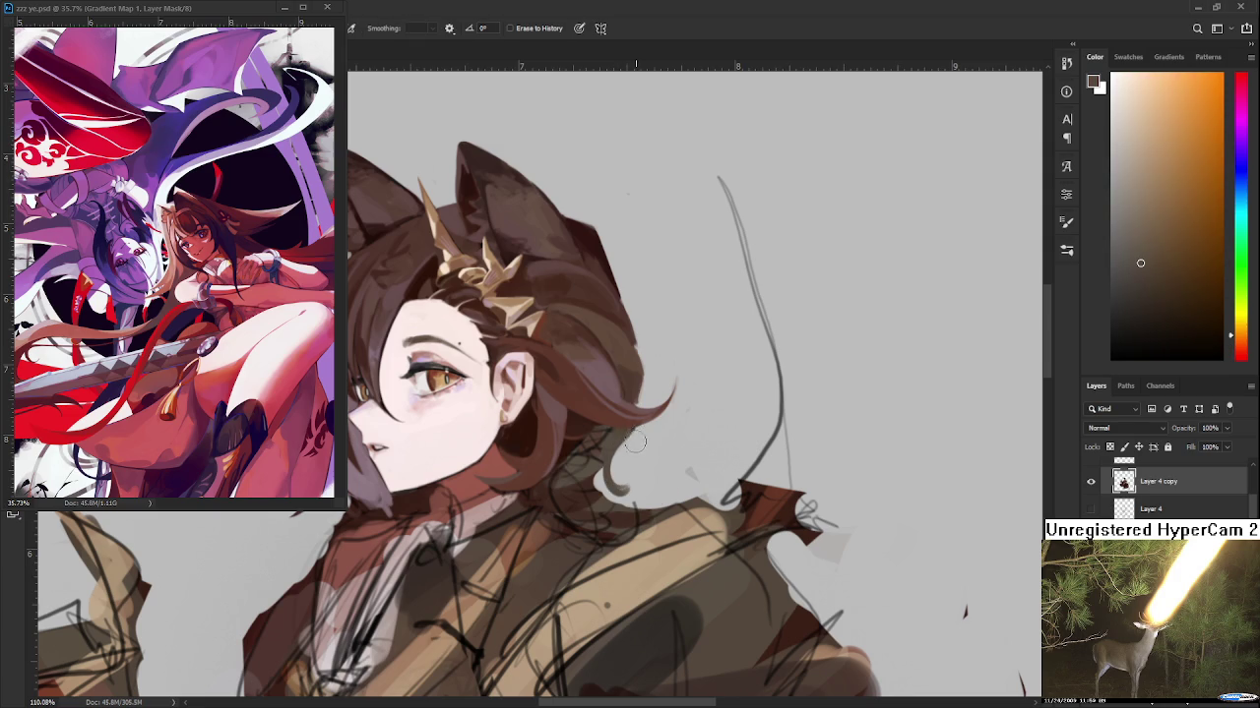
key("b")
left_click(624, 435, "alt")
mouse_move(612, 474)
left_mouse_down()
mouse_move(602, 498)
mouse_move(634, 502)
left_mouse_up()
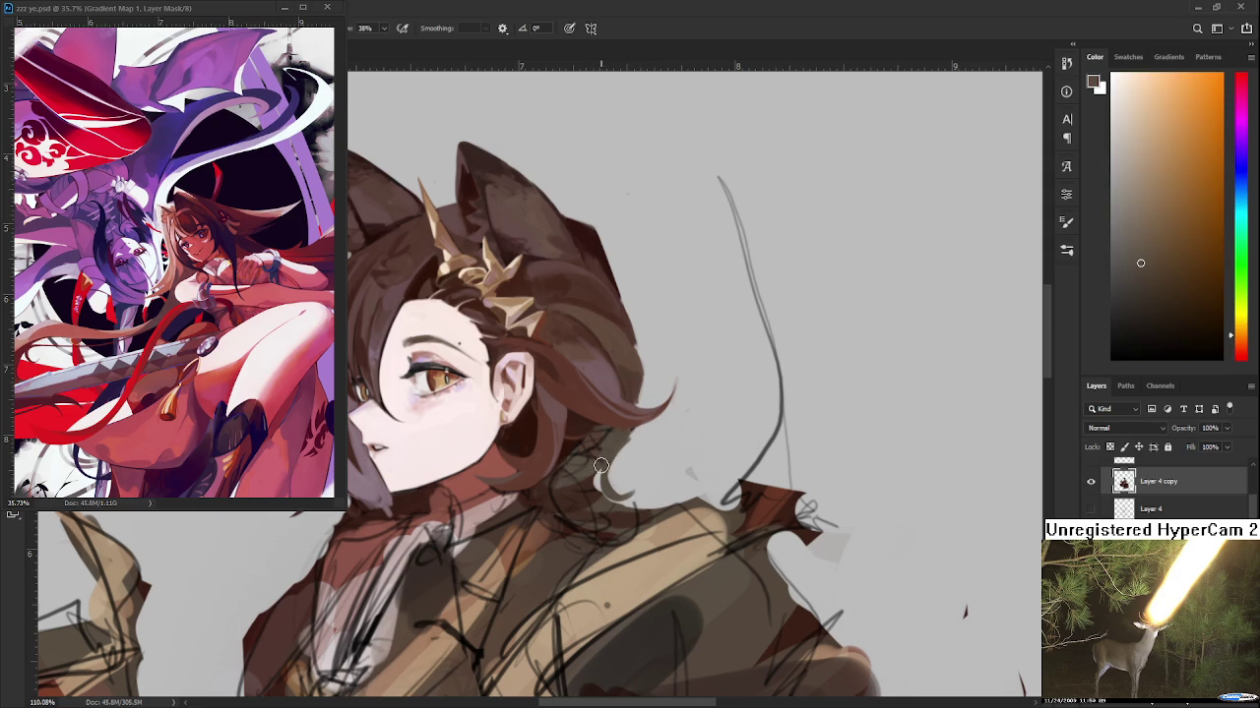
key("e")
mouse_move(620, 490)
left_mouse_down()
mouse_move(643, 457)
mouse_move(605, 492)
mouse_move(629, 477)
left_mouse_up()
Sample dark brown and dark red-brown tones from the hair
key("b")
left_click(625, 437, "alt")
key("e")
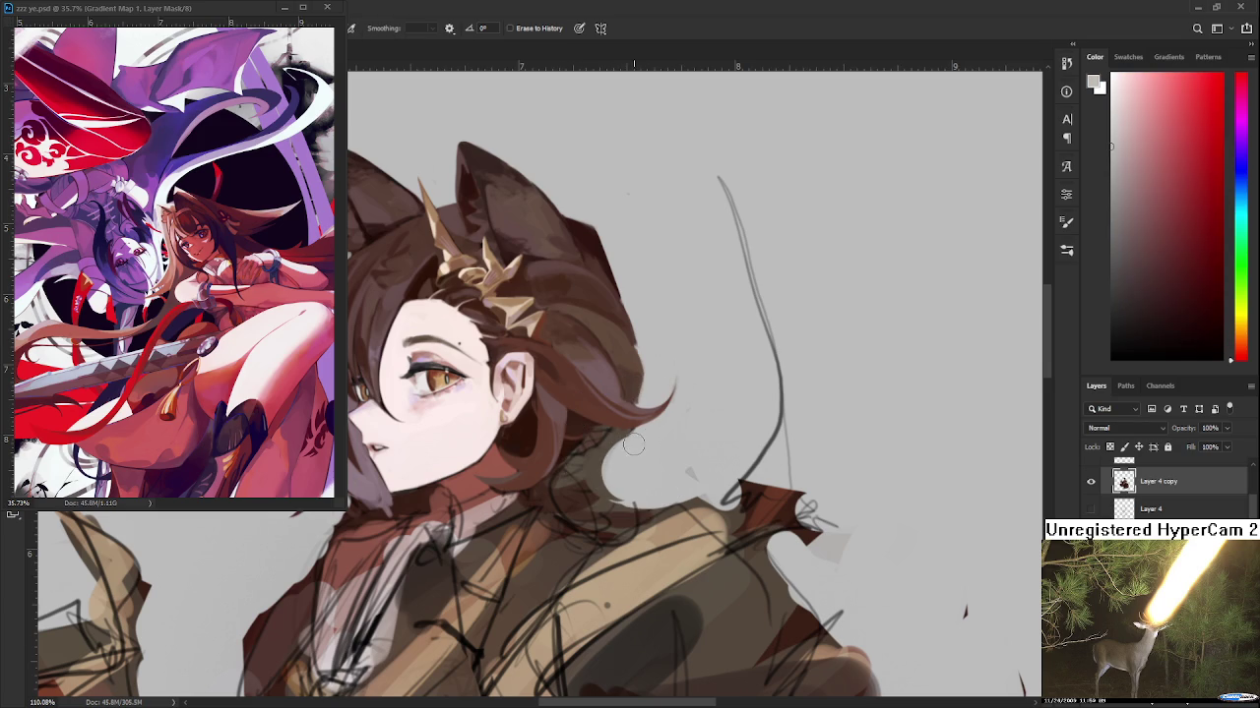
key("b")
left_click(607, 444, "alt")
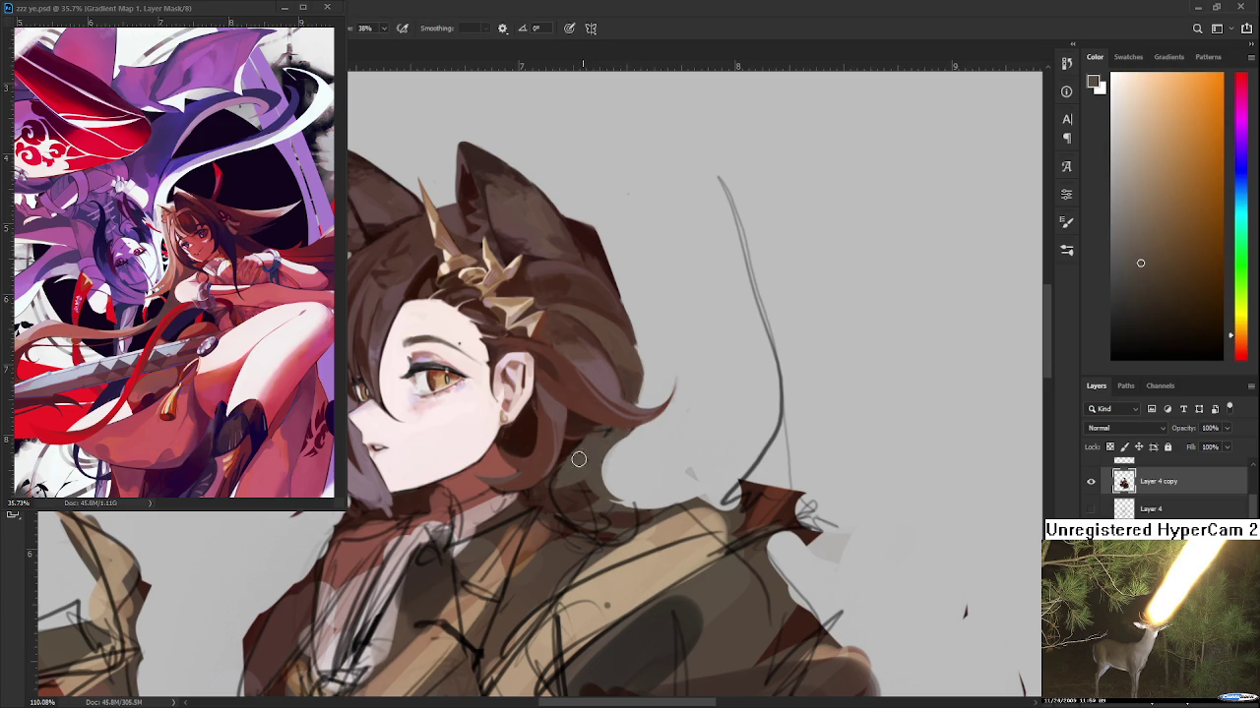
left_click(592, 433, "alt")
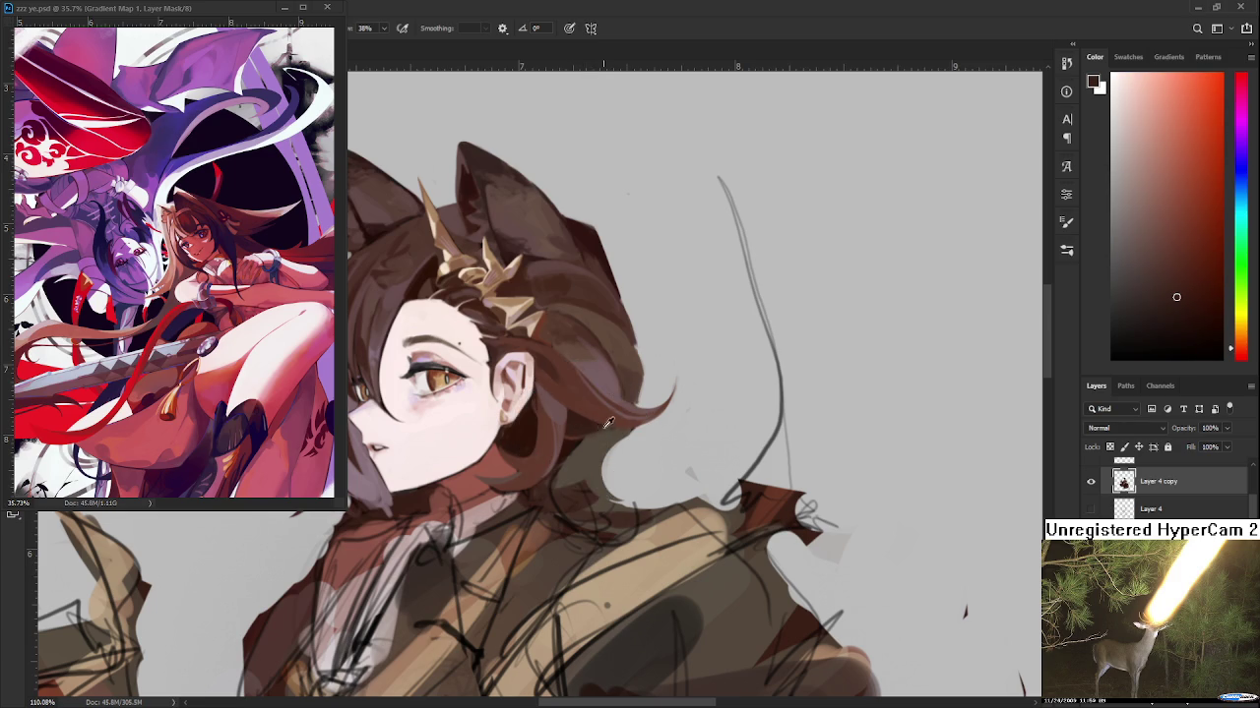
left_click(598, 426, "alt")
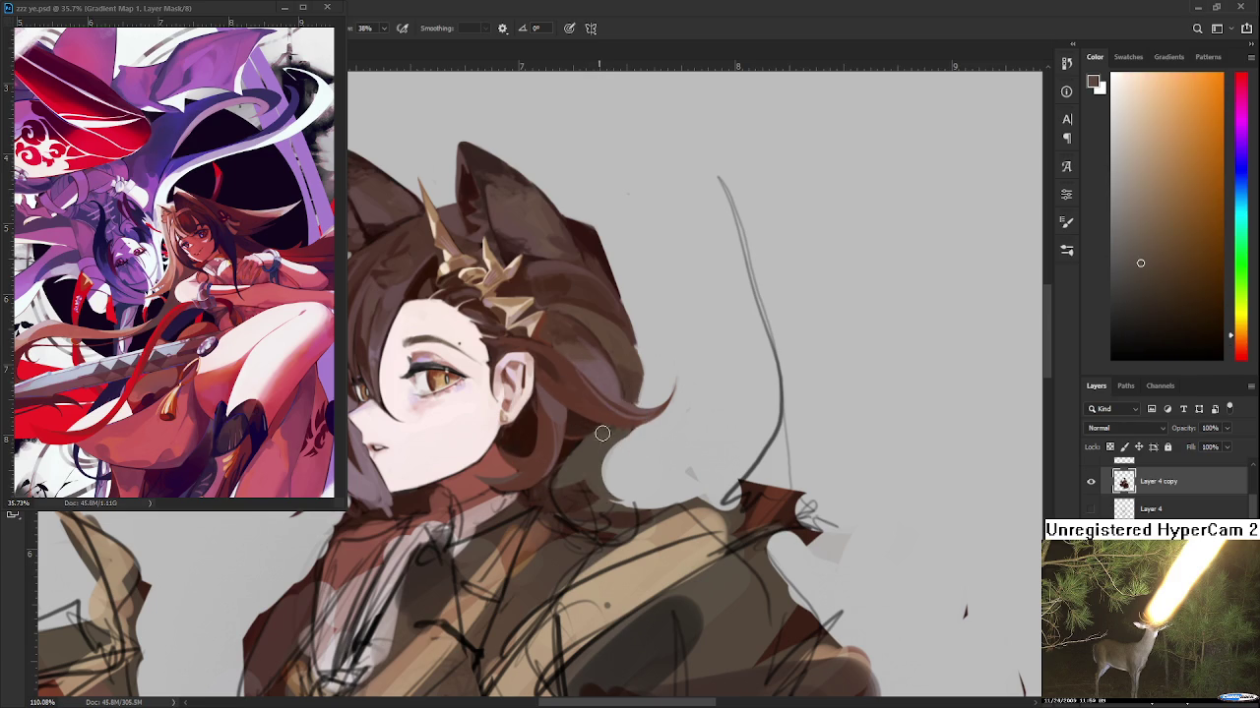
left_click(586, 429, "alt")
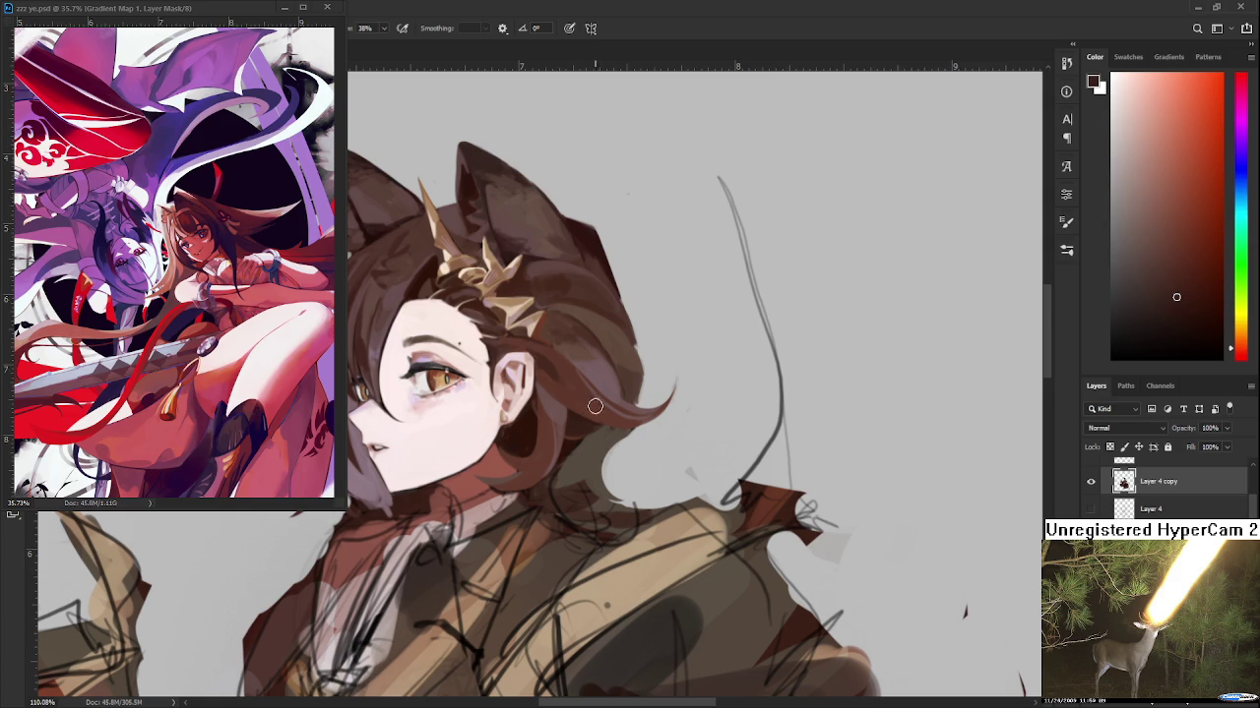
Compare warm, orange and redder browns by sampling across the hair
left_click(588, 433, "alt")
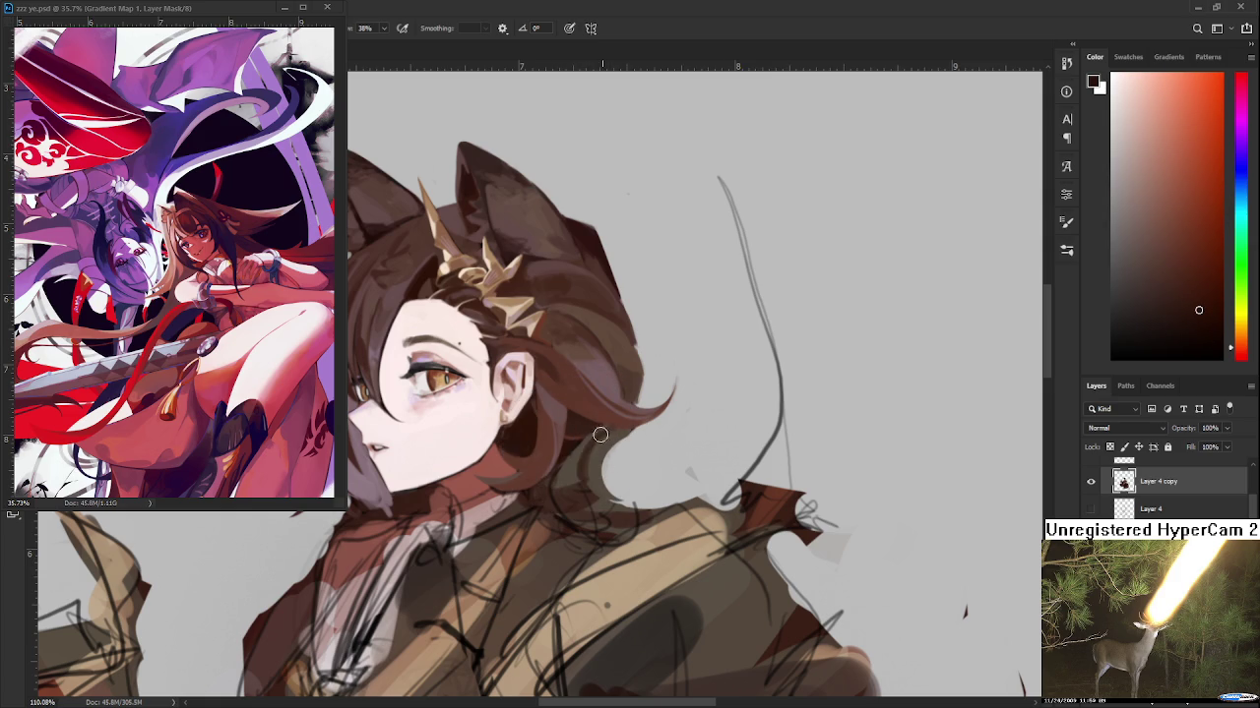
left_click(602, 445, "alt")
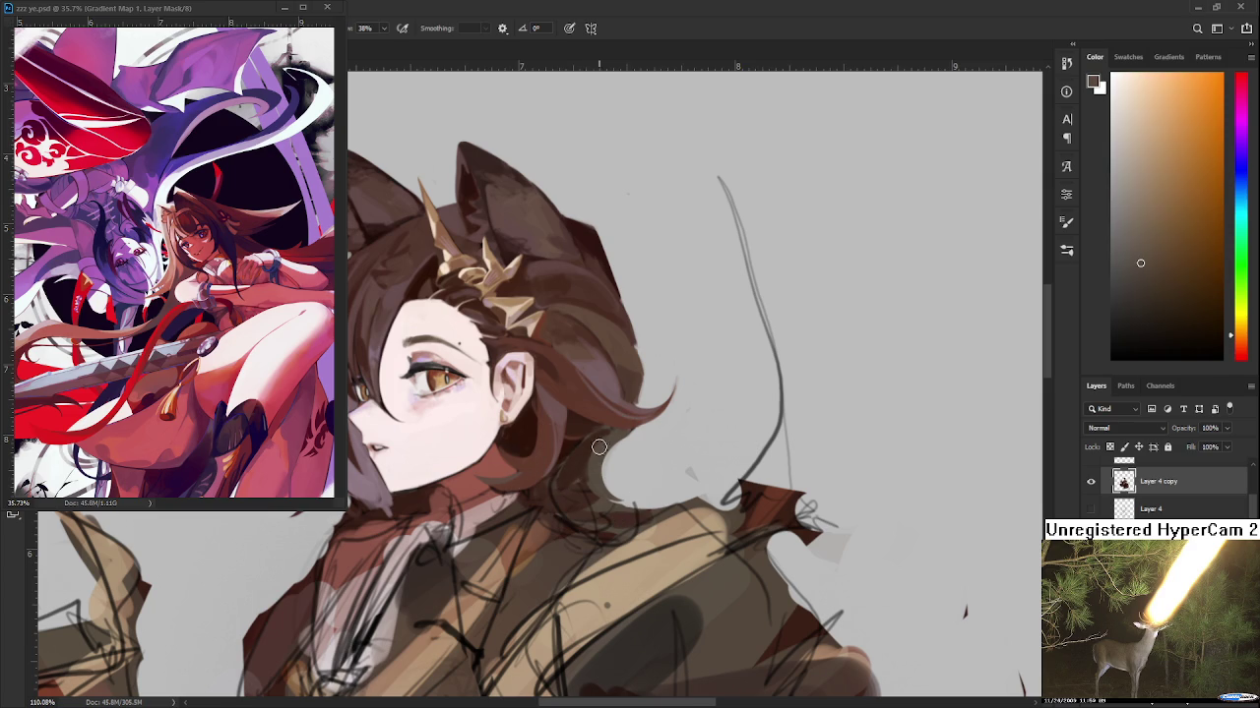
left_click(610, 441, "alt")
left_click(602, 435, "alt")
left_click(604, 434, "alt")
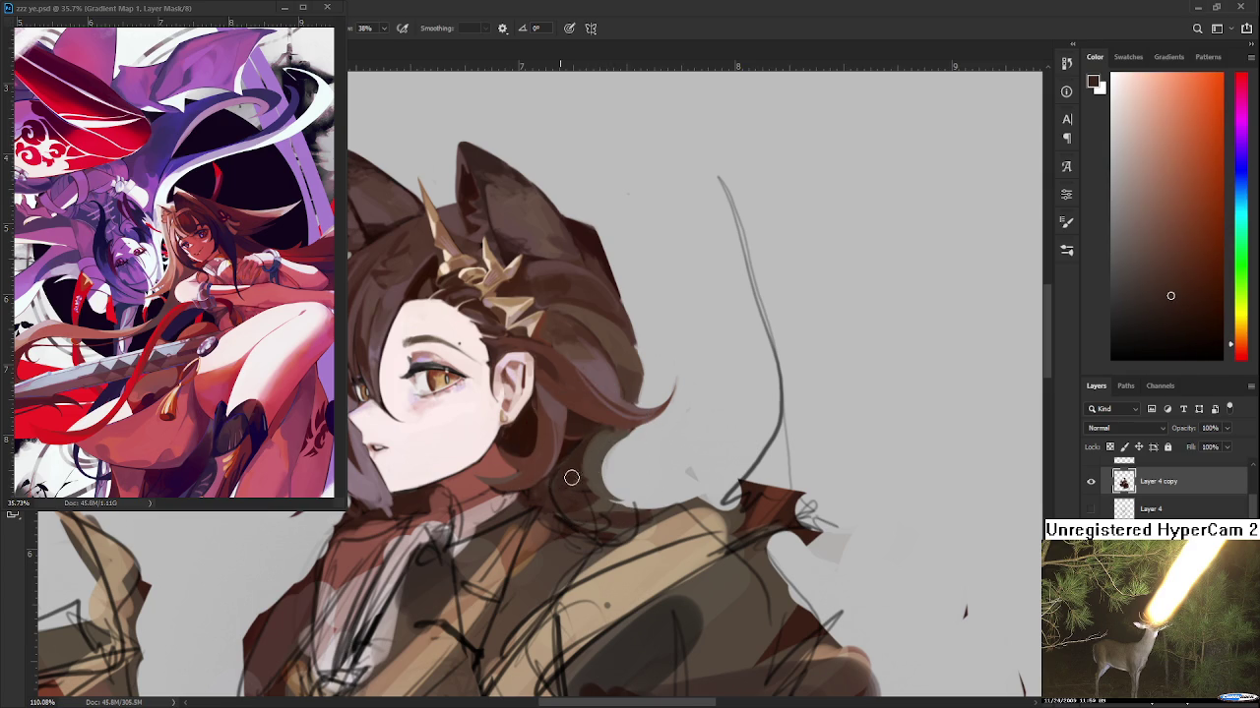
left_click(604, 435, "alt")
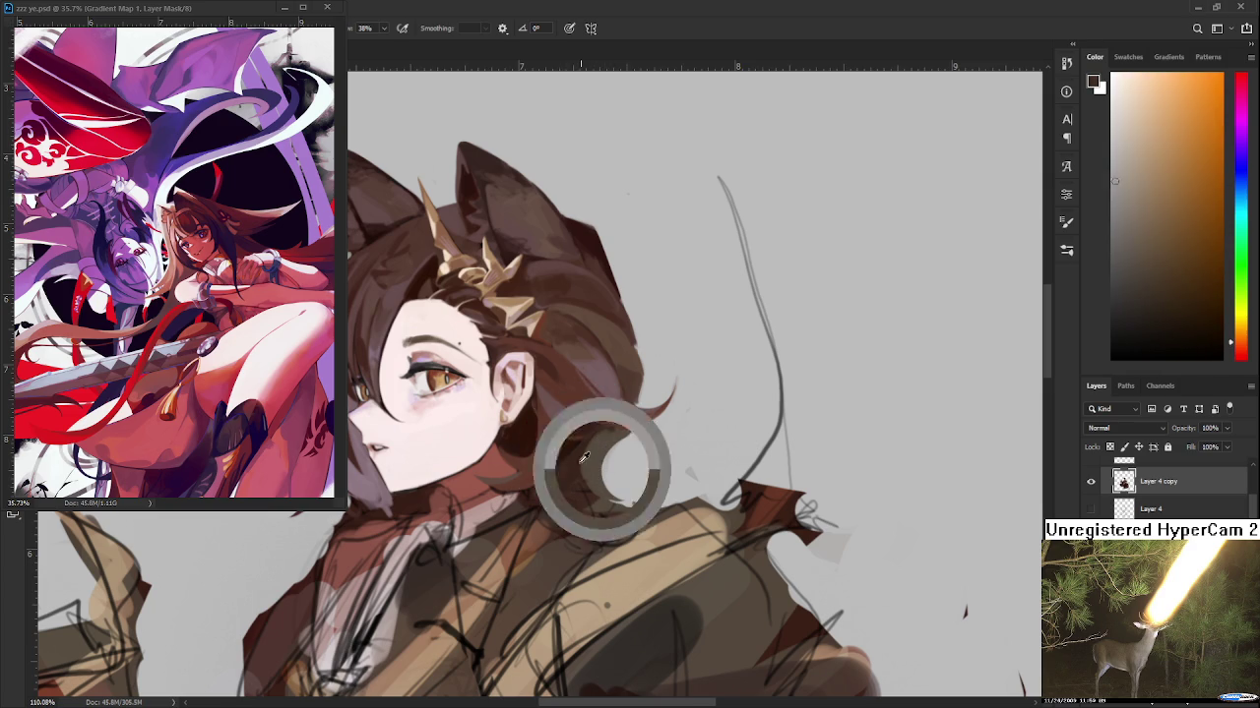
left_click(589, 462, "alt")
left_click(597, 443, "alt")
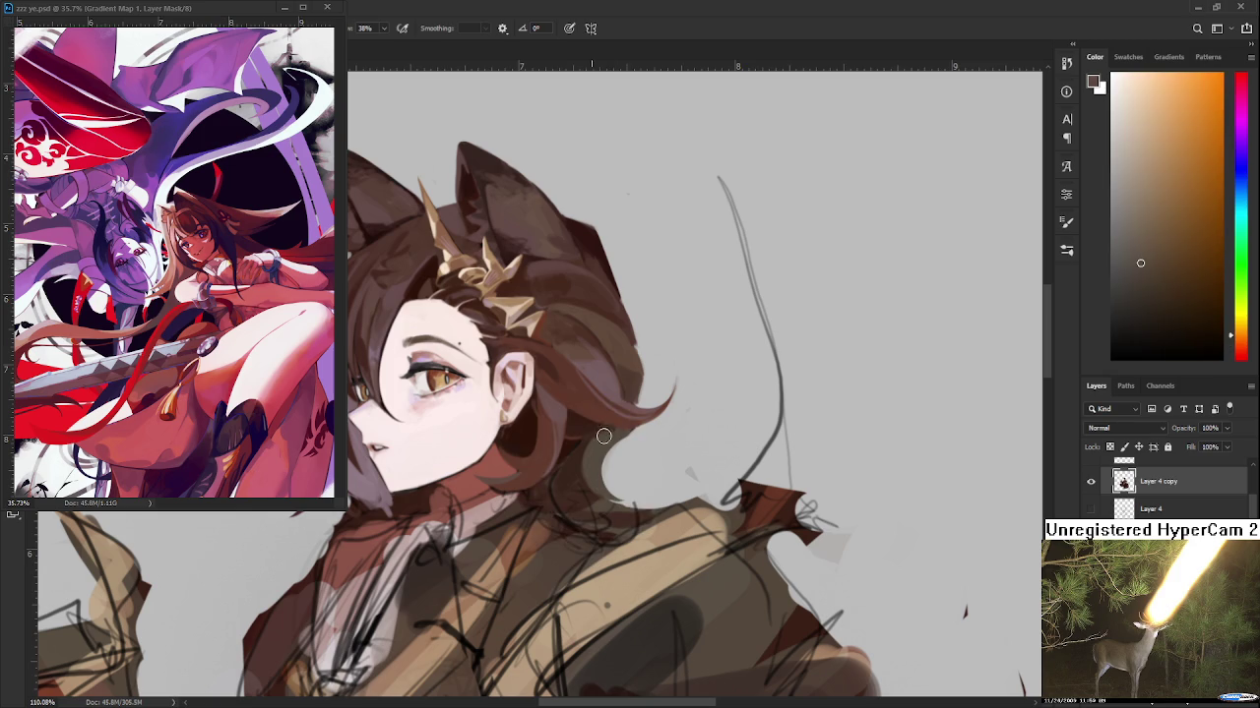
left_click(598, 460, "alt")
left_click(564, 482, "alt")
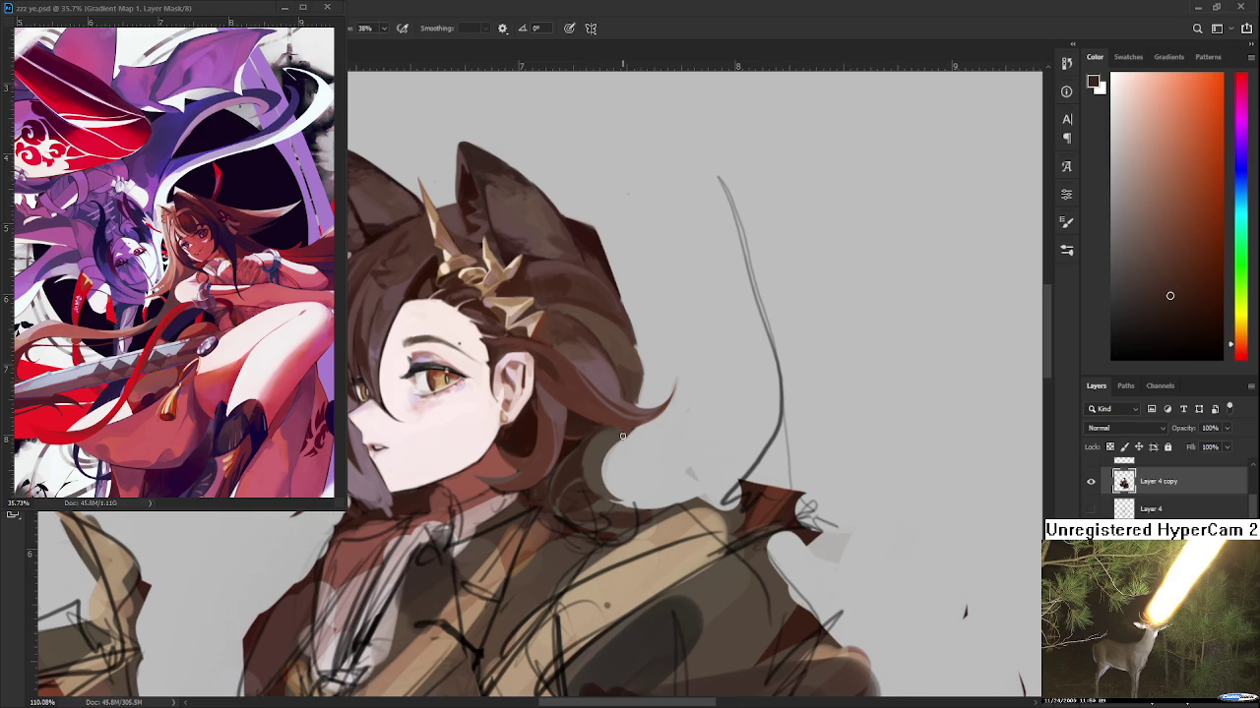
Sample lighter and darker browns from the hair by the neck
scroll(669, 408, "down", 2)
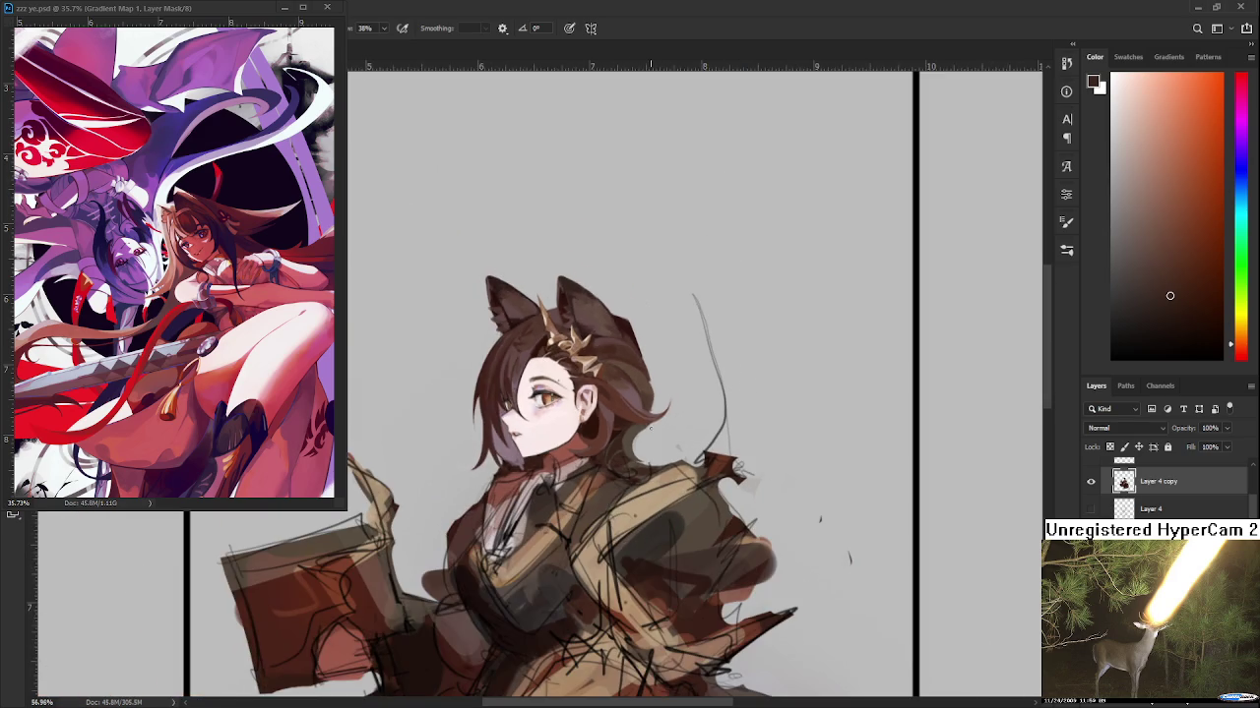
scroll(648, 428, "up", 2)
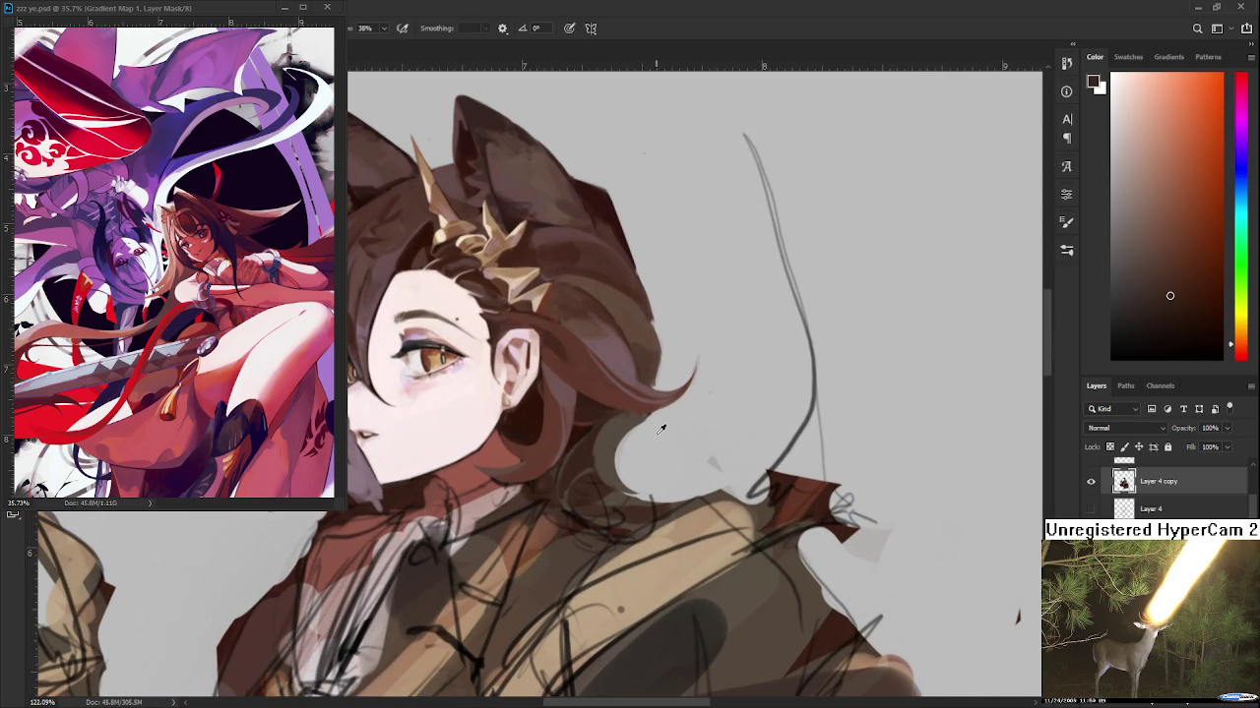
left_click(604, 436, "alt")
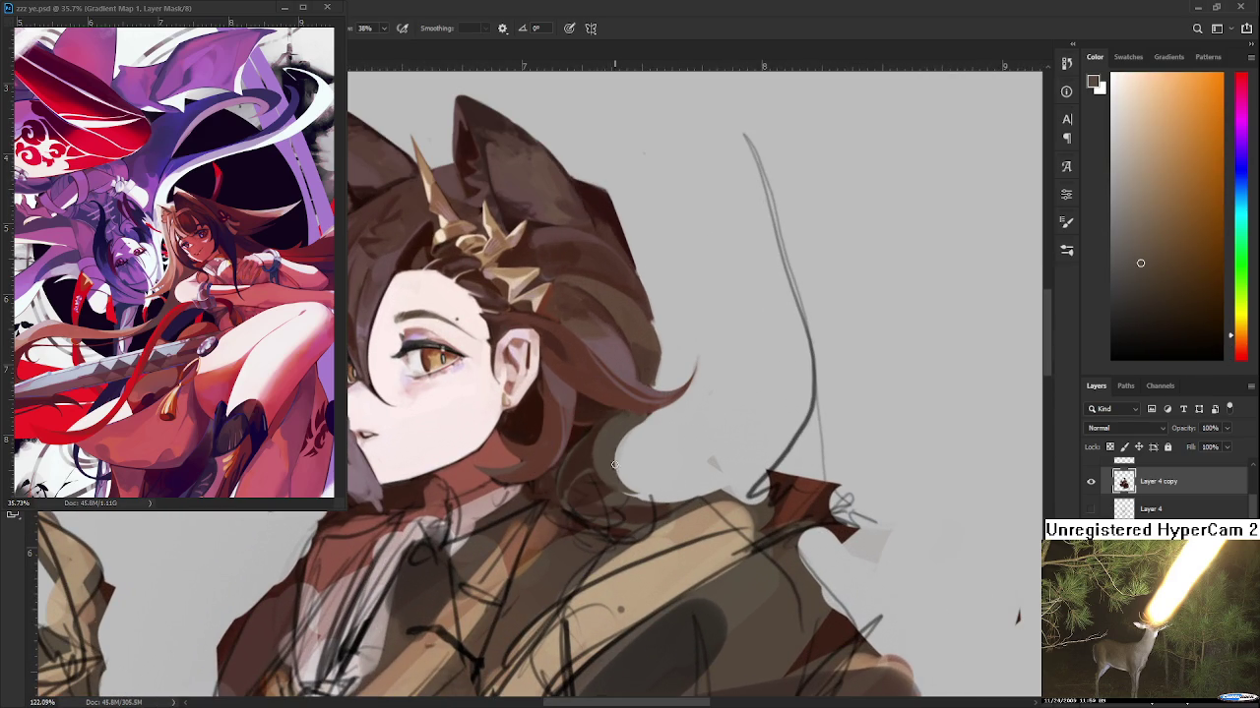
left_click(567, 458, "alt")
left_click(572, 462, "alt")
left_click(589, 481, "alt")
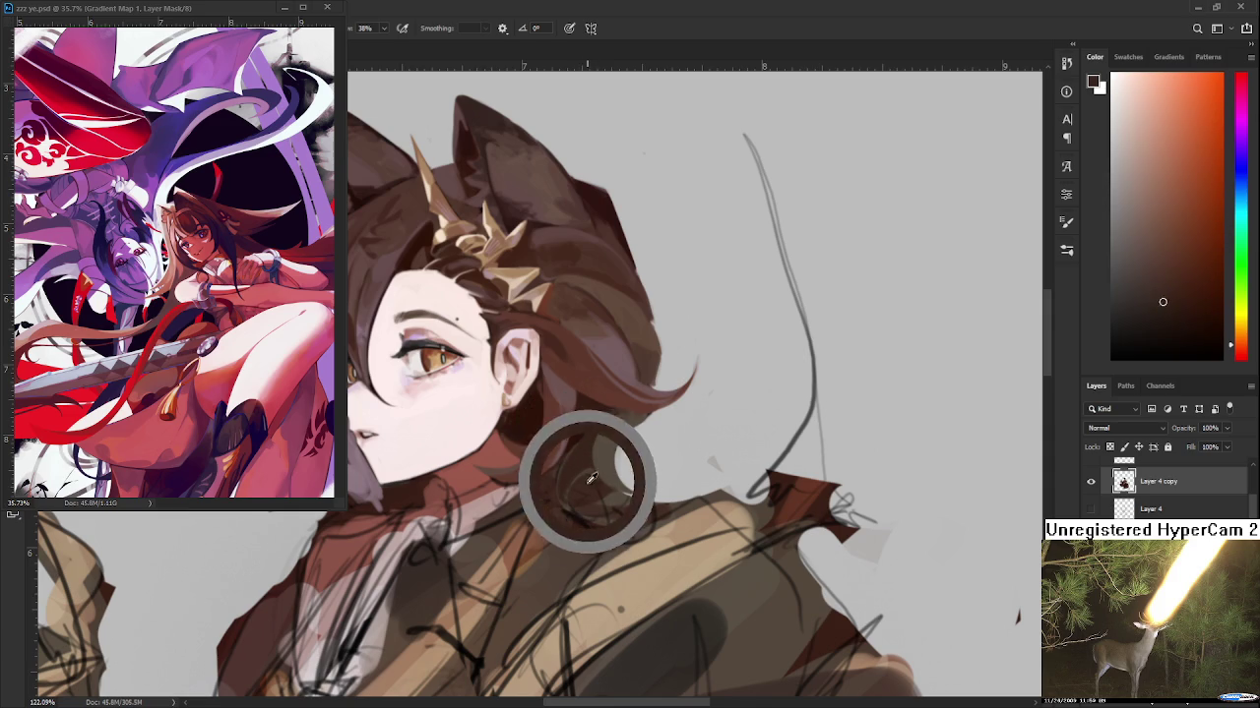
left_click_drag(577, 499, 581, 431)
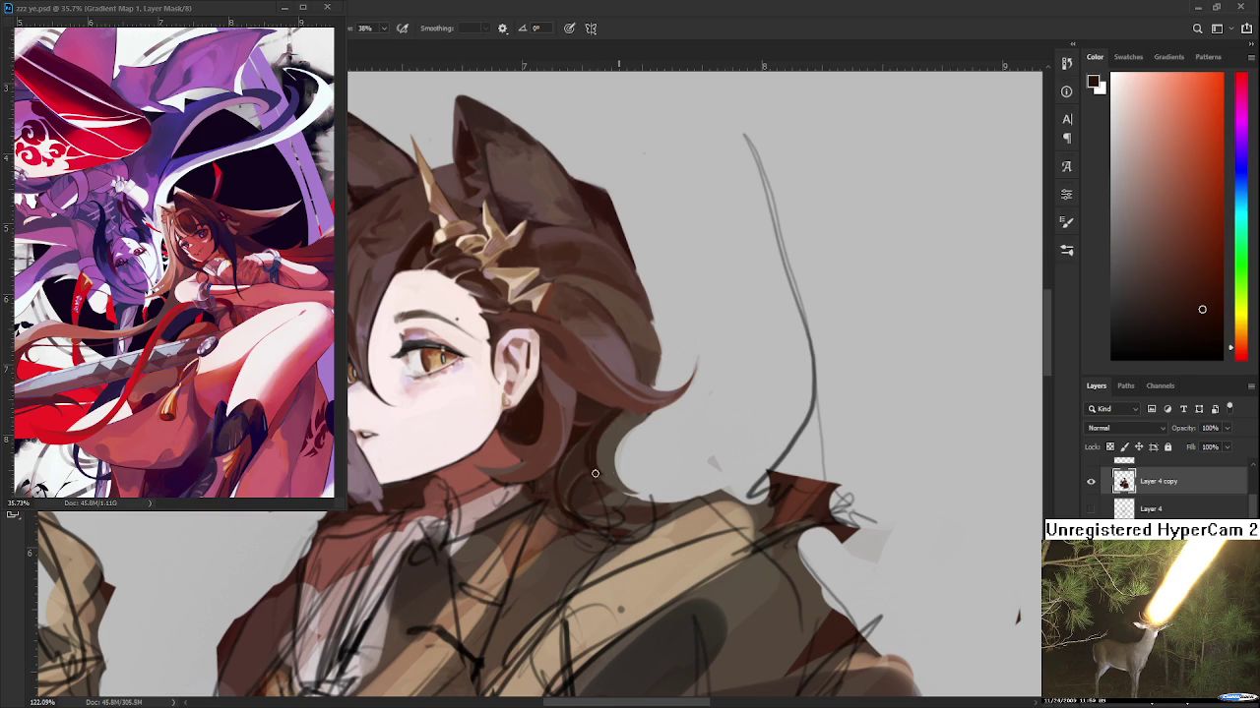
left_click(624, 398, "alt")
left_click(620, 426, "alt")
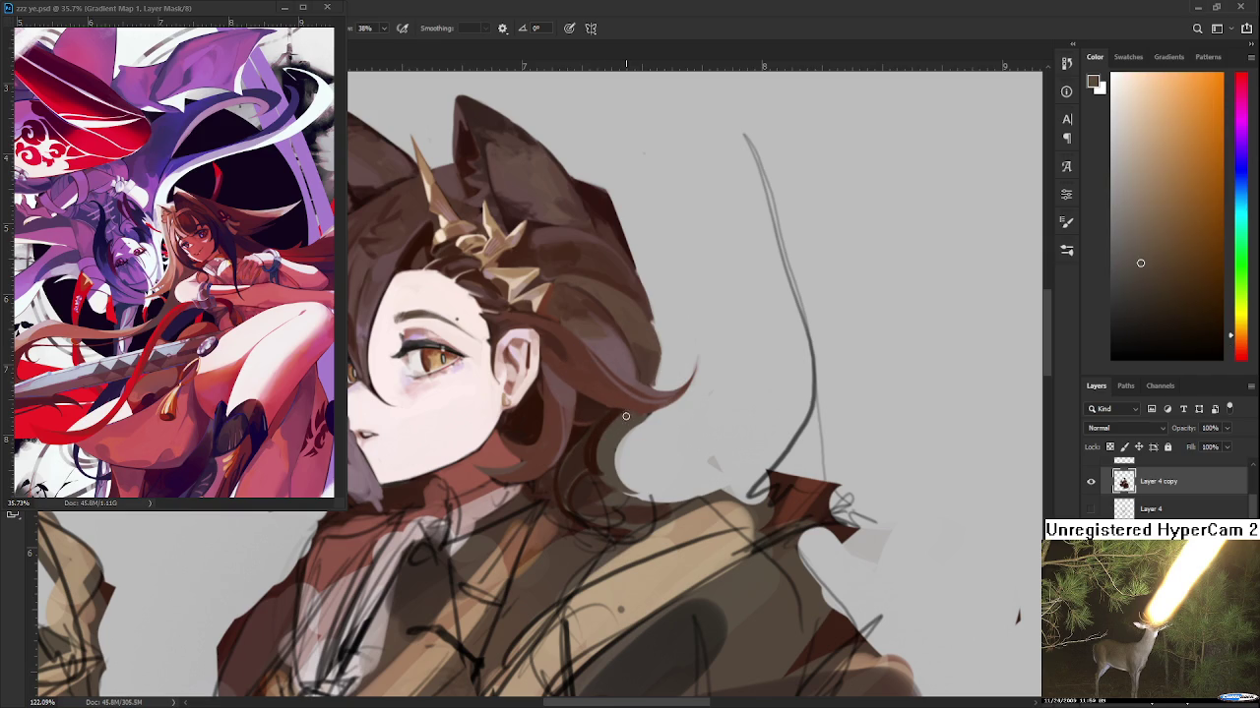
left_click(602, 429, "alt")
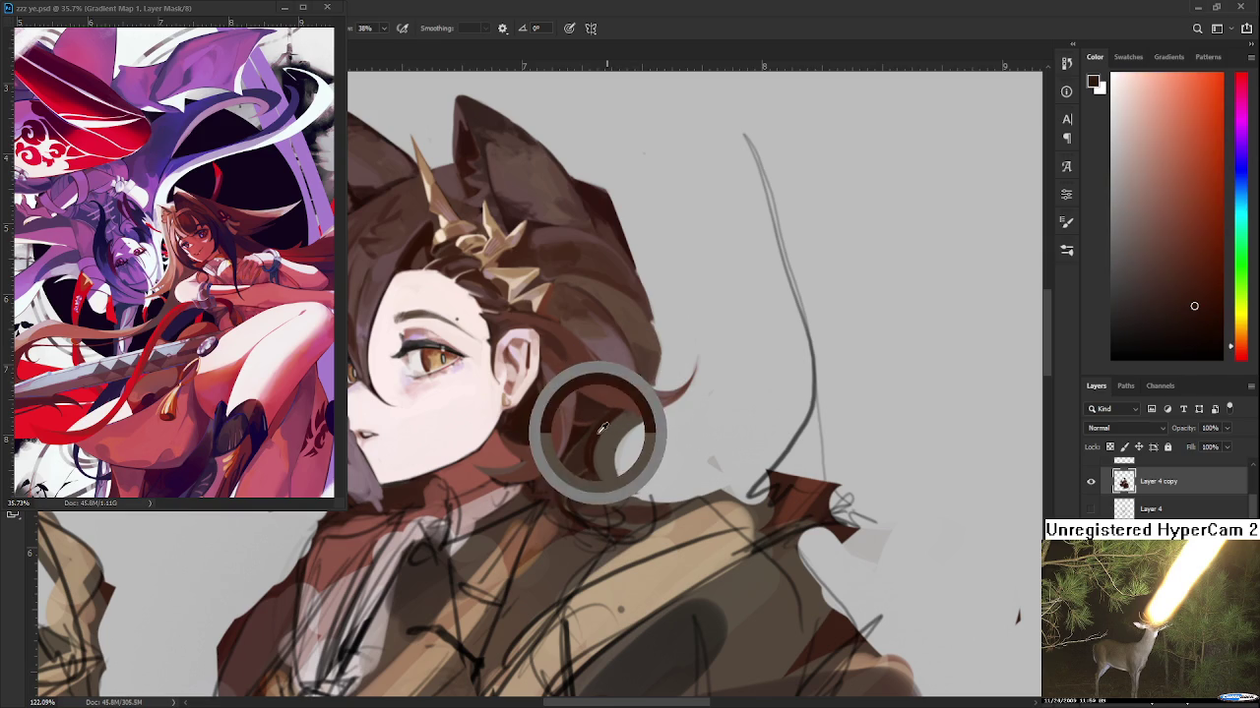
Recentre the view on the face and zoom in and out to review the head
scroll(587, 449, "down", 3)
scroll(590, 455, "down", 2)
scroll(593, 460, "up", 2)
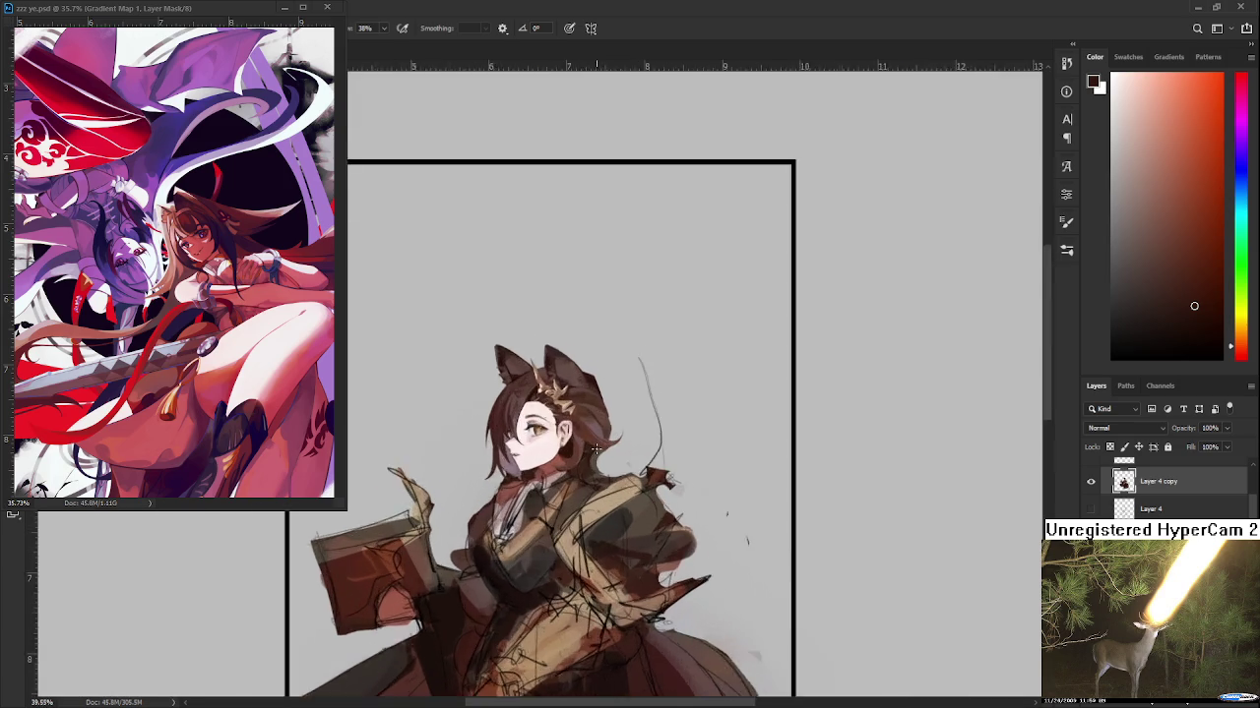
scroll(594, 458, "up", 2)
left_click(594, 402, "alt")
left_click_drag(595, 401, 684, 479)
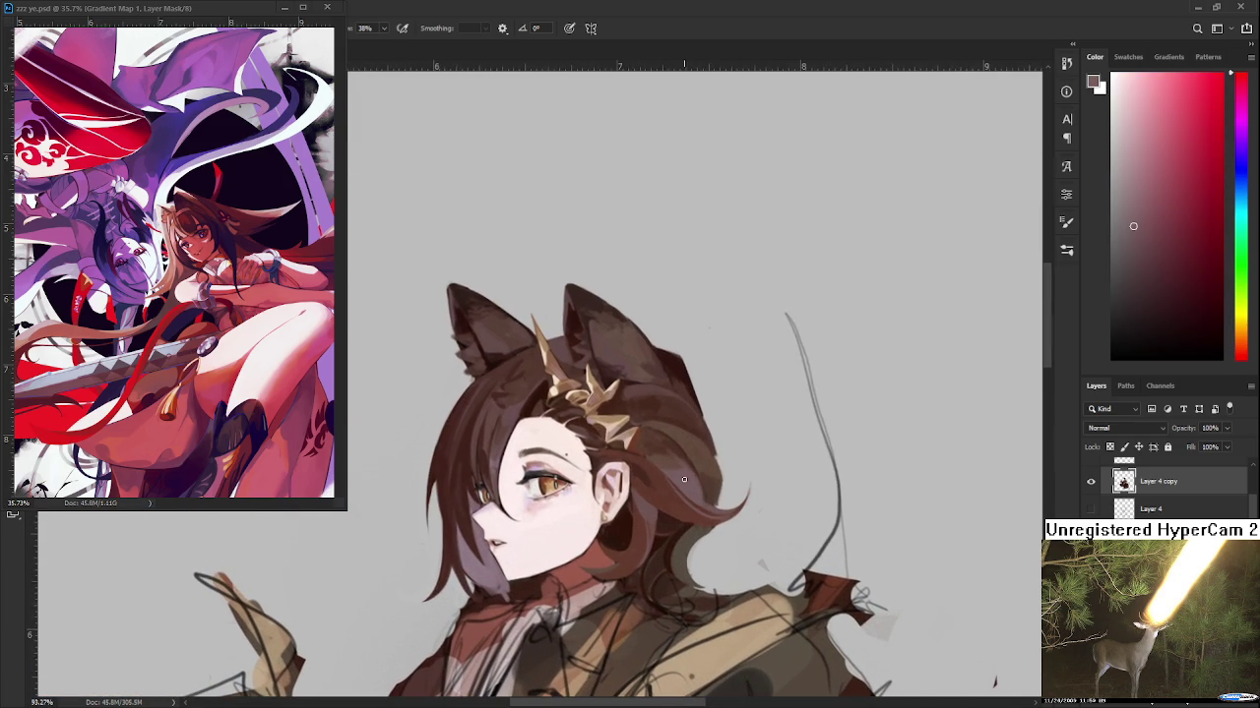
scroll(684, 479, "down", 1)
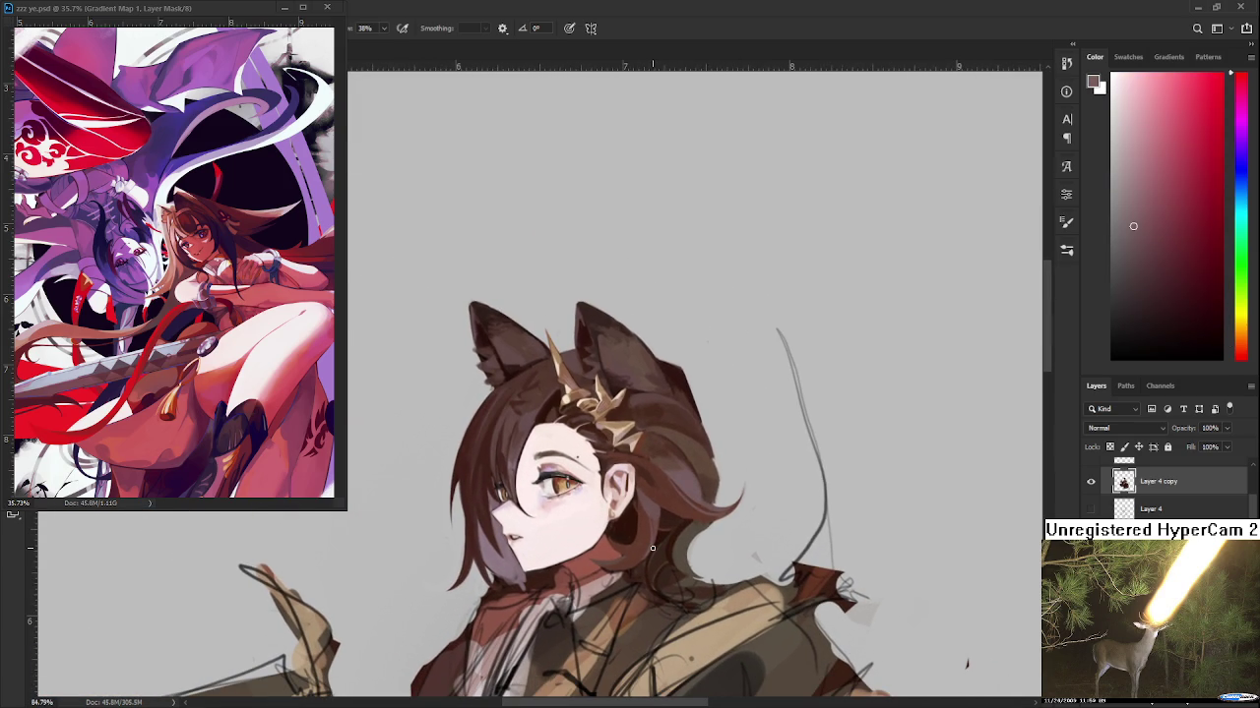
left_click_drag(652, 576, 639, 558)
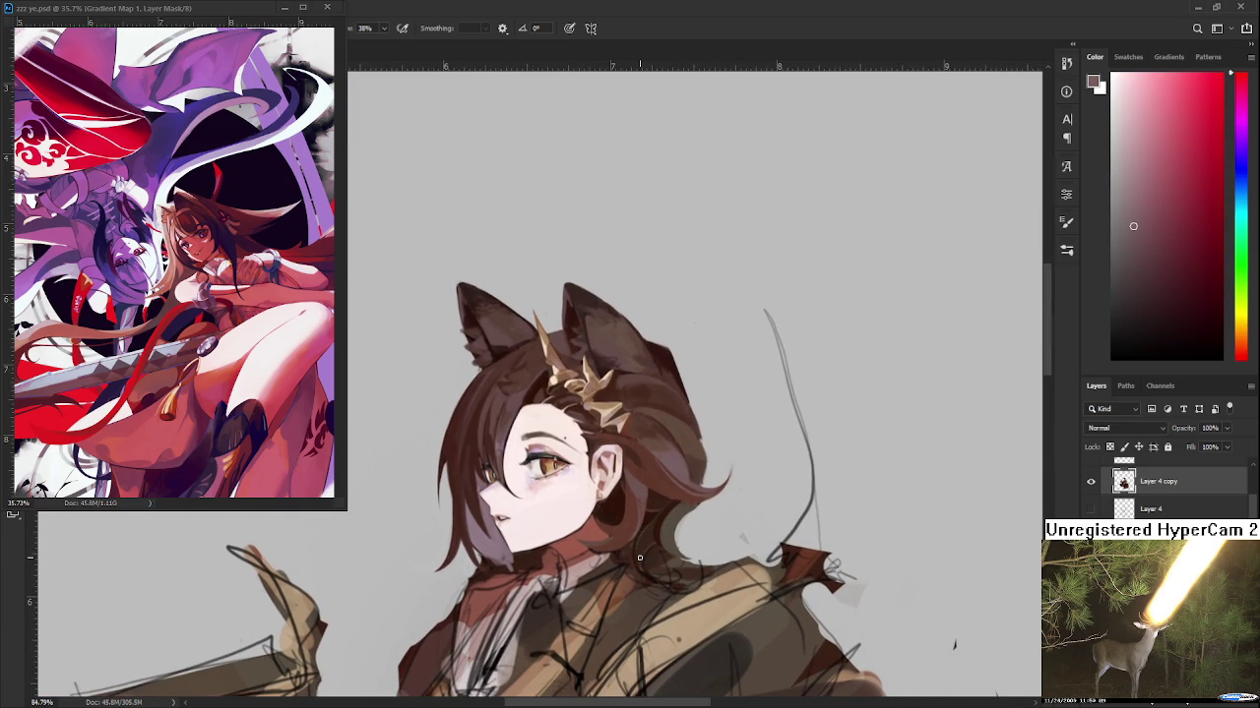
scroll(640, 558, "down", 1)
scroll(635, 558, "down", 1)
scroll(588, 569, "up", 2)
scroll(588, 558, "up", 2)
scroll(588, 558, "down", 2)
scroll(590, 554, "up", 1)
scroll(597, 548, "down", 1)
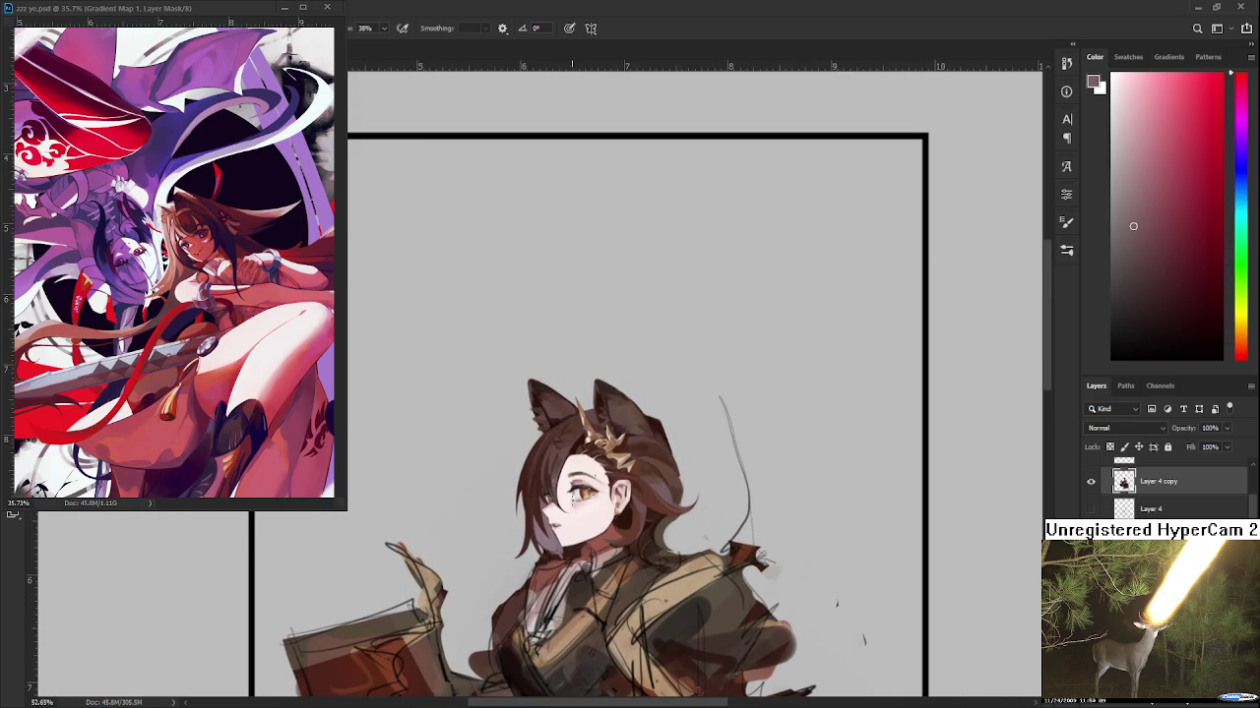
scroll(607, 512, "up", 2)
Paint a dark curved hair strand below the ear, redoing the first attempt
scroll(595, 521, "up", 2)
scroll(588, 526, "up", 2)
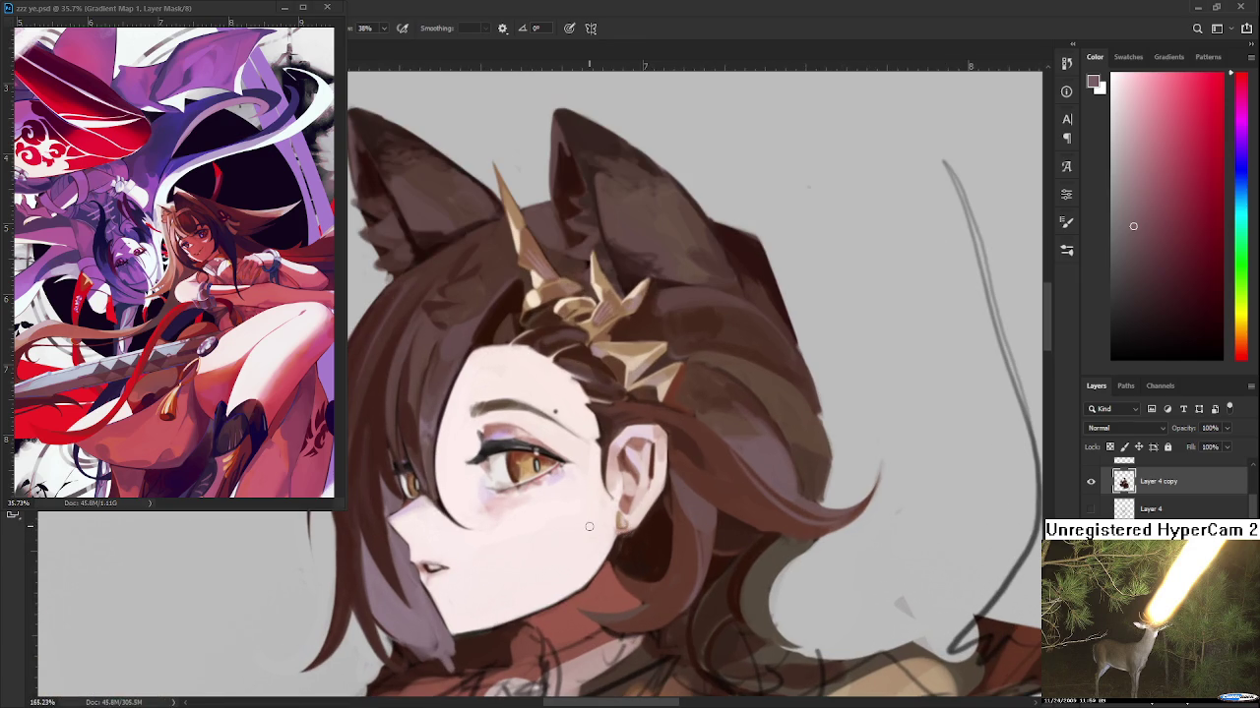
left_click(708, 500, "alt")
left_click_drag(679, 471, 563, 510)
key("ctrl+z")
mouse_move(667, 526)
left_mouse_down()
mouse_move(575, 518)
mouse_move(635, 549)
left_mouse_up()
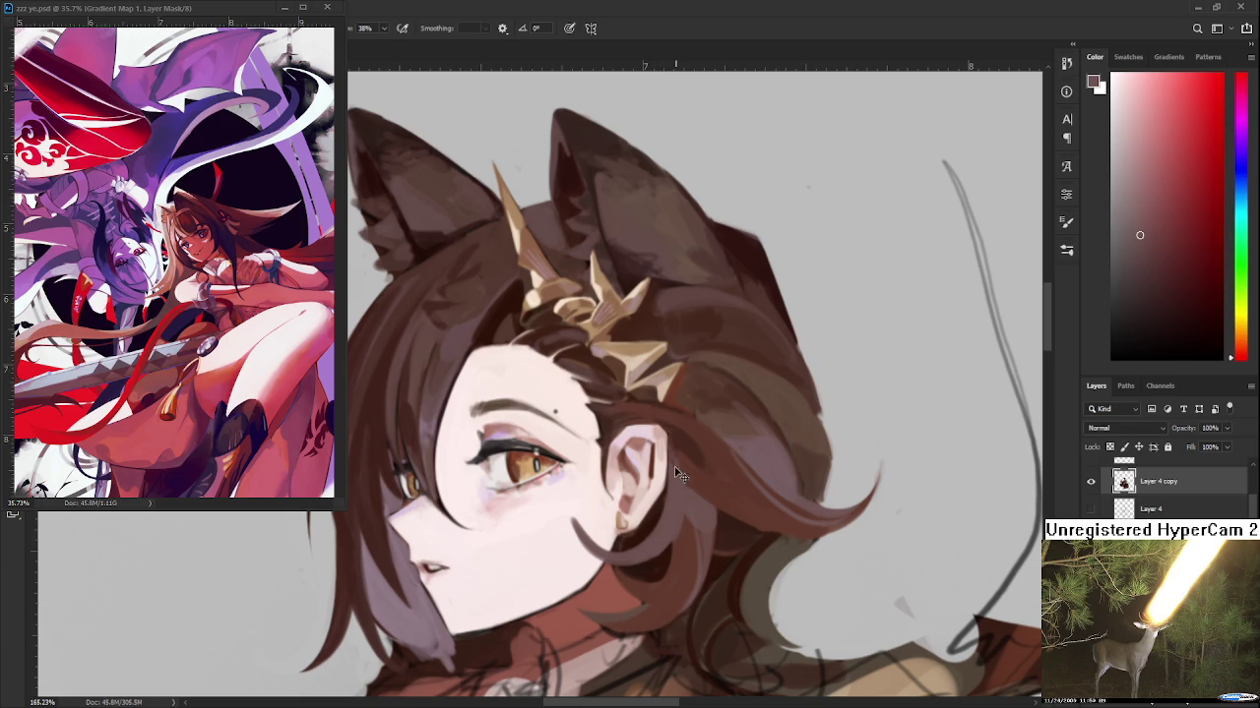
Sample cheek pinks, then darken the ear's outer edge with thin dark-brown lines
left_click(587, 529, "alt")
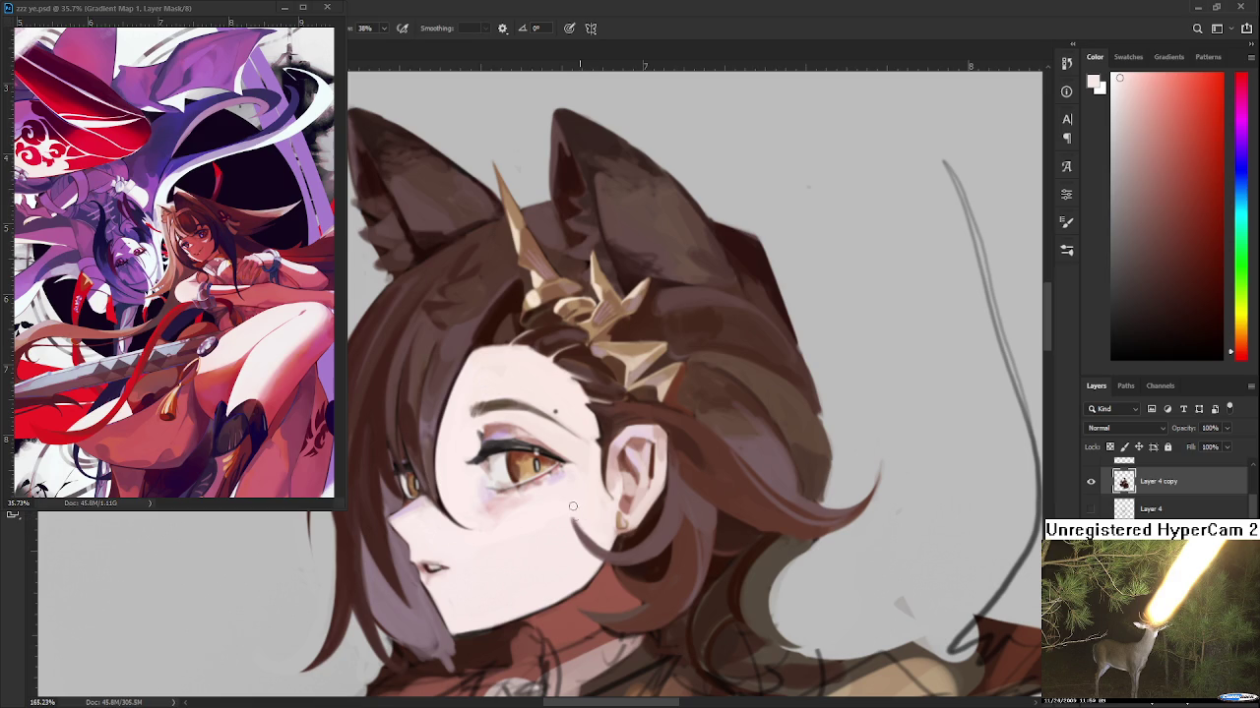
left_click(582, 532, "alt")
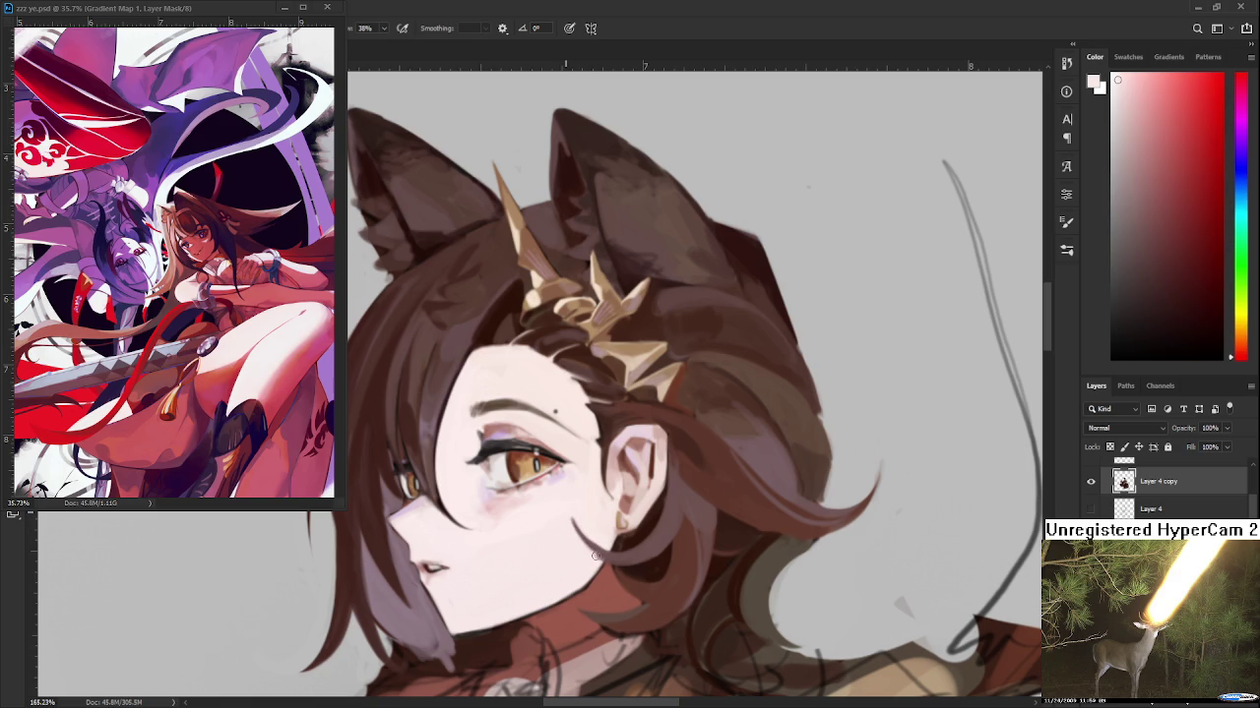
left_click(593, 548, "alt")
left_click(567, 519, "alt")
left_click(673, 540, "alt")
left_click_drag(596, 484, 608, 549)
mouse_move(595, 483)
left_mouse_down()
mouse_move(616, 549)
mouse_move(643, 497)
left_mouse_up()
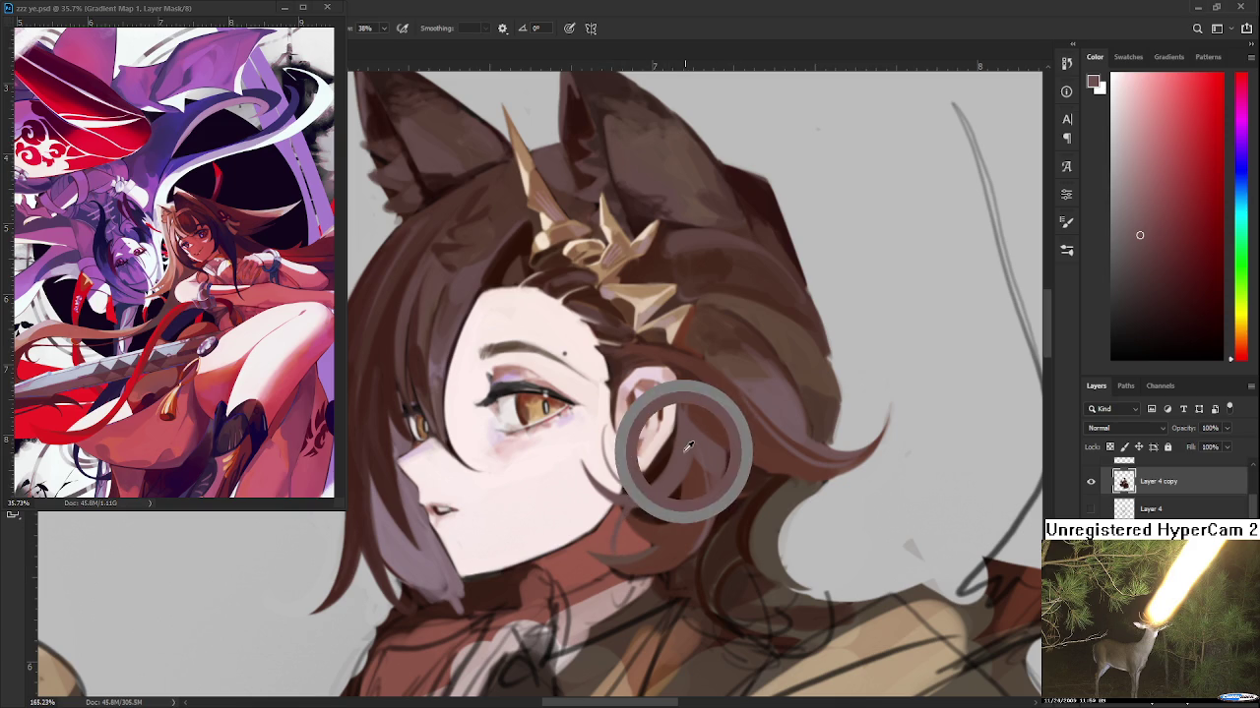
Tilt the canvas toward the hair curl, undo a light stroke there, and rotate back
left_click(644, 399, "alt")
key("r")
left_click_drag(645, 398, 483, 477)
key("b")
key("ctrl+z")
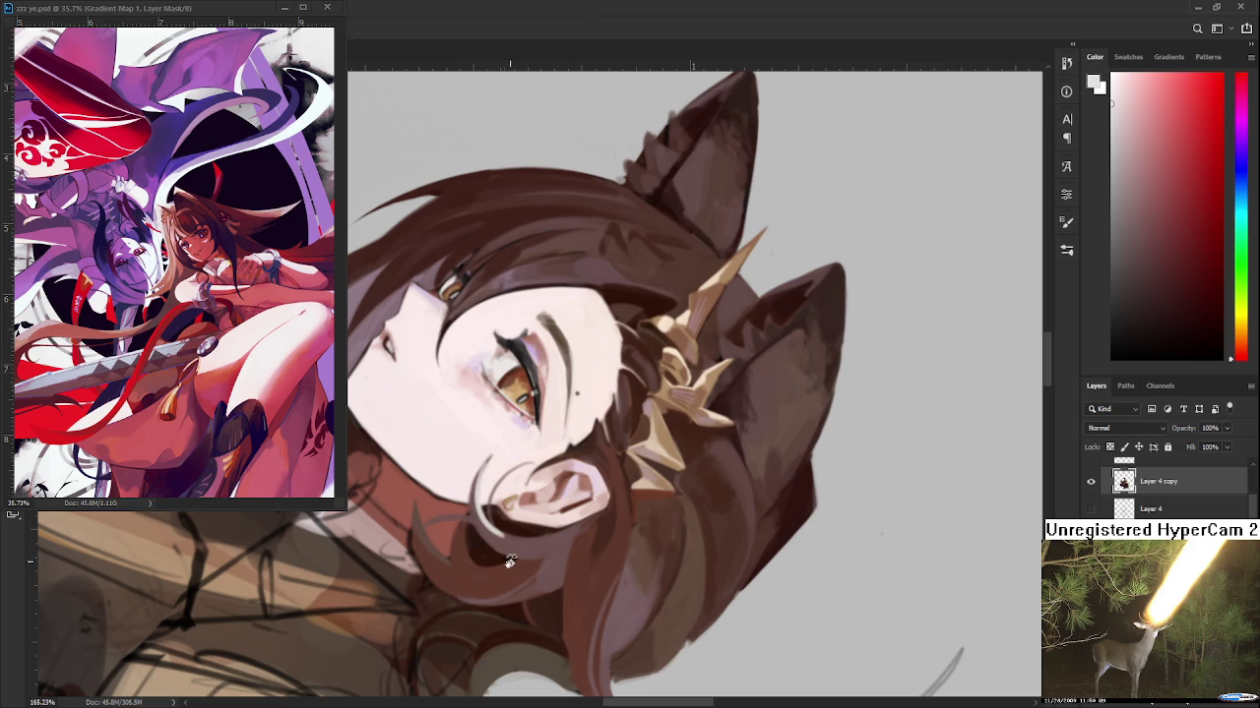
key("r")
left_click_drag(488, 471, 679, 453)
key("b")
Sample dark brown and light pink at the ear and straighten the head in the view
left_click(681, 445, "alt")
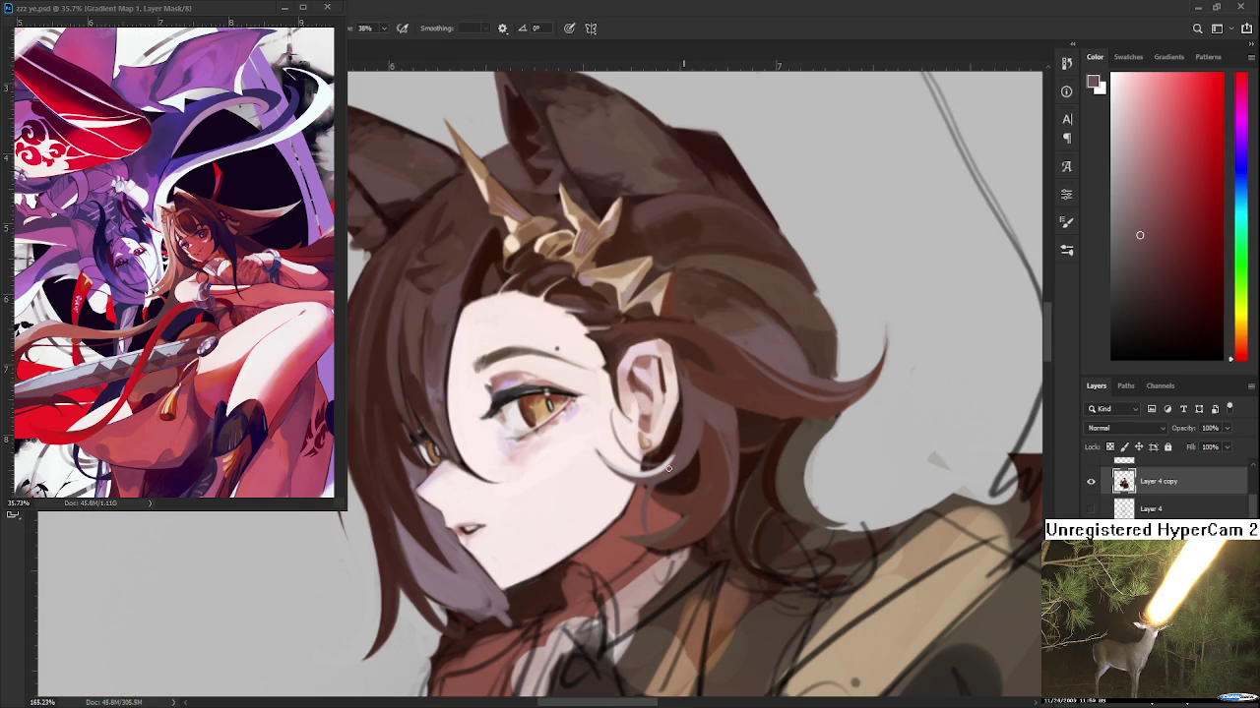
left_click(676, 452, "alt")
left_click(694, 422, "alt")
left_click(666, 454, "alt")
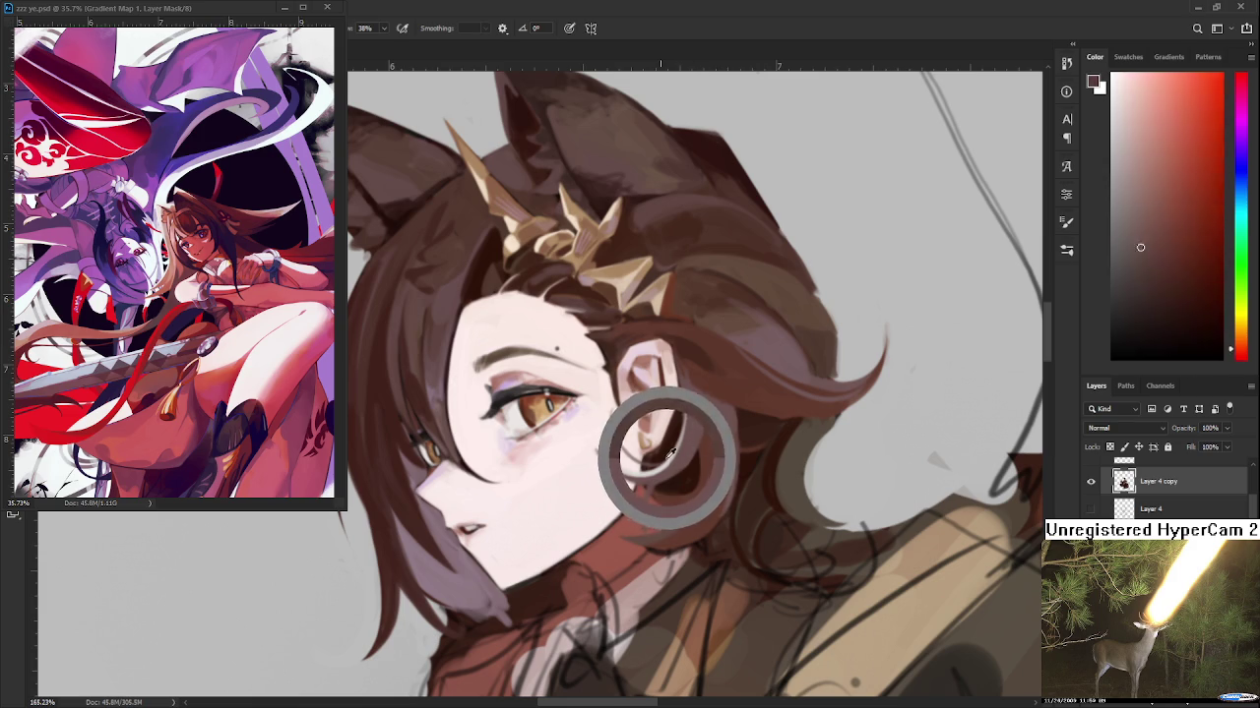
left_click_drag(711, 465, 586, 500)
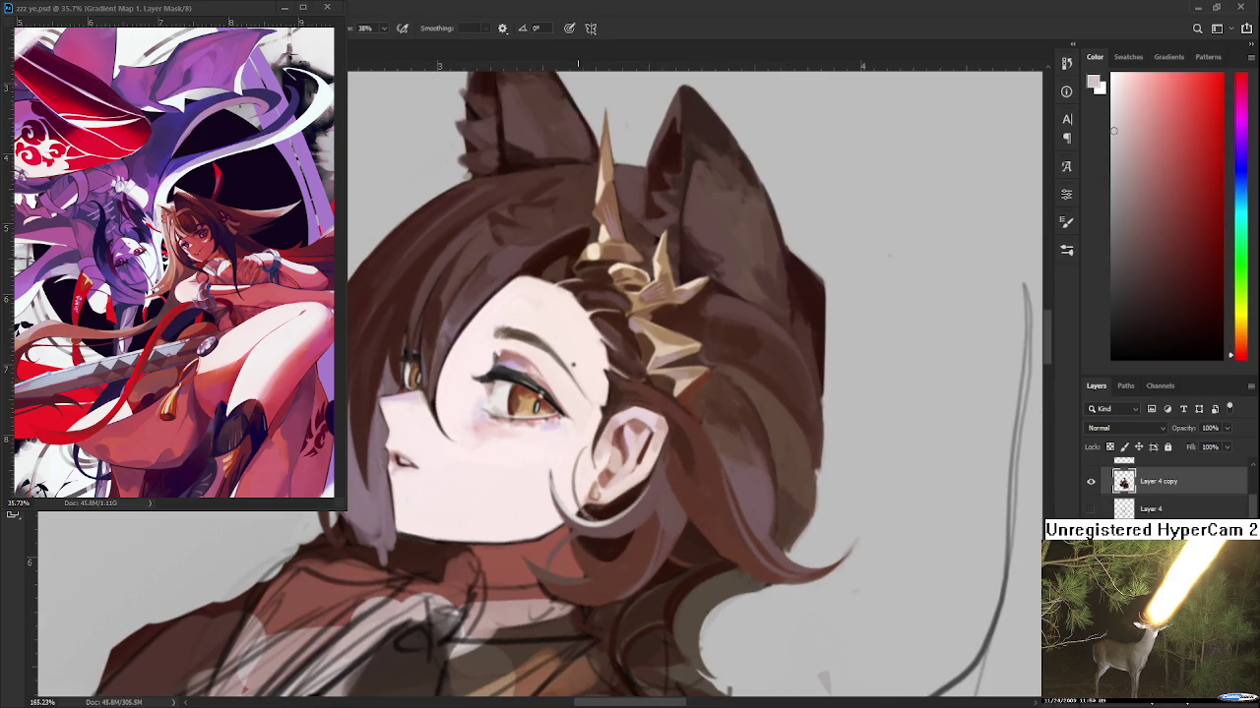
key("r")
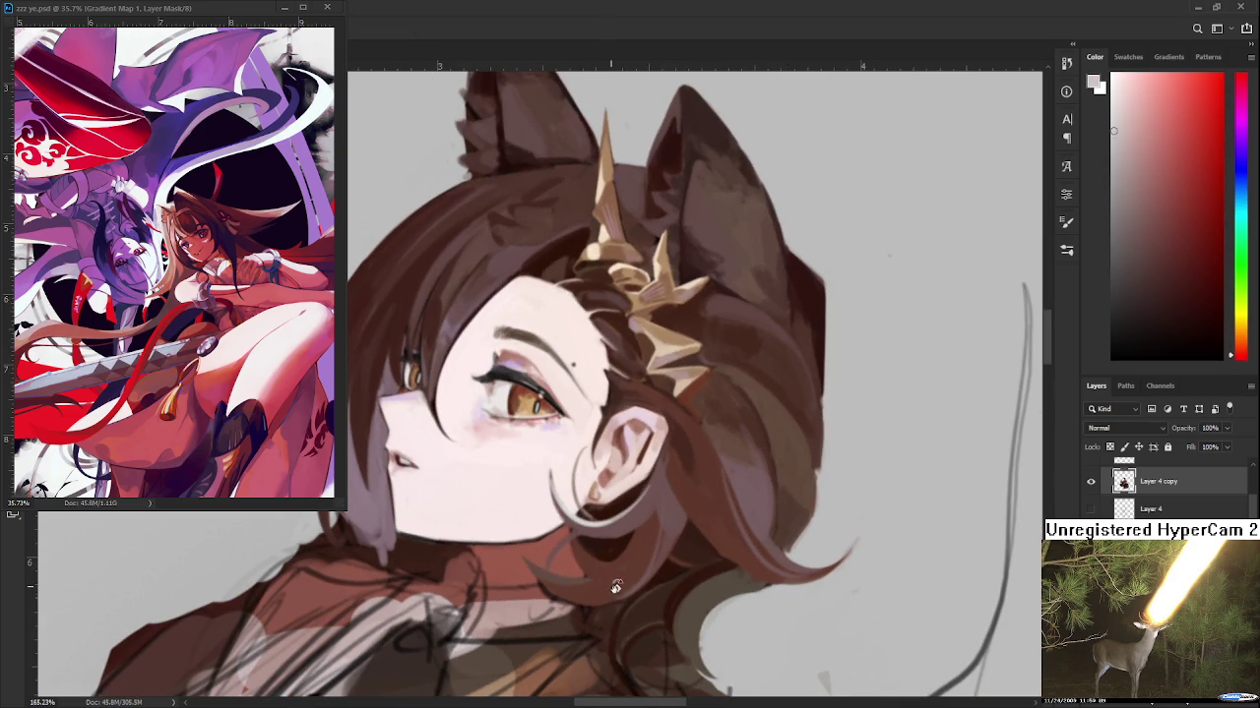
left_click_drag(580, 508, 630, 492)
scroll(657, 404, "down", 3)
scroll(652, 421, "down", 3)
scroll(649, 433, "up", 2)
scroll(640, 438, "up", 2)
scroll(631, 441, "up", 2)
left_click(582, 443, "alt")
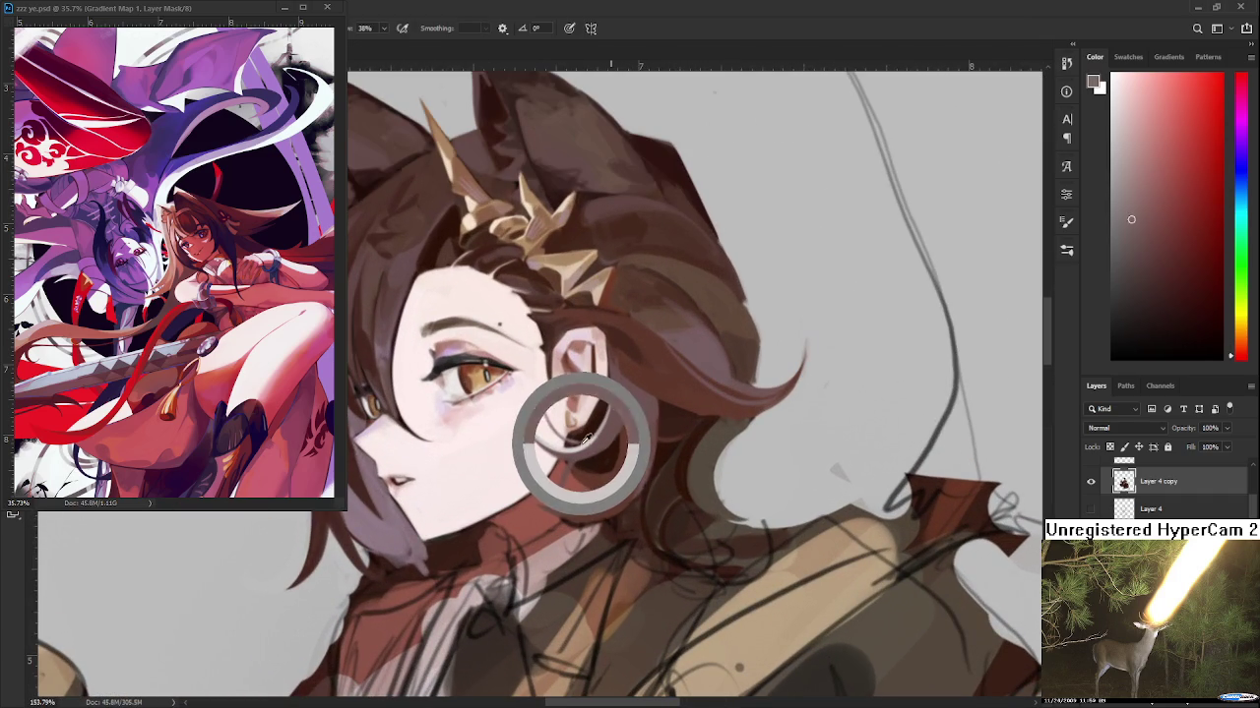
Tilt the view, then sample reddish neck tones, dark brown hair and muted red near the ear
left_click_drag(607, 482, 641, 408)
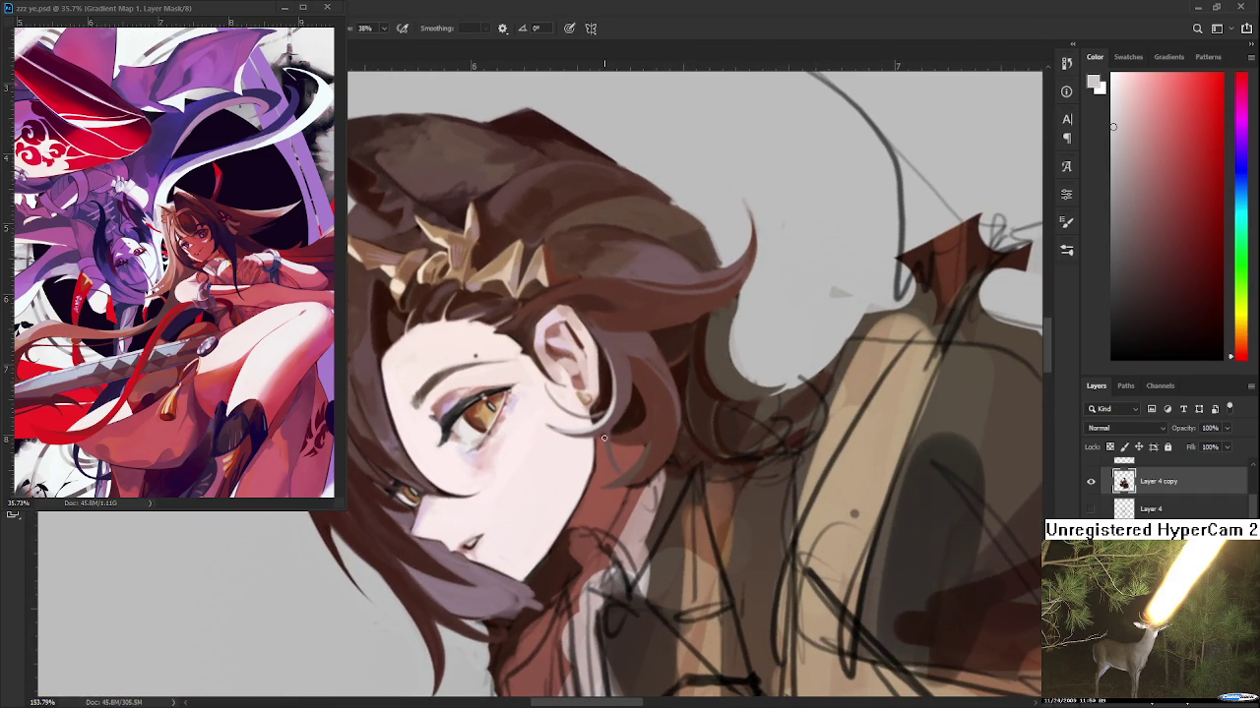
left_click(616, 473, "alt")
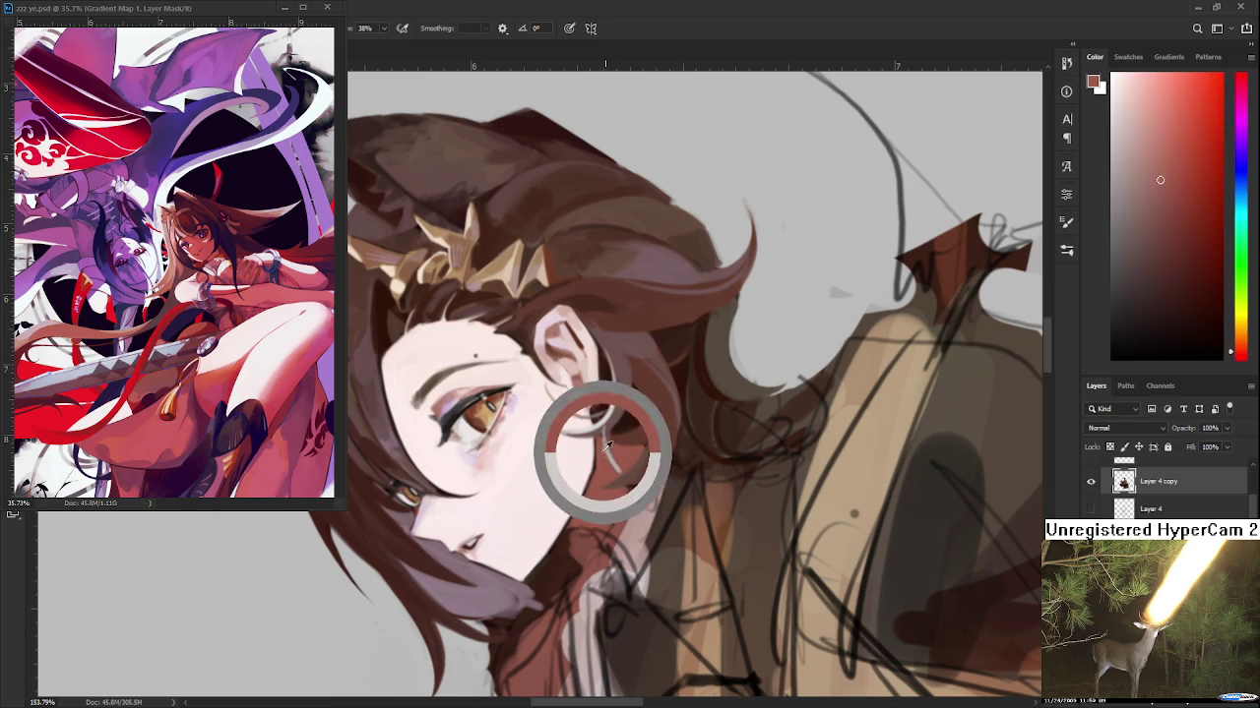
left_click(621, 460, "alt")
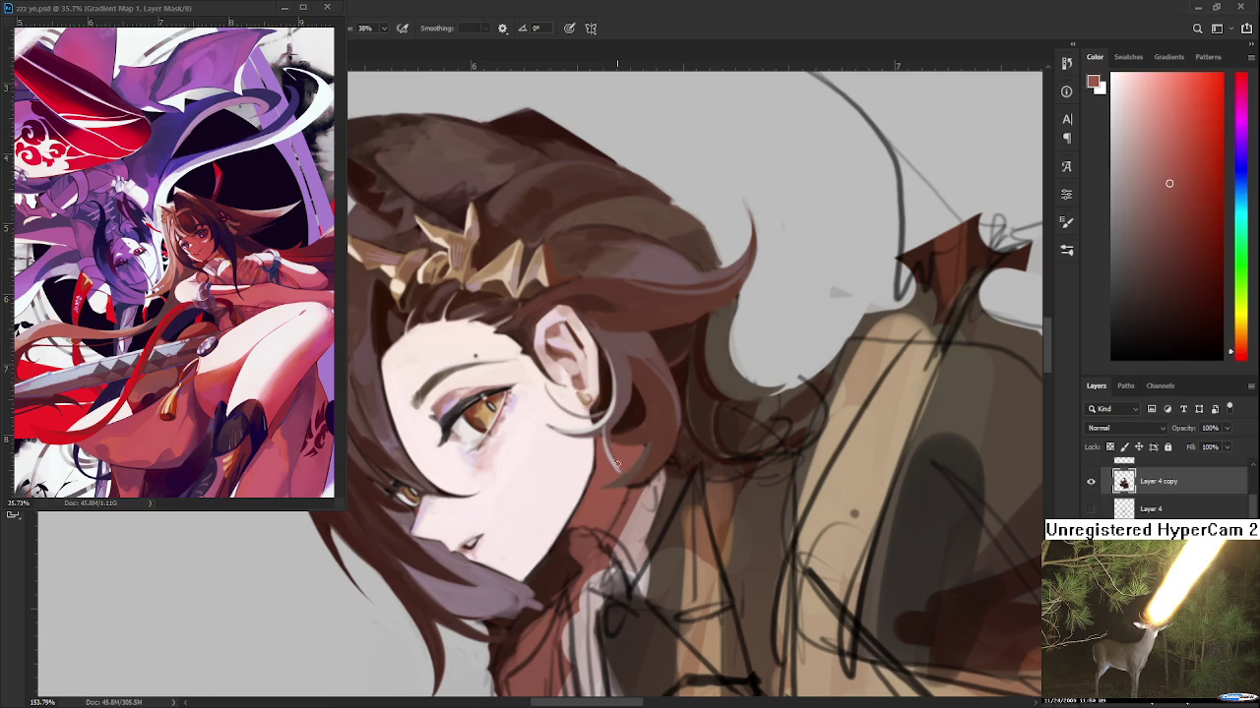
left_click(636, 396, "alt")
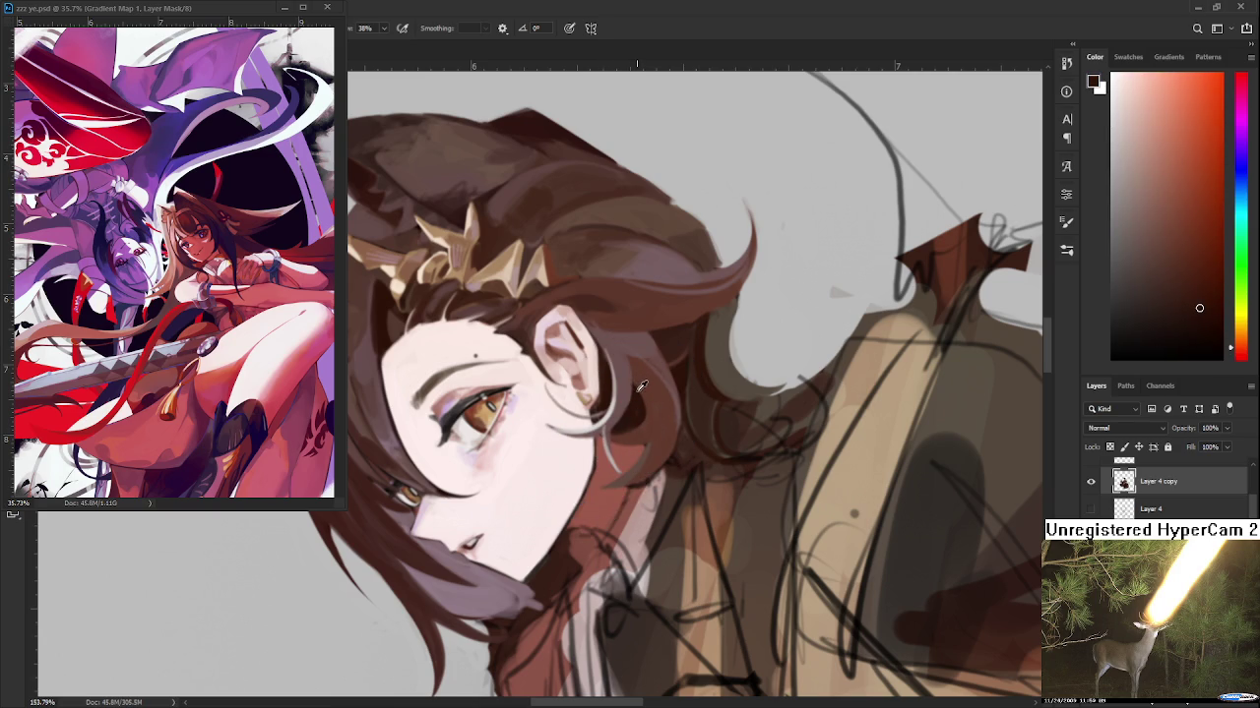
left_click(622, 392, "alt")
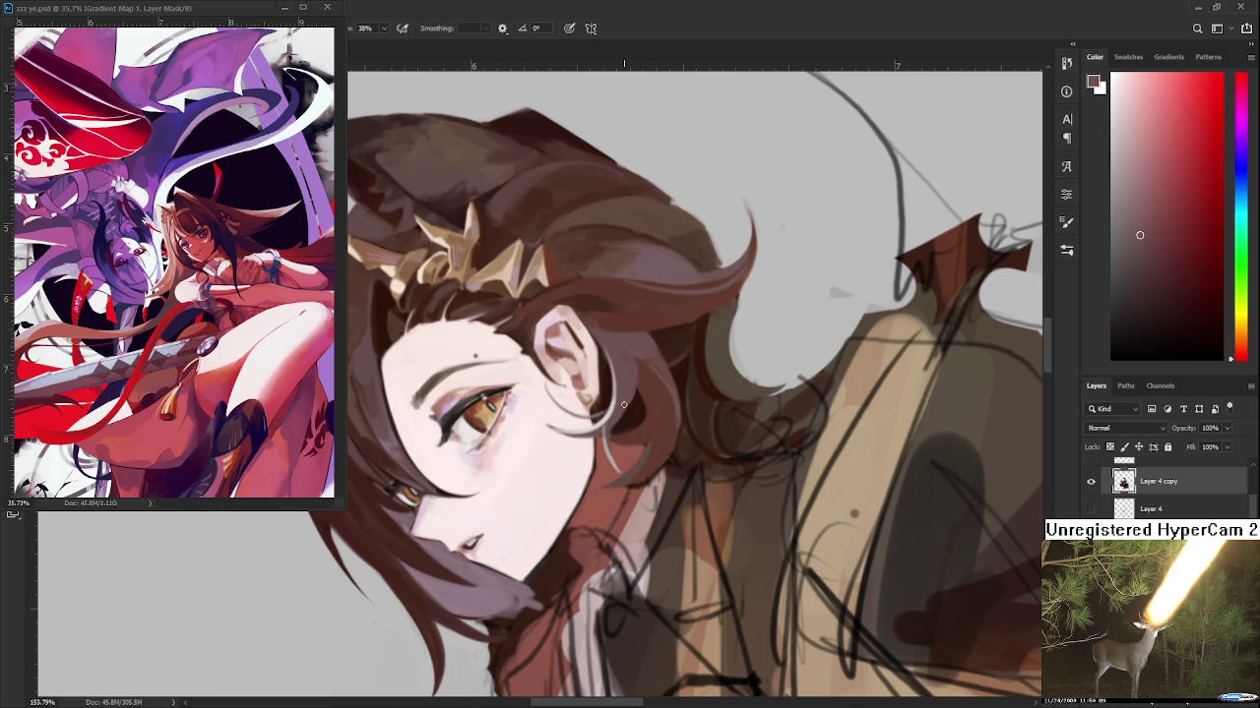
Rotate the head upright and sample face and pale pink skin tones near the ear
left_click_drag(648, 359, 615, 440)
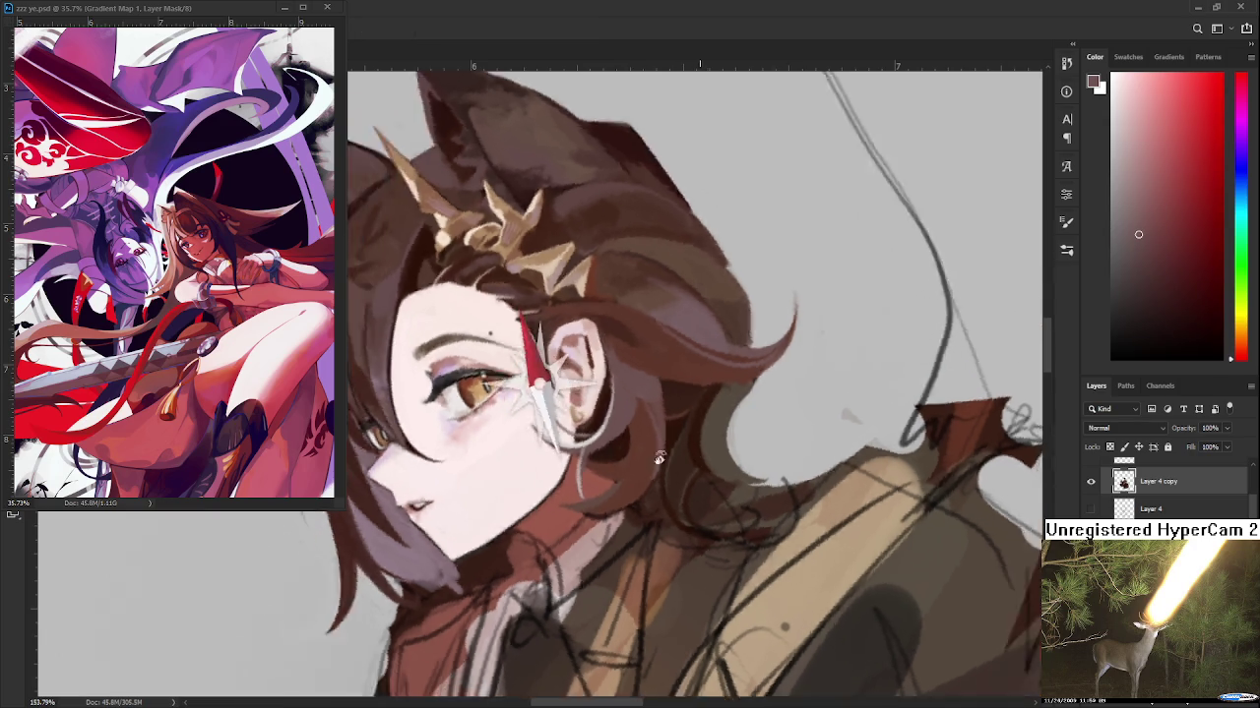
left_click(613, 455, "alt")
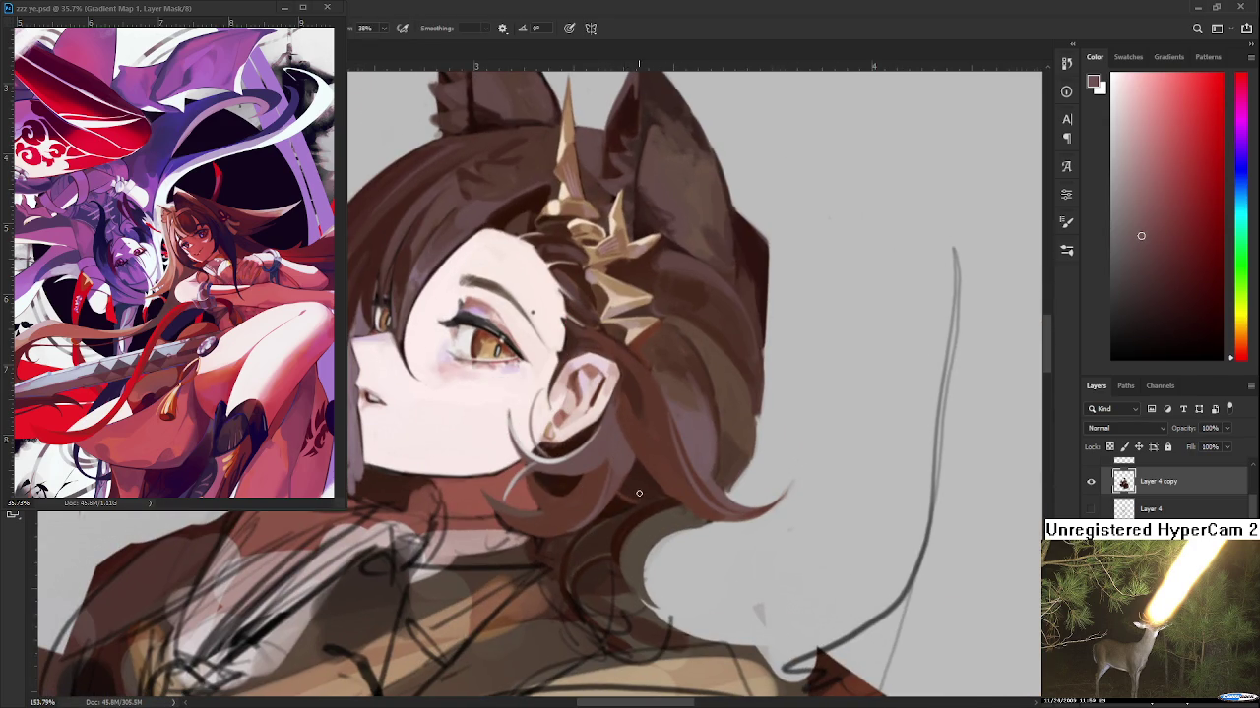
scroll(640, 475, "down", 3)
scroll(541, 484, "up", 5)
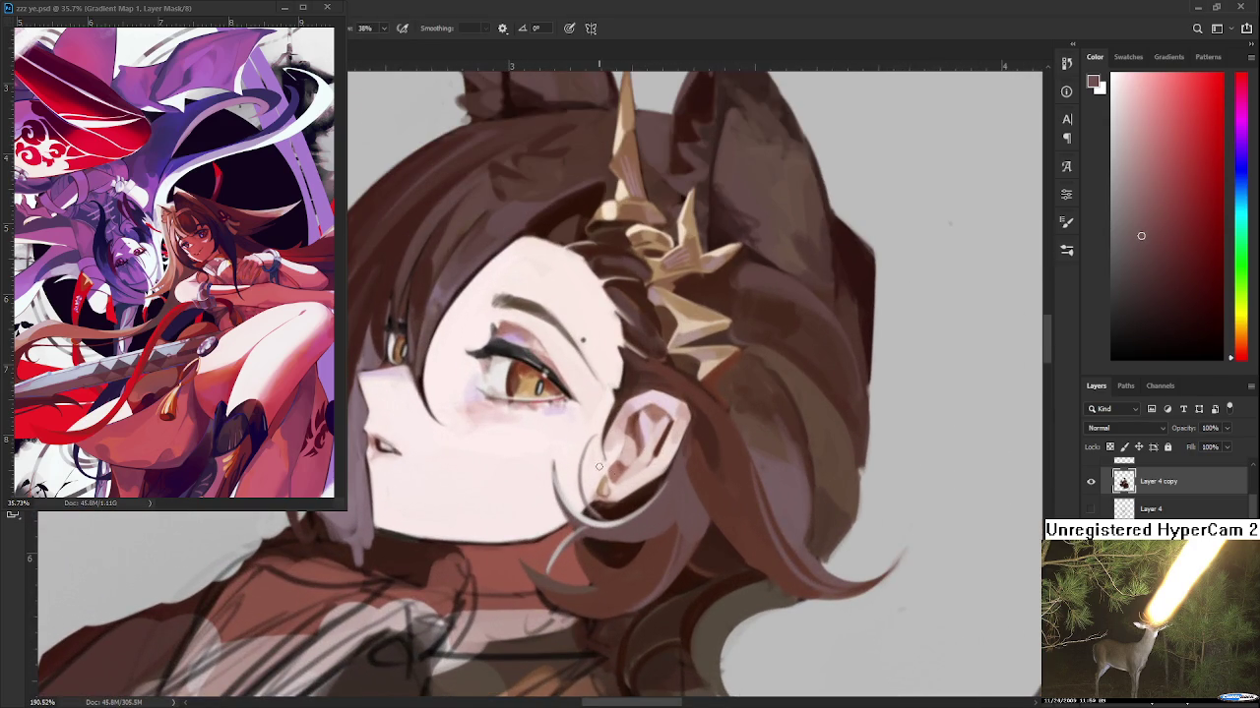
left_click(551, 474, "alt")
left_click(562, 492, "alt")
left_click(559, 486, "alt")
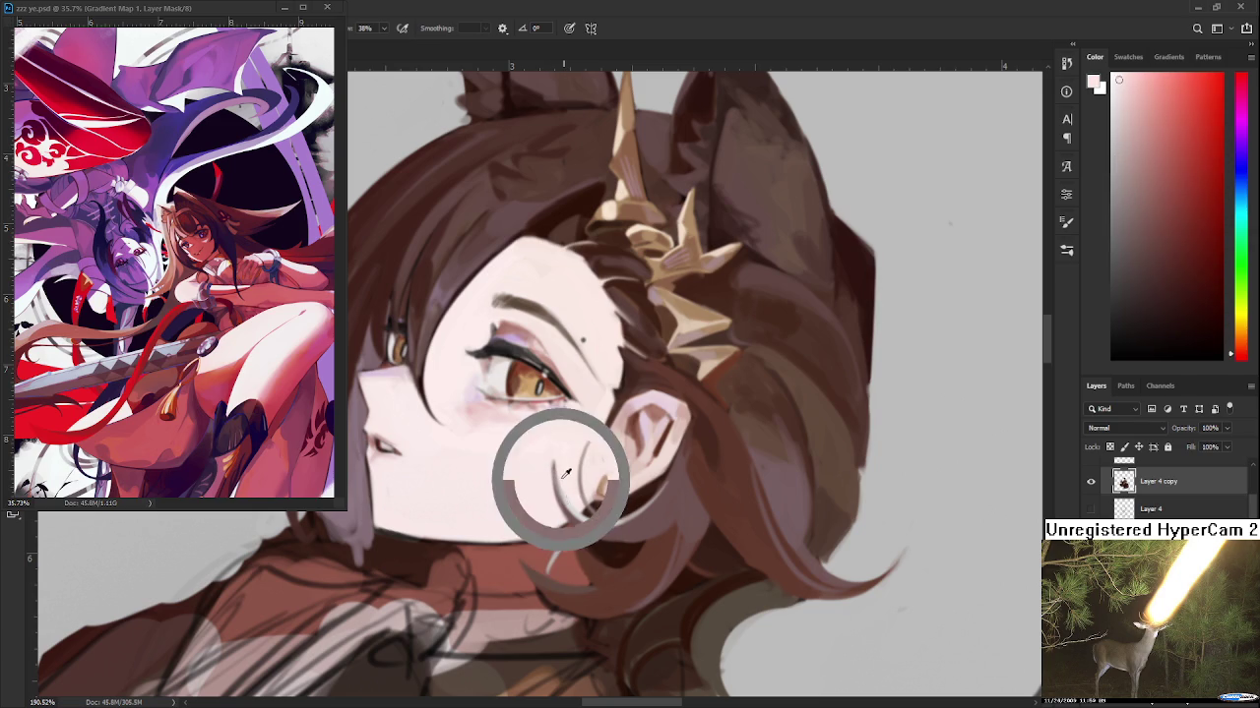
Sample darker brown near the ear, then fine-tune a pale pink skin tone
left_click(567, 495, "alt")
left_click(557, 497, "alt")
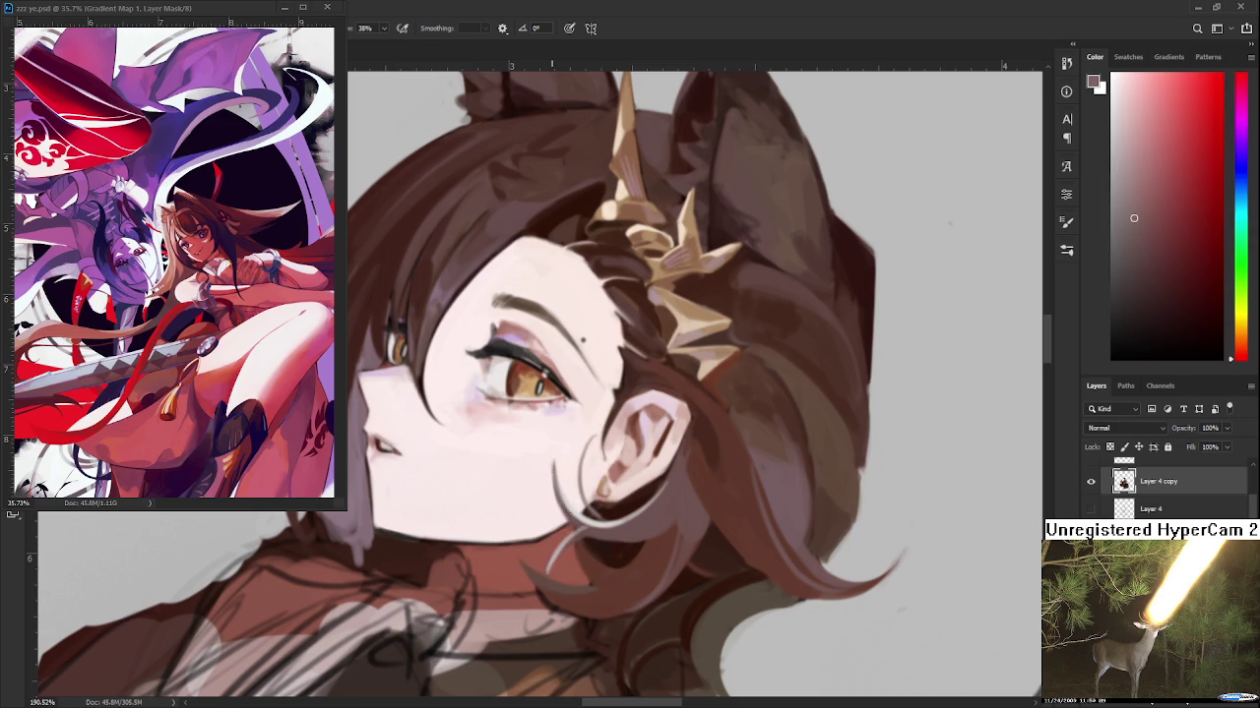
left_click(560, 476, "alt")
left_click(556, 464, "alt")
left_click(564, 455, "alt")
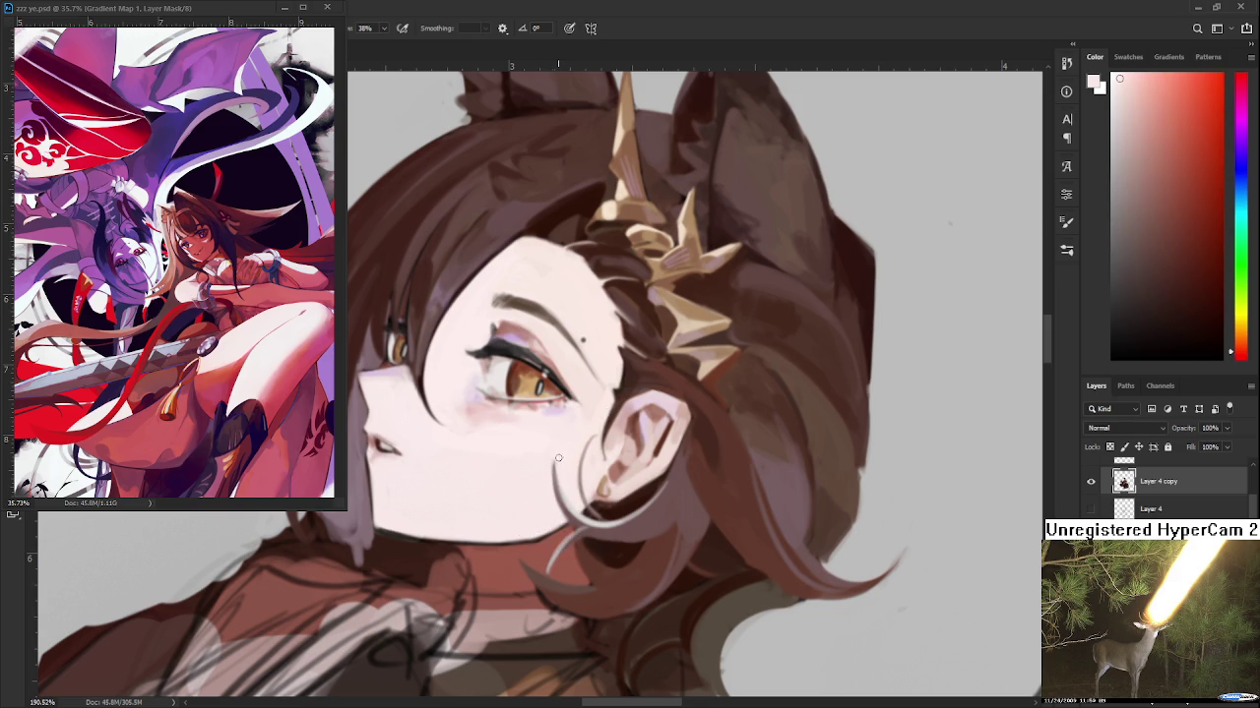
left_click(548, 467, "alt")
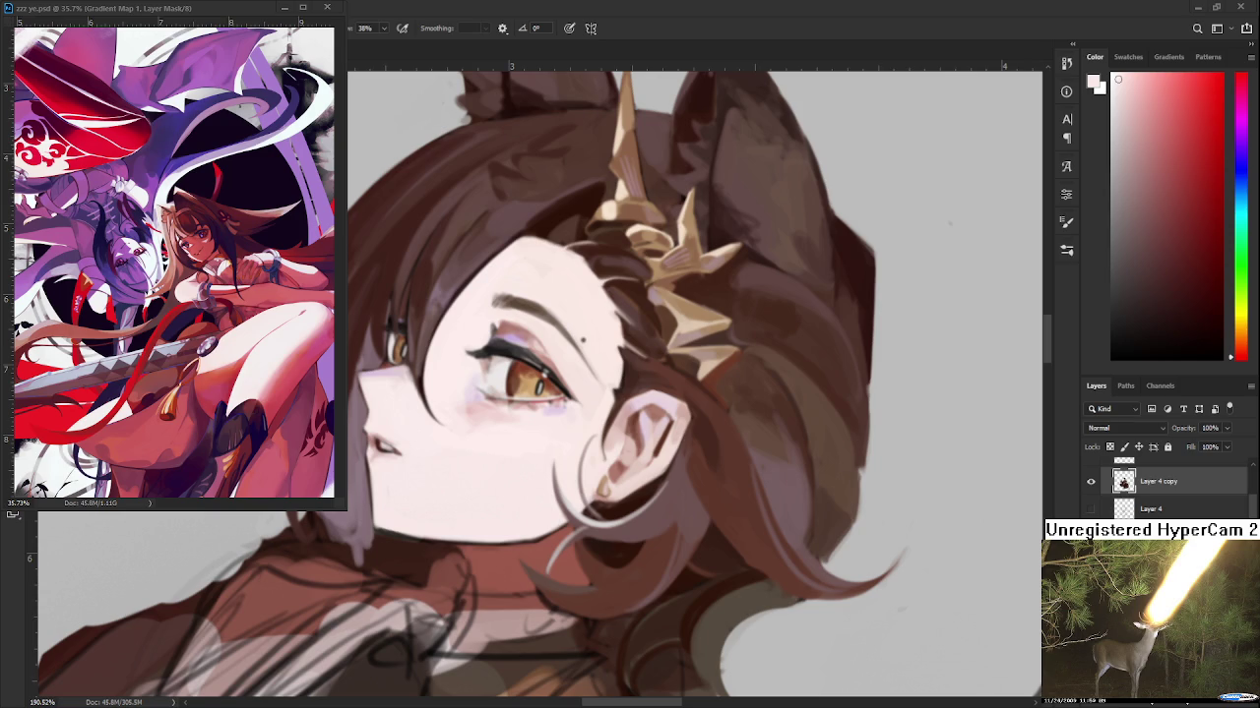
Zoom to check the neck and pick a muted reddish-brown from the jaw as the paint colour
scroll(674, 525, "down", 3)
scroll(674, 525, "down", 3)
scroll(732, 528, "up", 2)
scroll(694, 502, "up", 3)
scroll(694, 502, "up", 2)
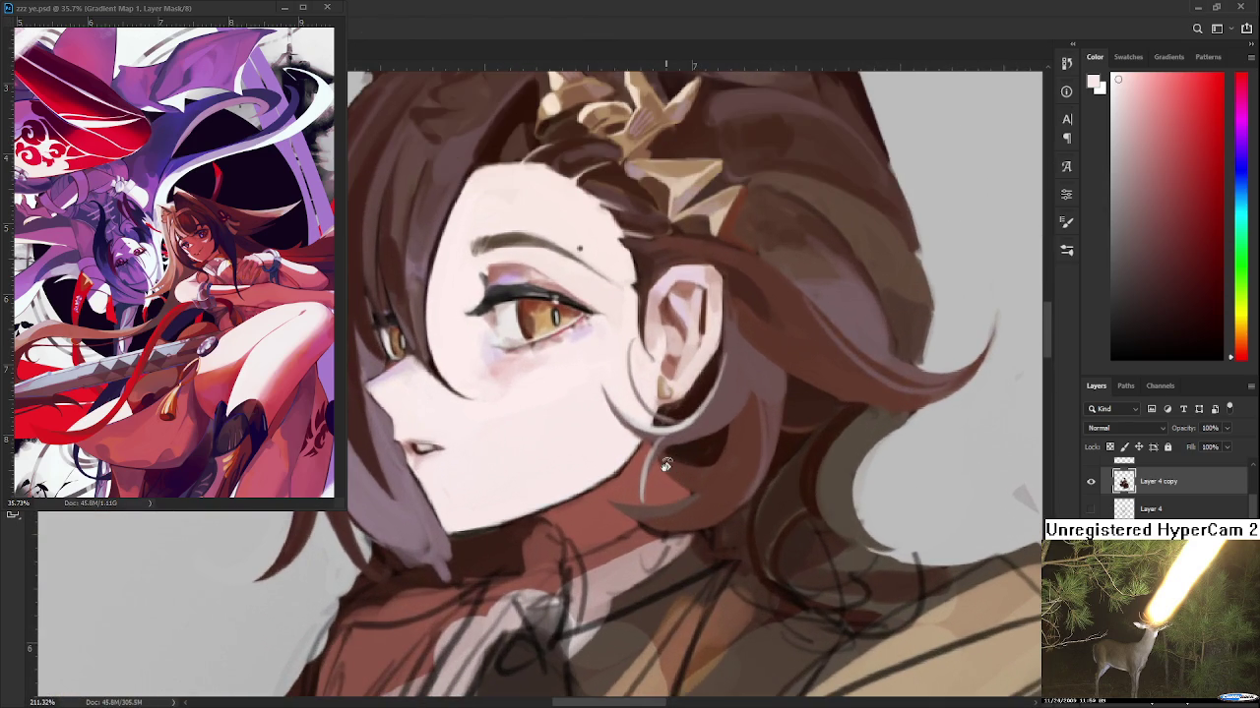
left_click(620, 487, "alt")
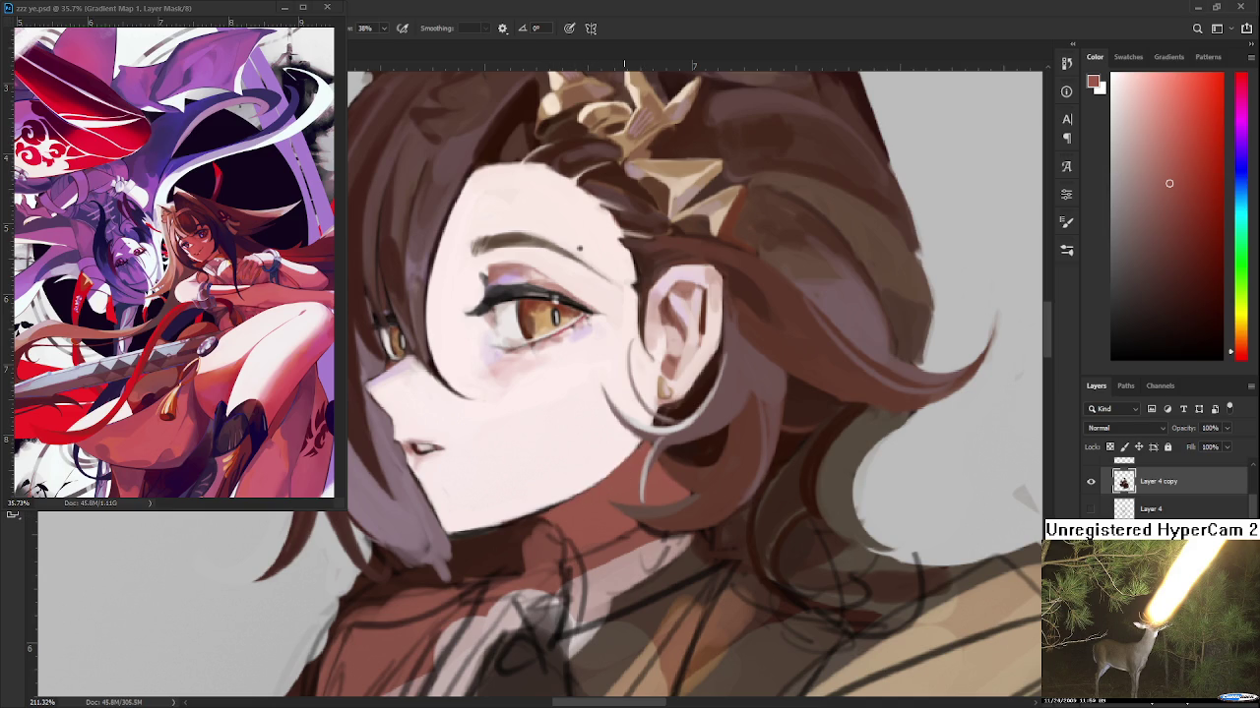
scroll(604, 463, "down", 5)
scroll(586, 476, "up", 1)
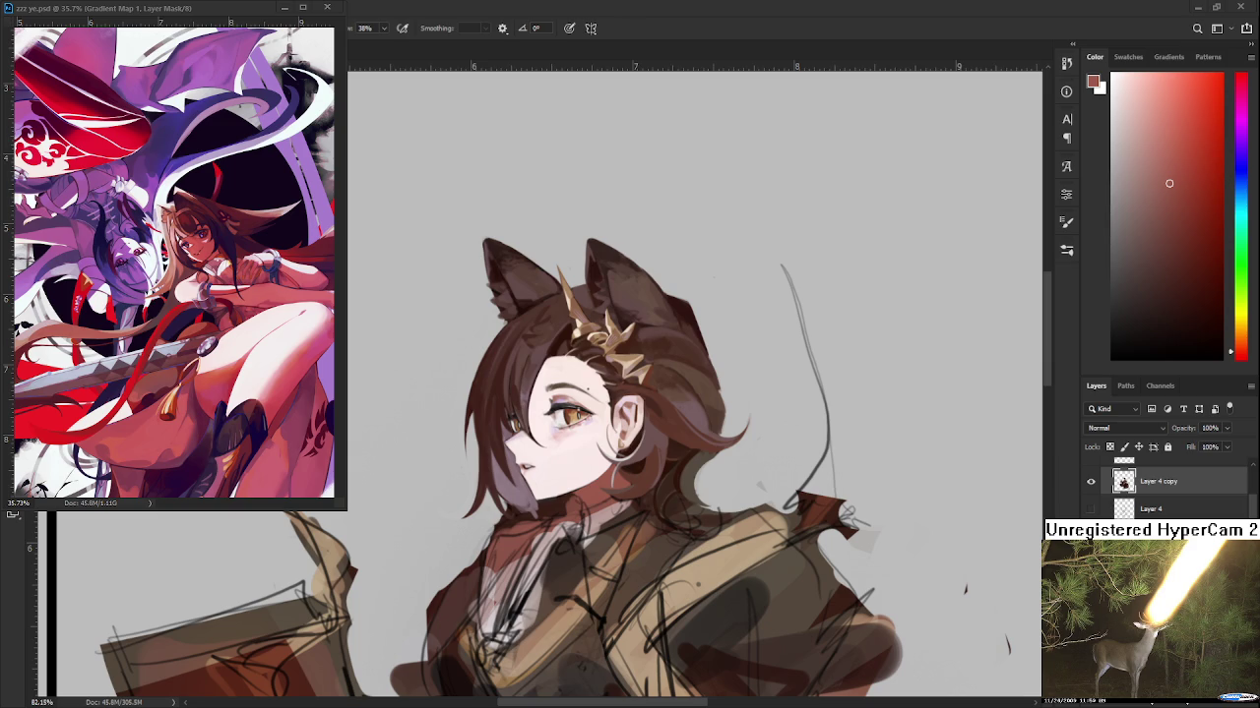
Sample dark brown from the ear, tilt the canvas view, and shrink the eraser to tiny
left_click(679, 318, "alt")
left_click(689, 308, "alt")
key("r")
mouse_move(681, 335)
left_mouse_down()
mouse_move(636, 413)
mouse_move(669, 379)
left_mouse_up()
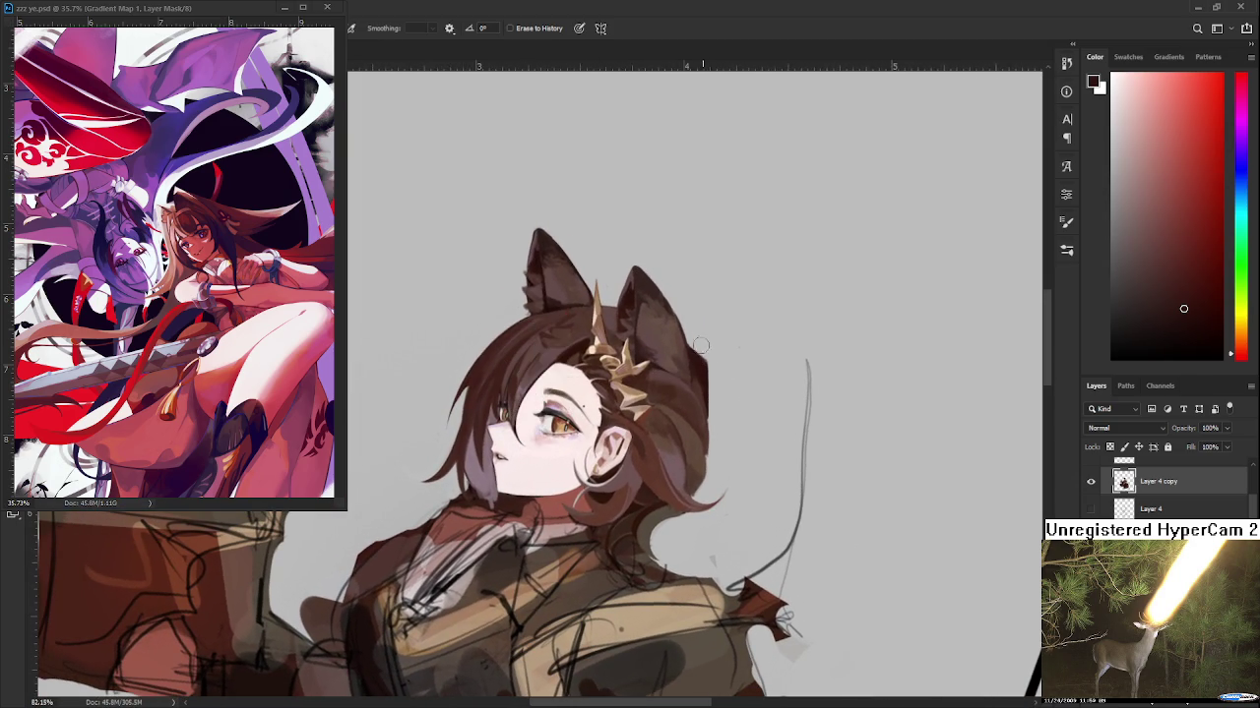
mouse_move(709, 483)
left_mouse_down()
mouse_move(716, 420)
mouse_move(735, 442)
left_mouse_up()
key("r")
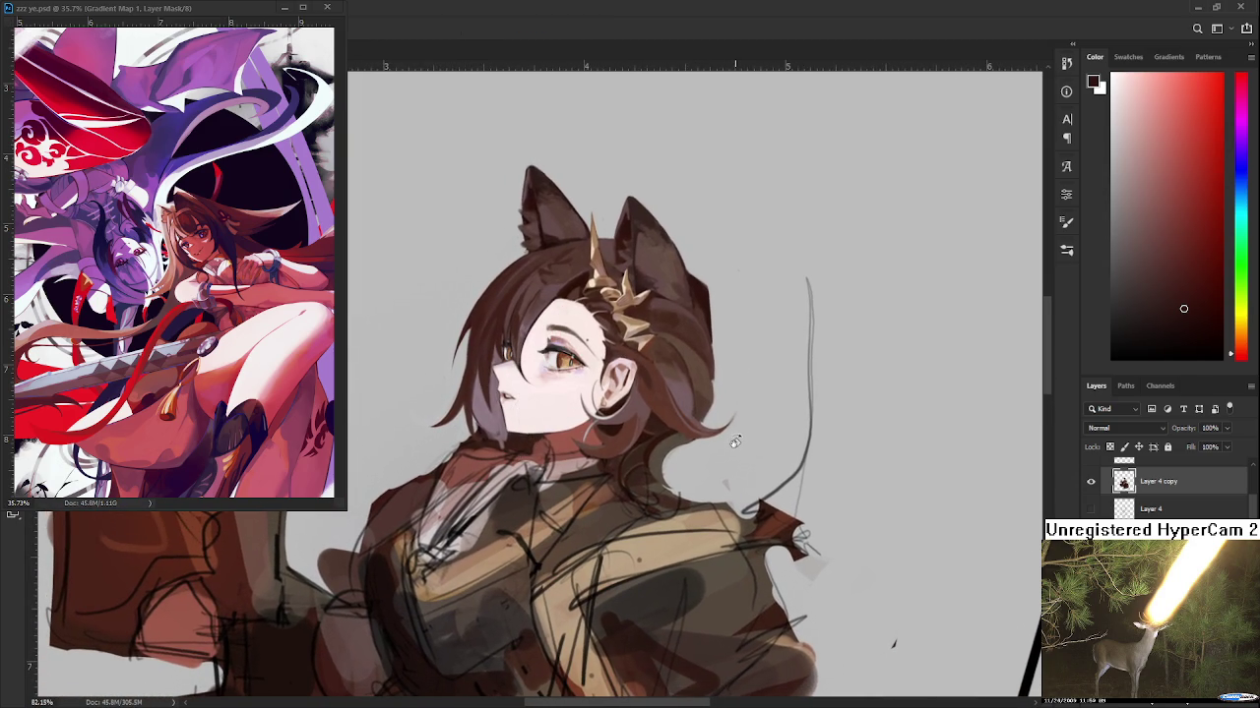
key("e")
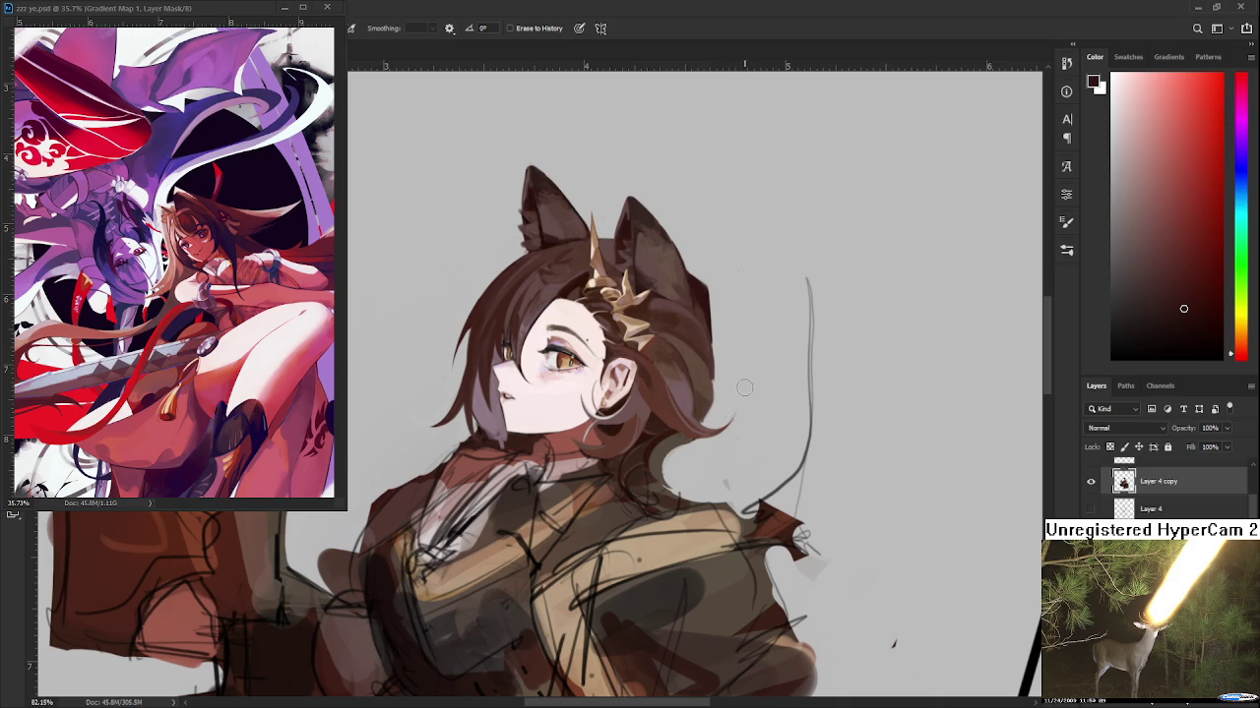
key("bracketleft")
key("bracketleft")
key("bracketleft")
Paint the hair strands toward the neck in sampled mauve and warm and dark browns
key("b")
left_click(692, 402, "alt")
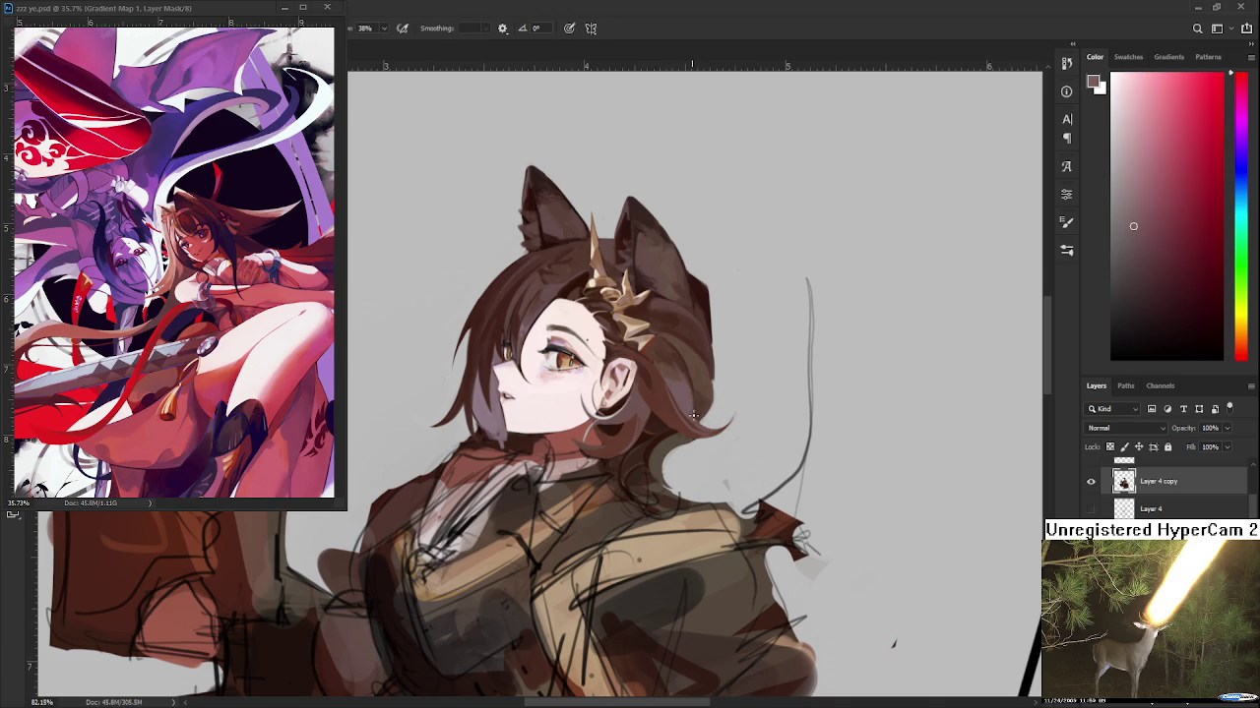
left_click_drag(693, 415, 679, 454)
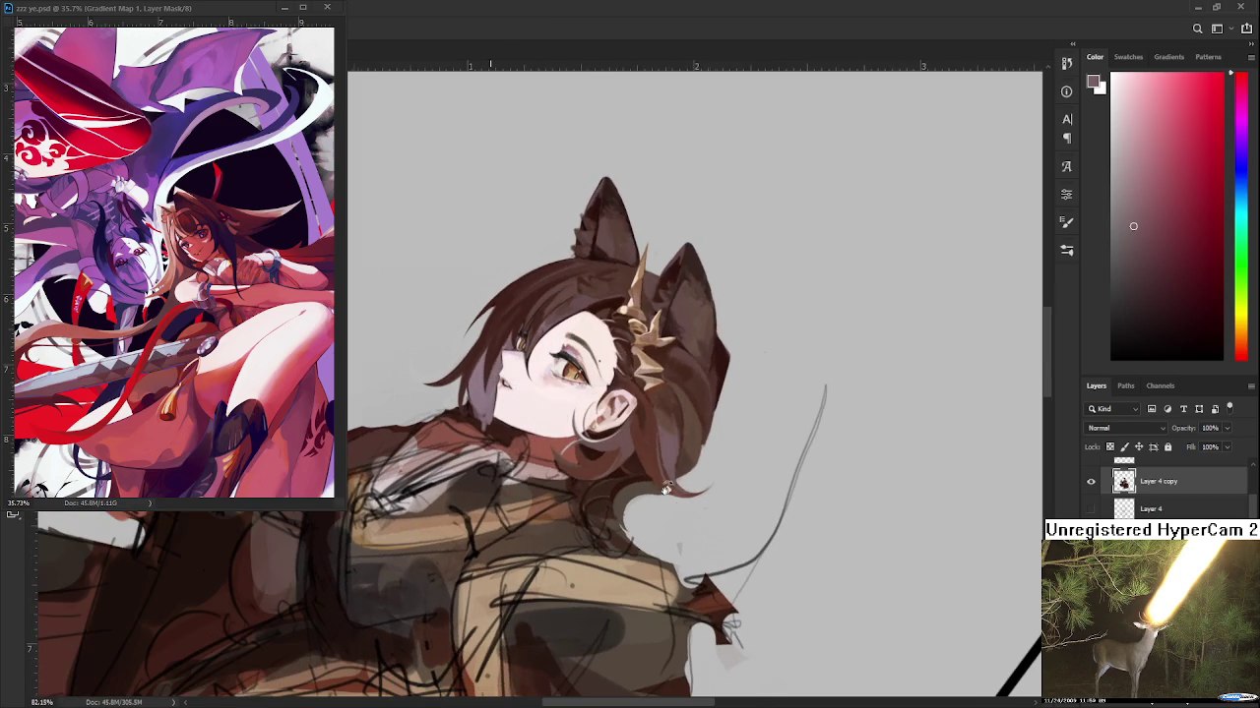
left_click(684, 461, "alt")
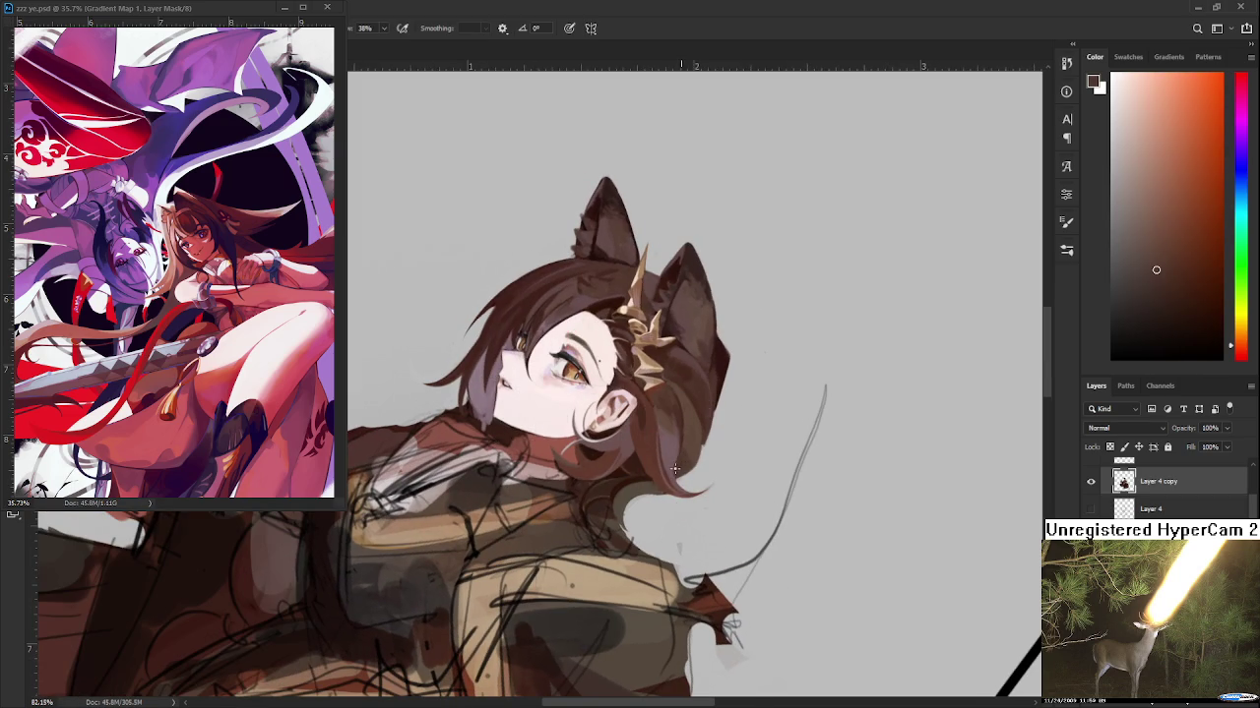
left_click(674, 464, "alt")
left_click(682, 462, "alt")
key("r")
mouse_move(656, 502)
left_mouse_down()
mouse_move(535, 512)
mouse_move(492, 463)
left_mouse_up()
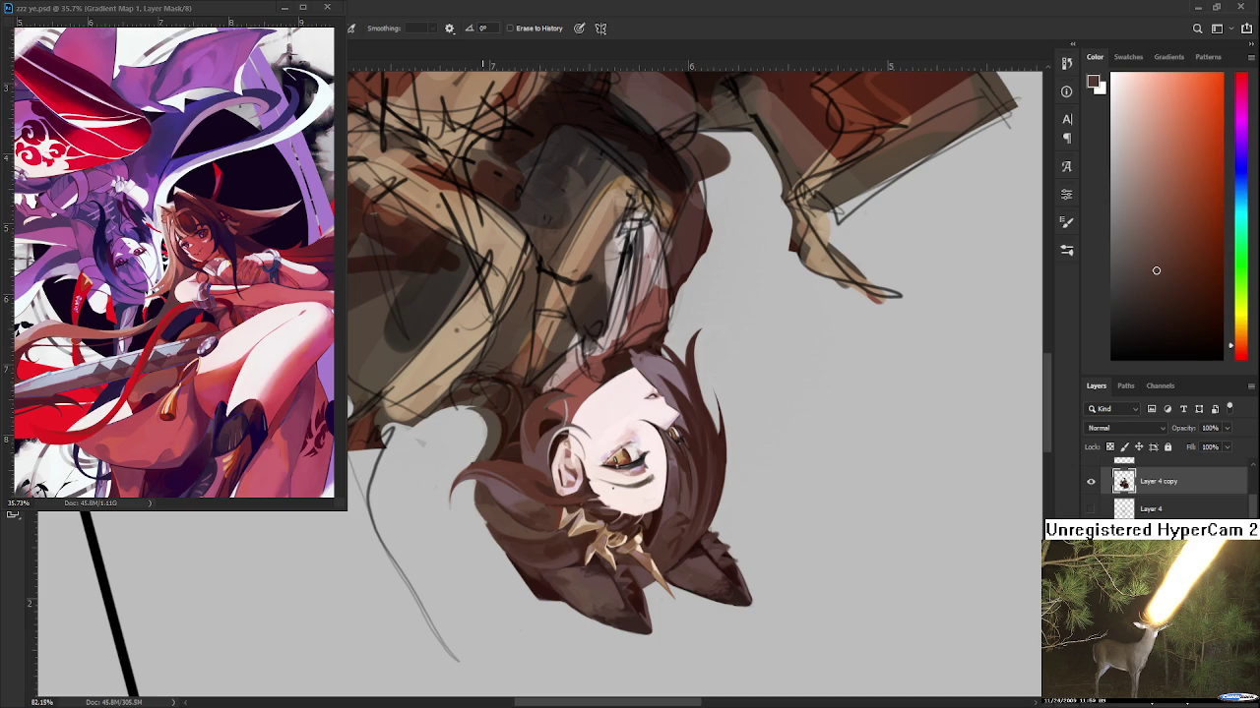
Zoom in, sample a darker orange-brown from the hair, and rotate to a new working angle
scroll(481, 447, "up", 3)
key("b")
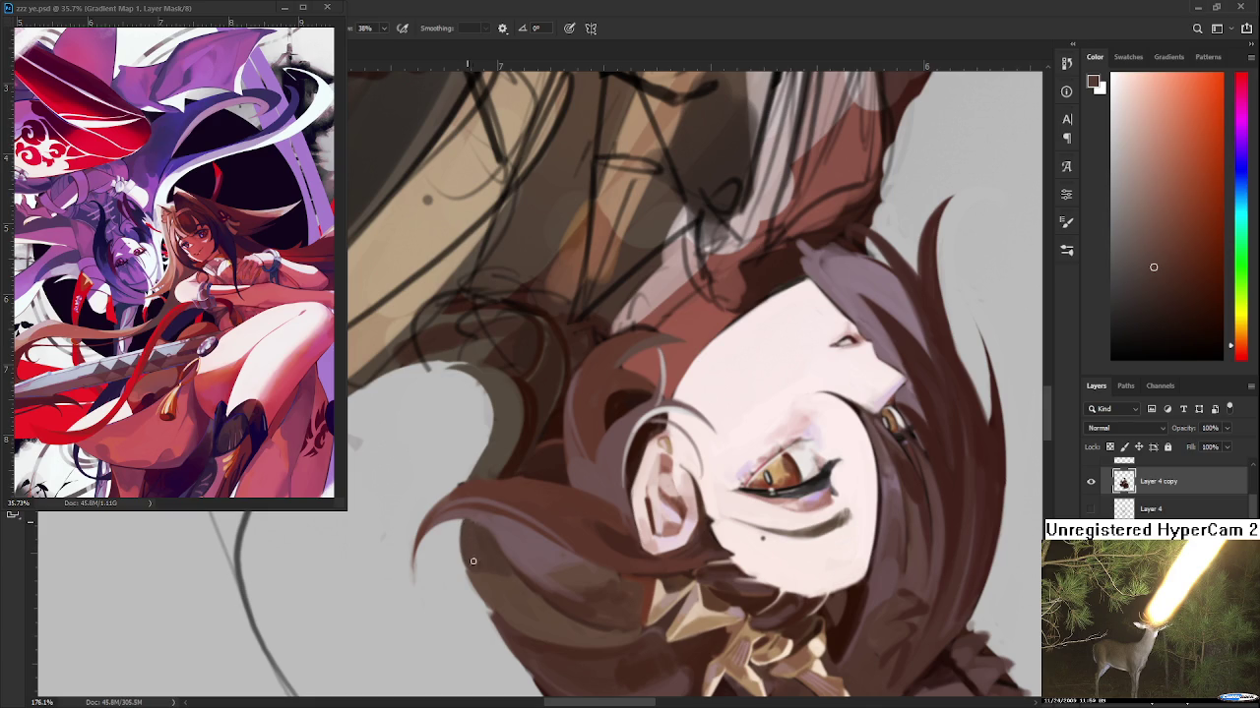
key("e")
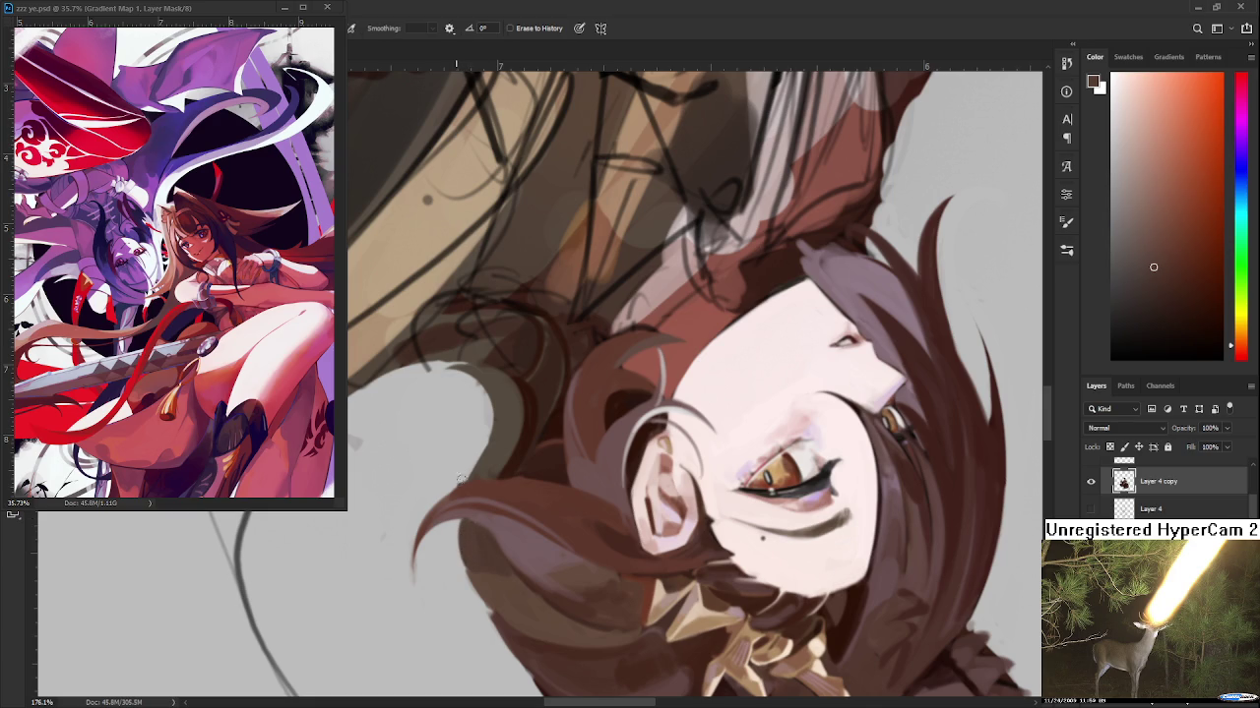
key("b")
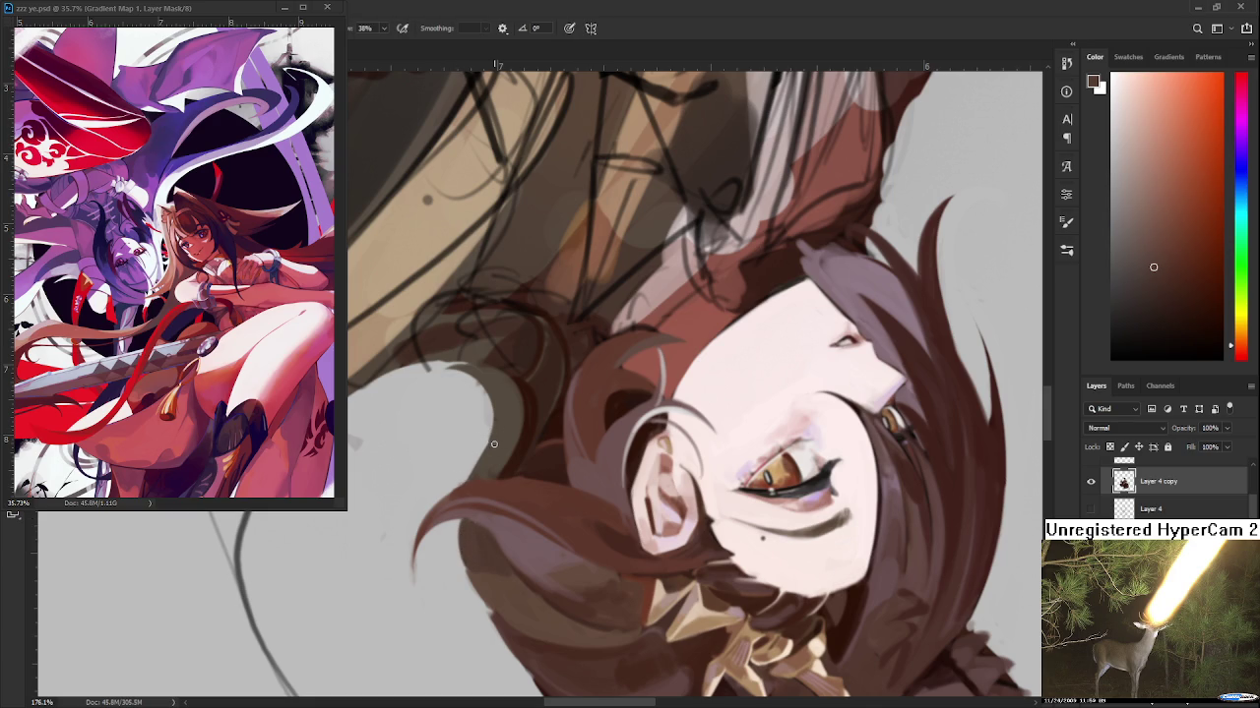
left_click(493, 451, "alt")
key("r")
left_click_drag(519, 347, 627, 336)
key("e")
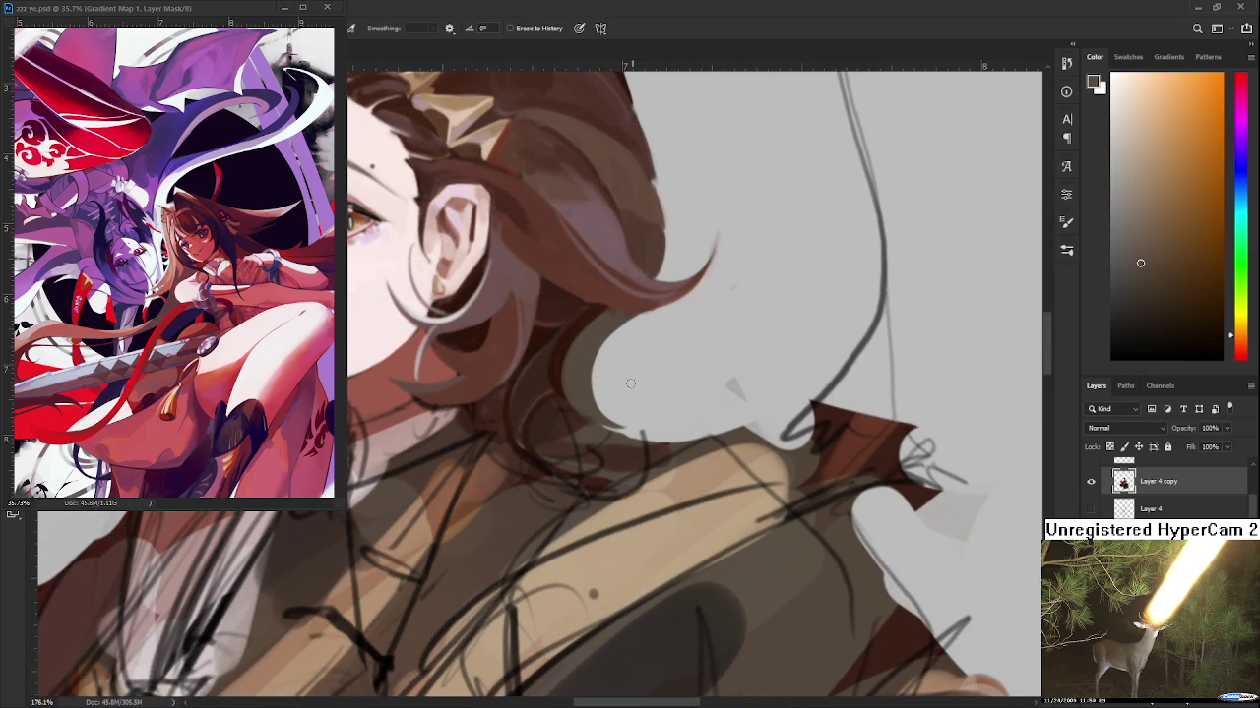
left_click_drag(660, 329, 654, 356)
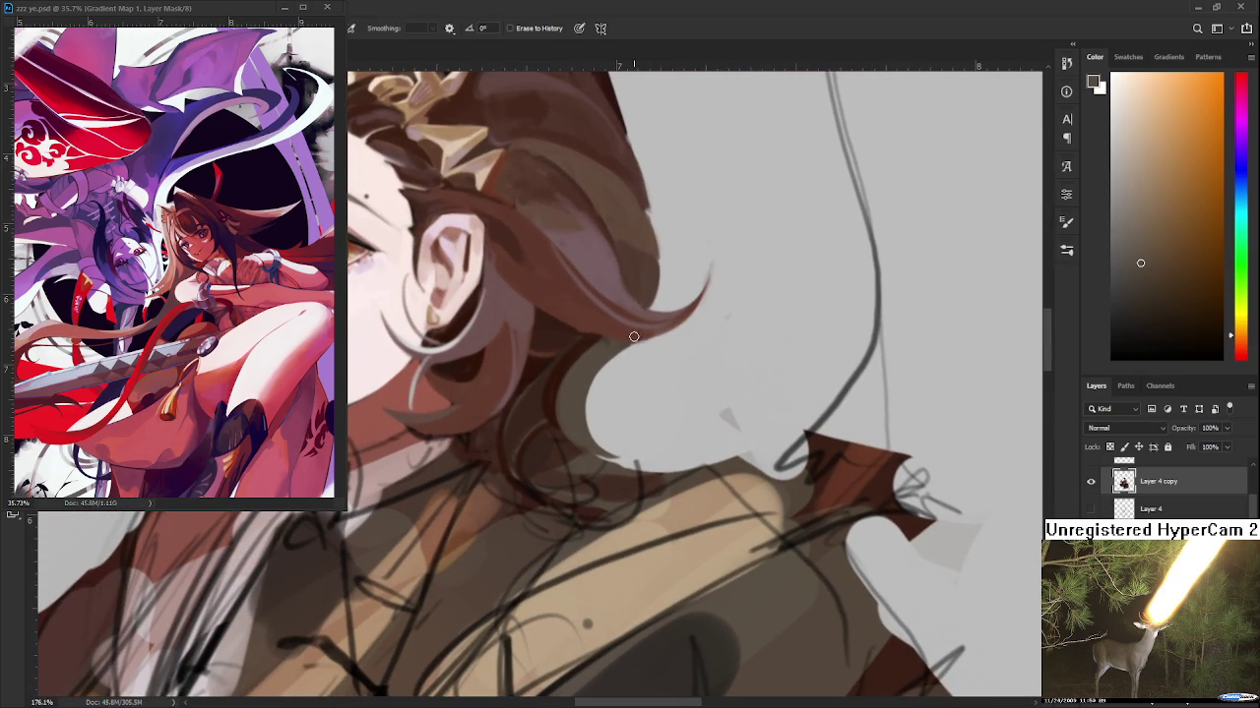
Paint the neck curls in pinkish-red and reddish hair tones, then return the face upright
key("b")
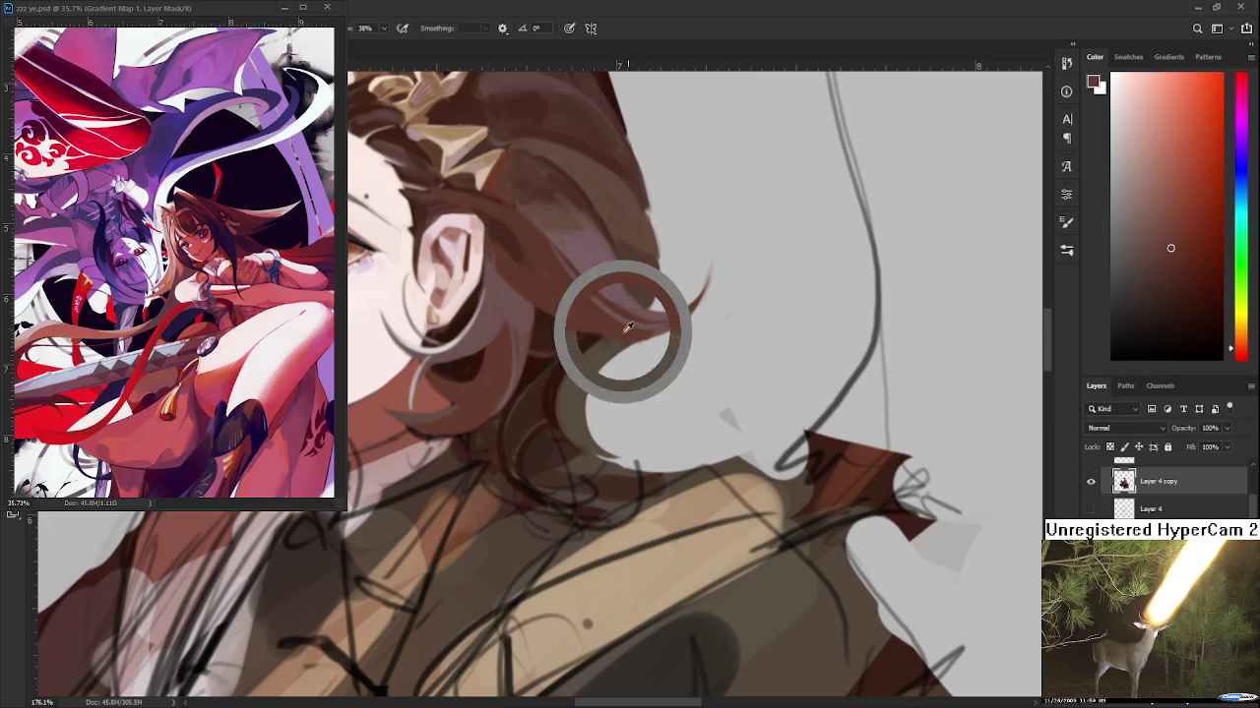
key("r")
mouse_move(634, 333)
left_mouse_down()
mouse_move(563, 483)
mouse_move(581, 456)
mouse_move(562, 407)
left_mouse_up()
key("b")
left_click(588, 387, "alt")
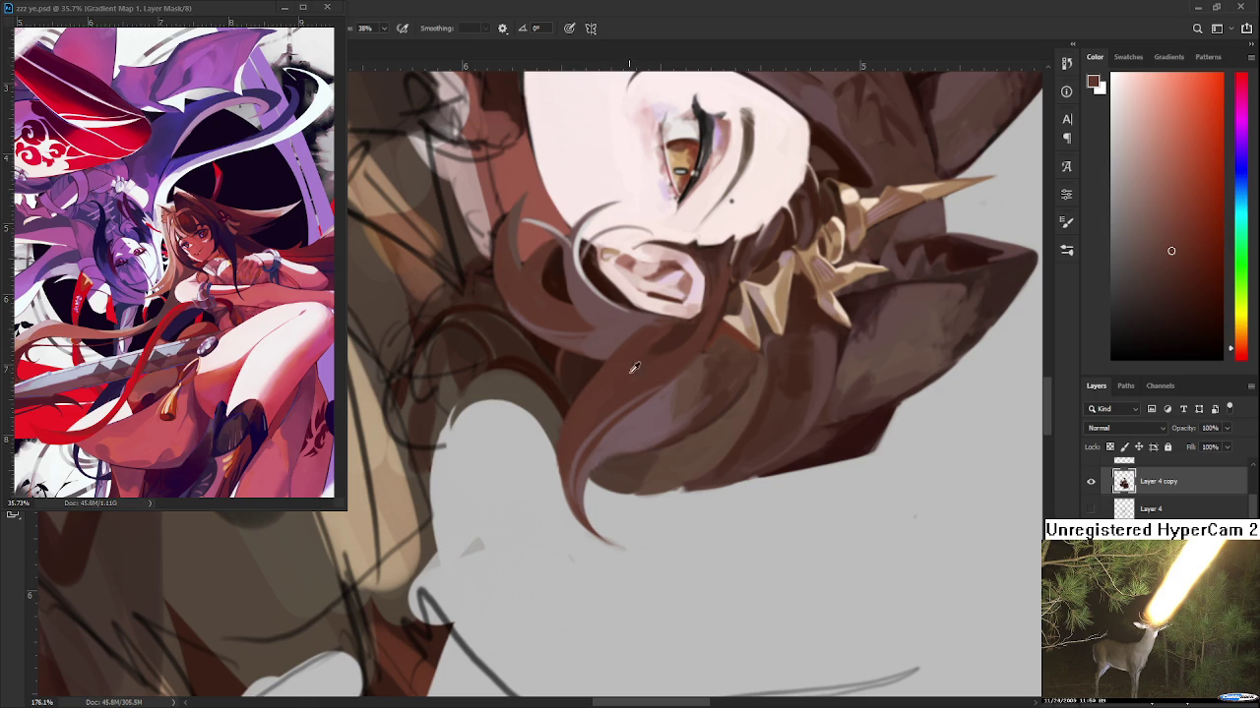
left_click(624, 407, "alt")
left_click(657, 396, "alt")
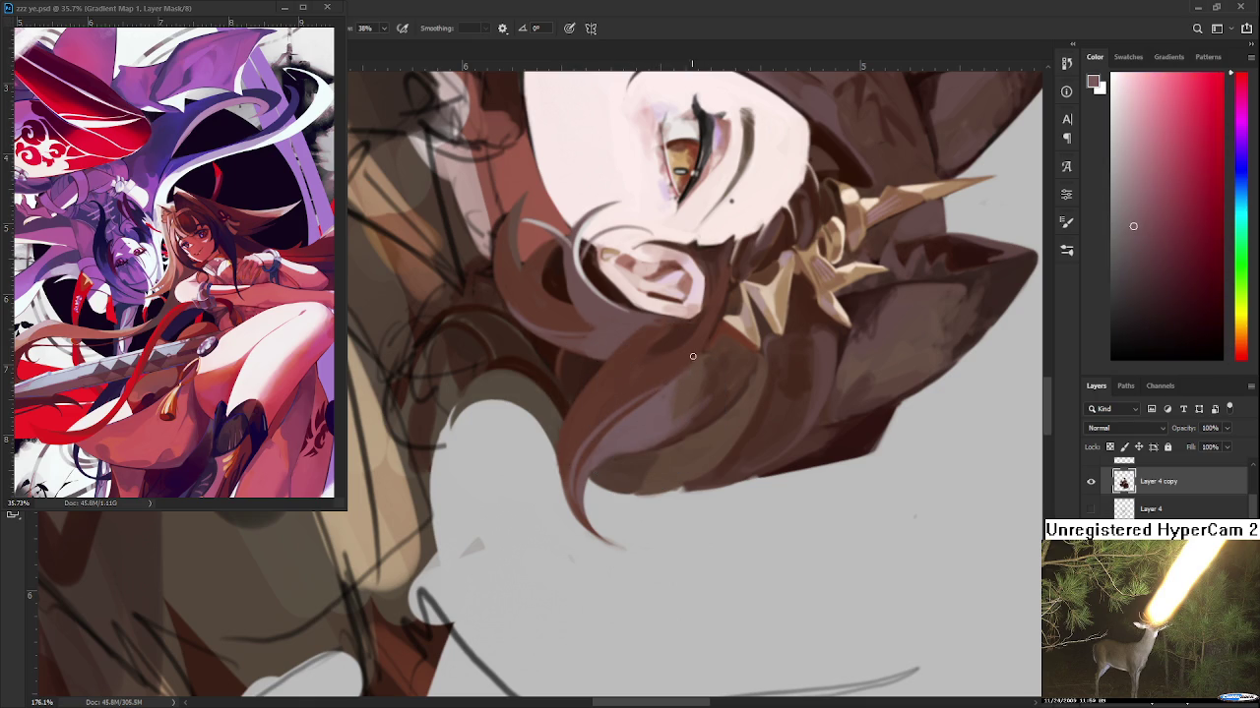
left_click(679, 366, "alt")
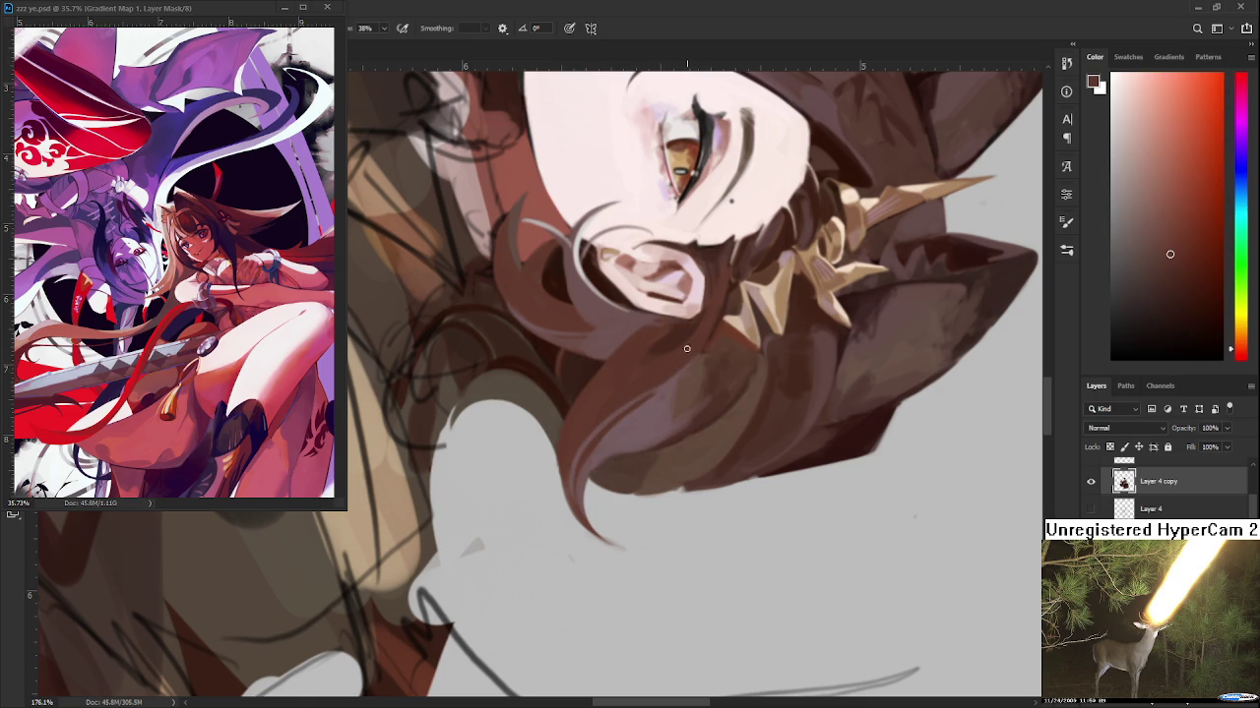
mouse_move(689, 356)
left_mouse_down()
mouse_move(622, 346)
mouse_move(596, 421)
mouse_move(667, 473)
left_mouse_up()
key("r")
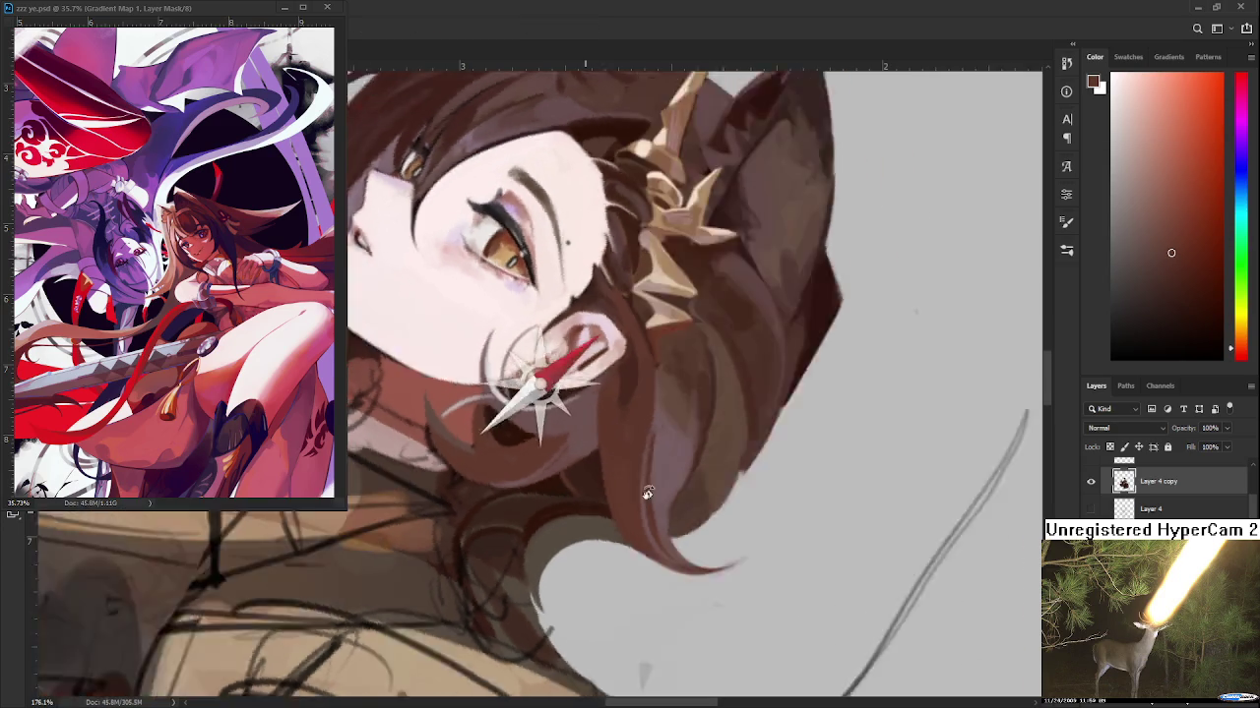
scroll(709, 423, "down", 5)
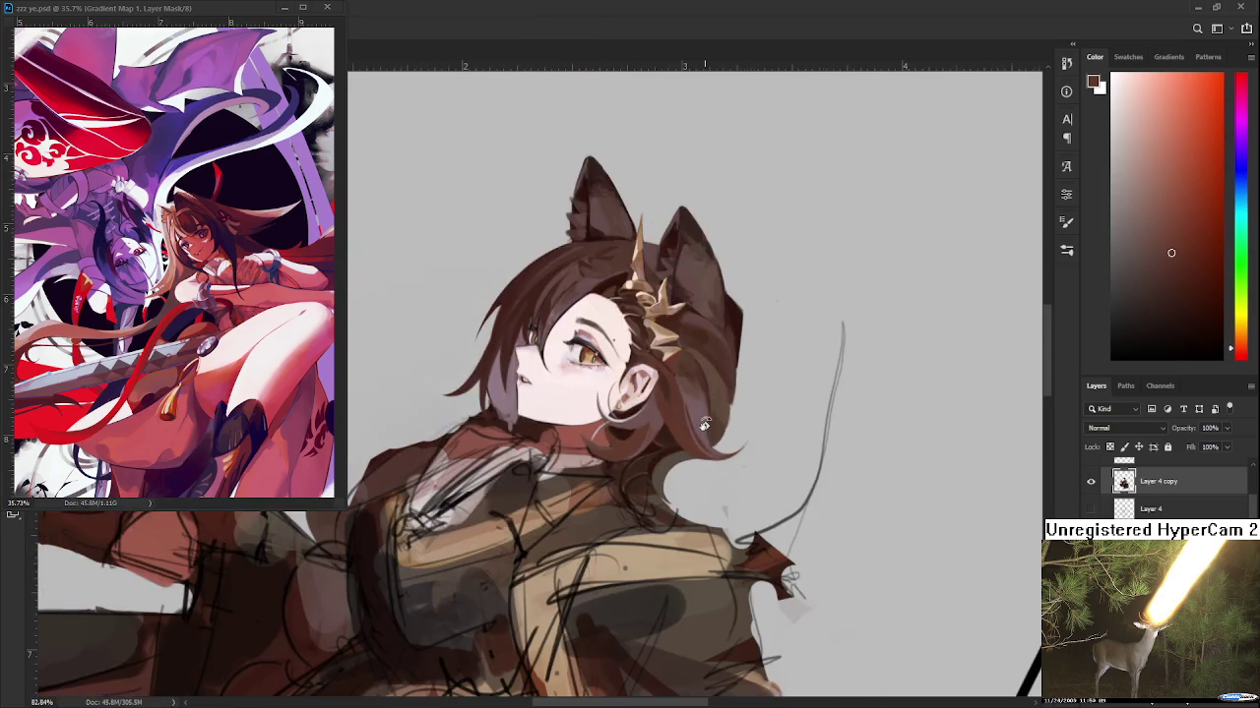
Zoom in on the cheek below the eye and pick a light pinkish red for blush
scroll(650, 410, "up", 3)
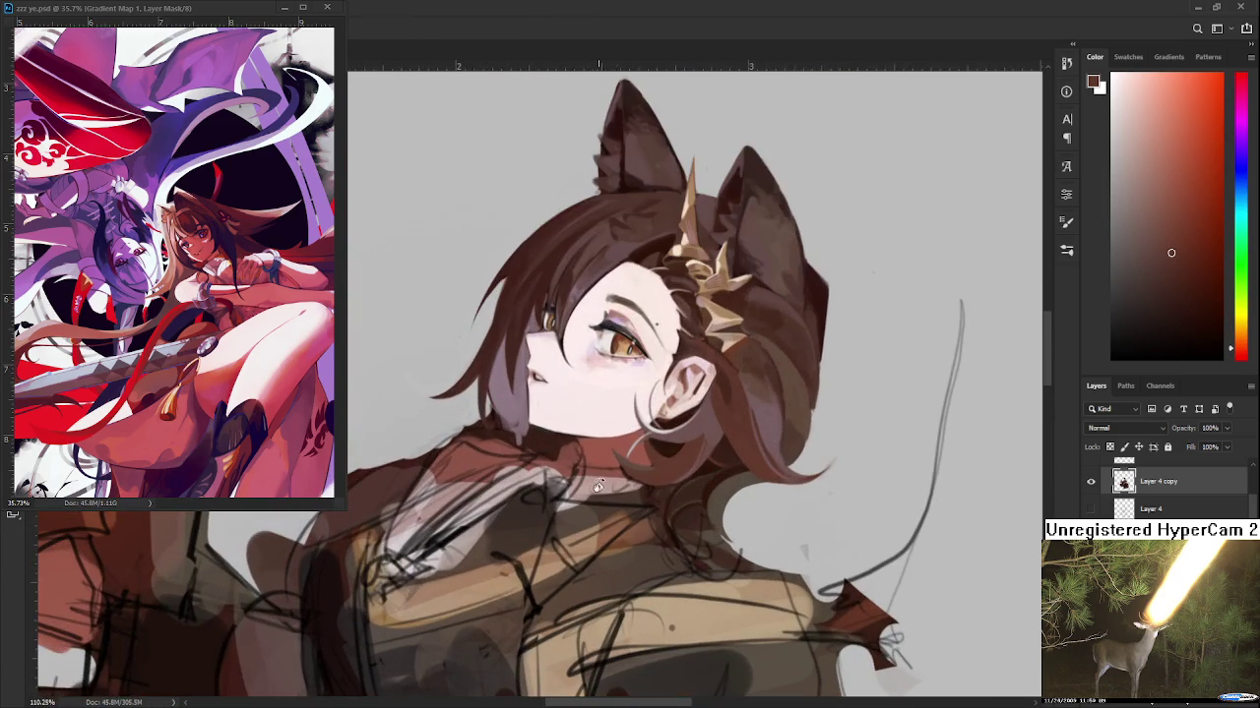
scroll(600, 482, "up", 2)
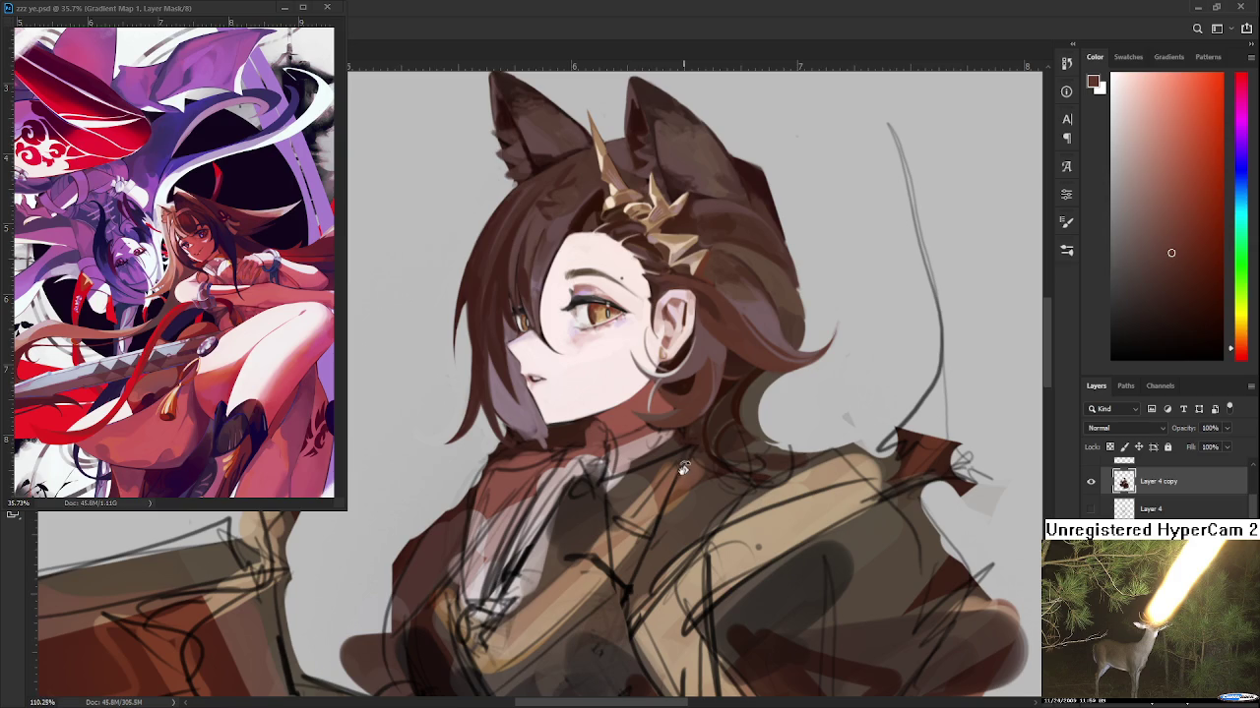
scroll(683, 478, "down", 1)
scroll(683, 467, "down", 2)
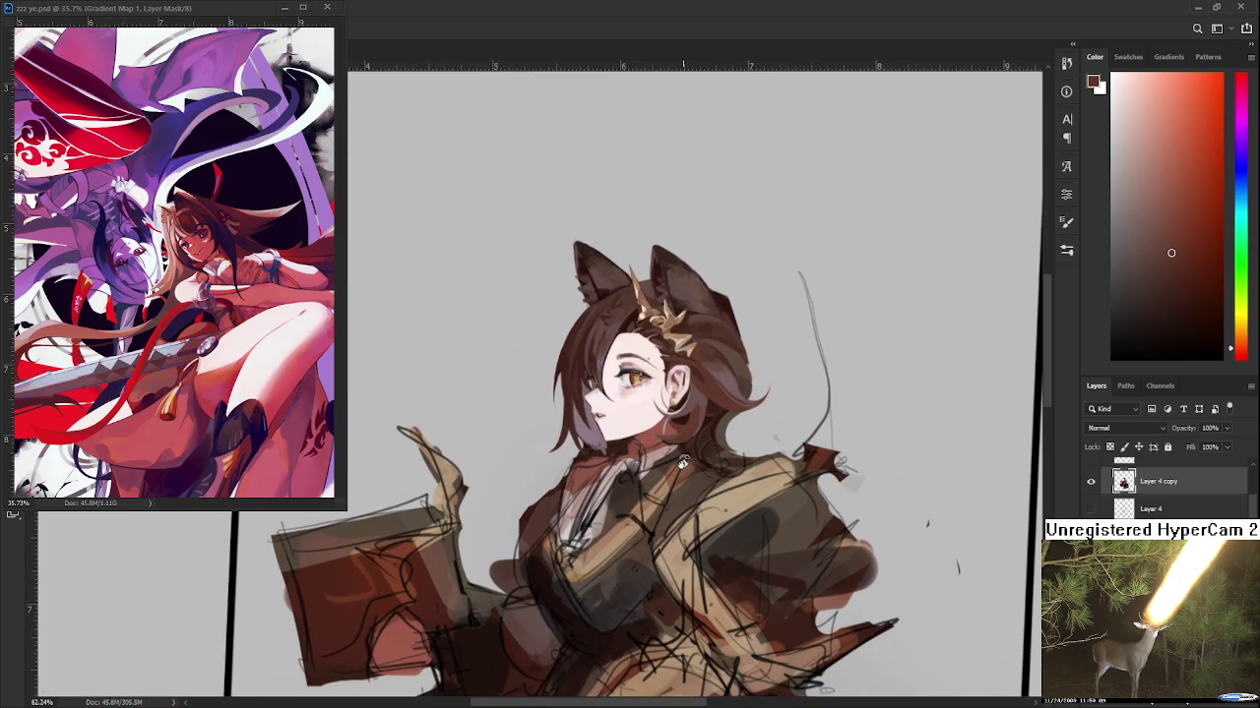
scroll(683, 463, "up", 1)
scroll(670, 448, "up", 1)
scroll(639, 424, "up", 2)
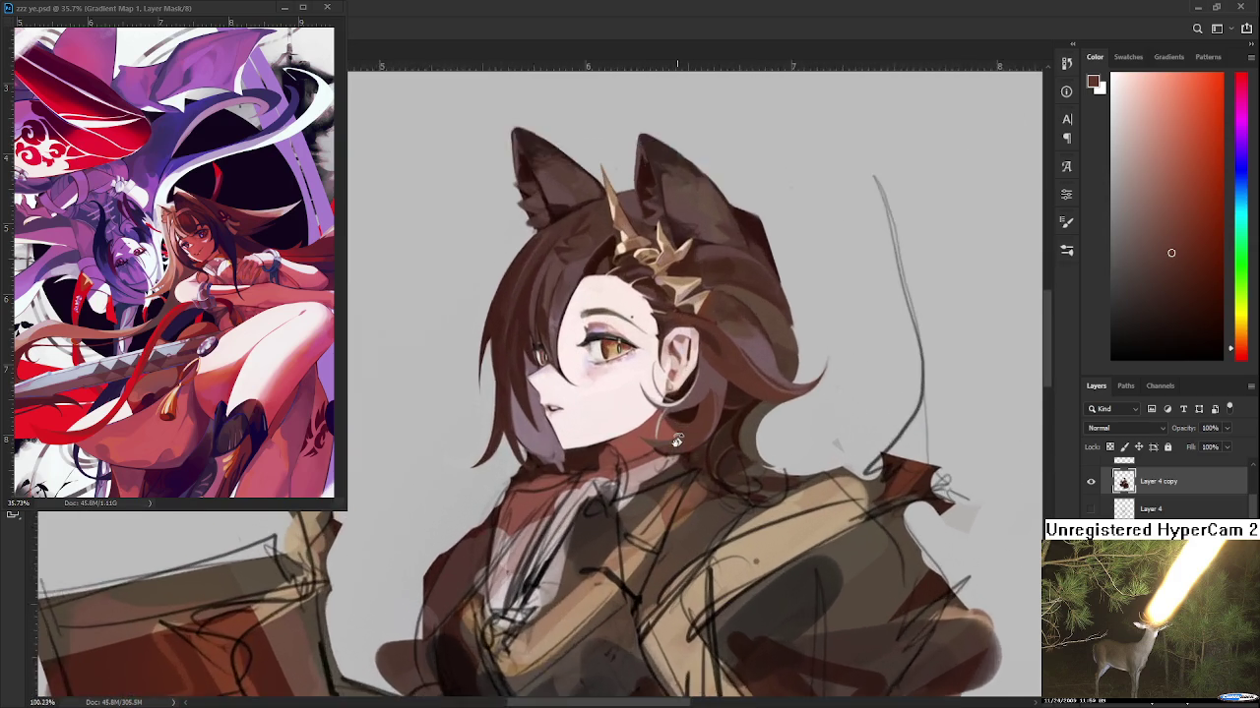
scroll(620, 401, "up", 1)
scroll(620, 400, "up", 1)
scroll(620, 400, "down", 1)
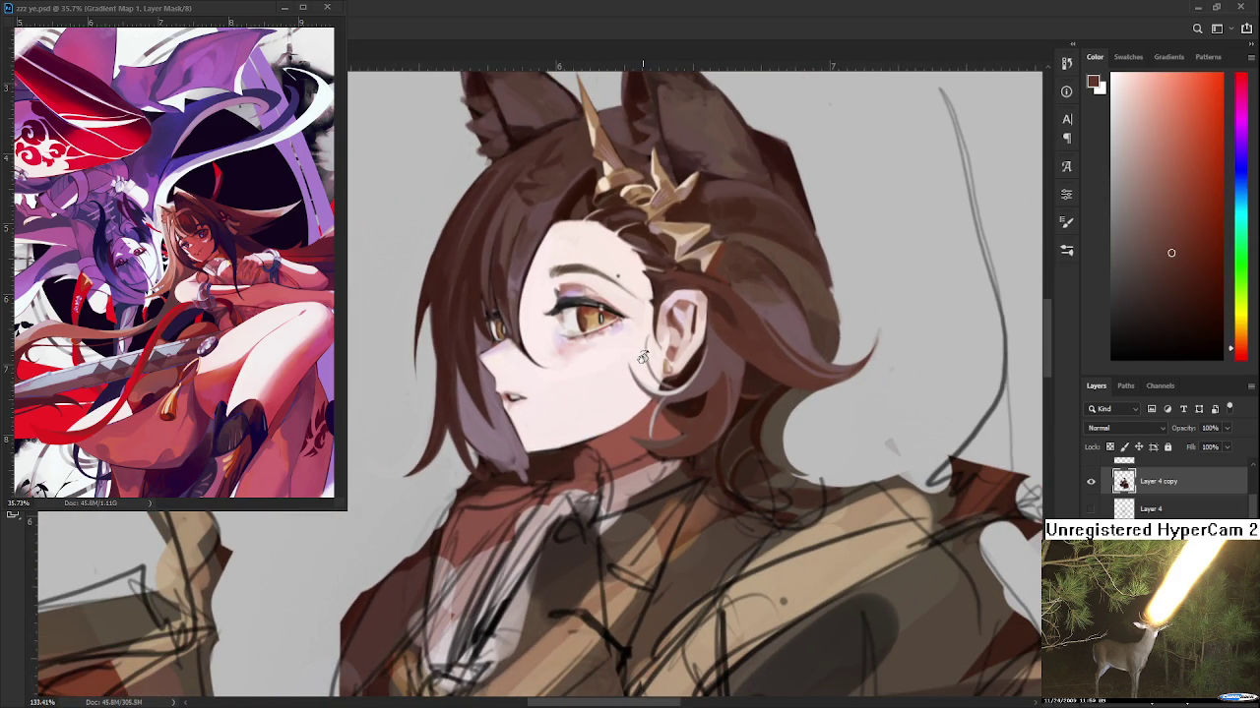
scroll(642, 356, "down", 2)
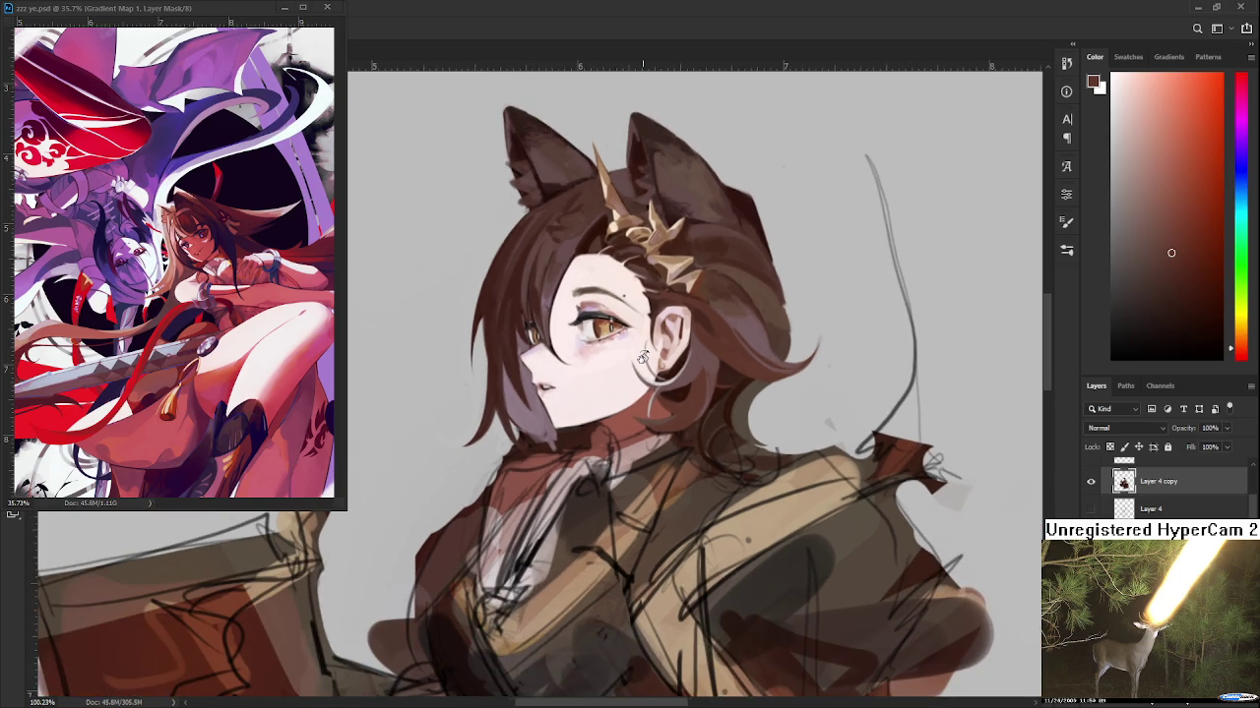
scroll(610, 356, "up", 3)
scroll(558, 356, "down", 2)
scroll(558, 357, "up", 2)
scroll(558, 356, "up", 2)
left_click(631, 452, "alt")
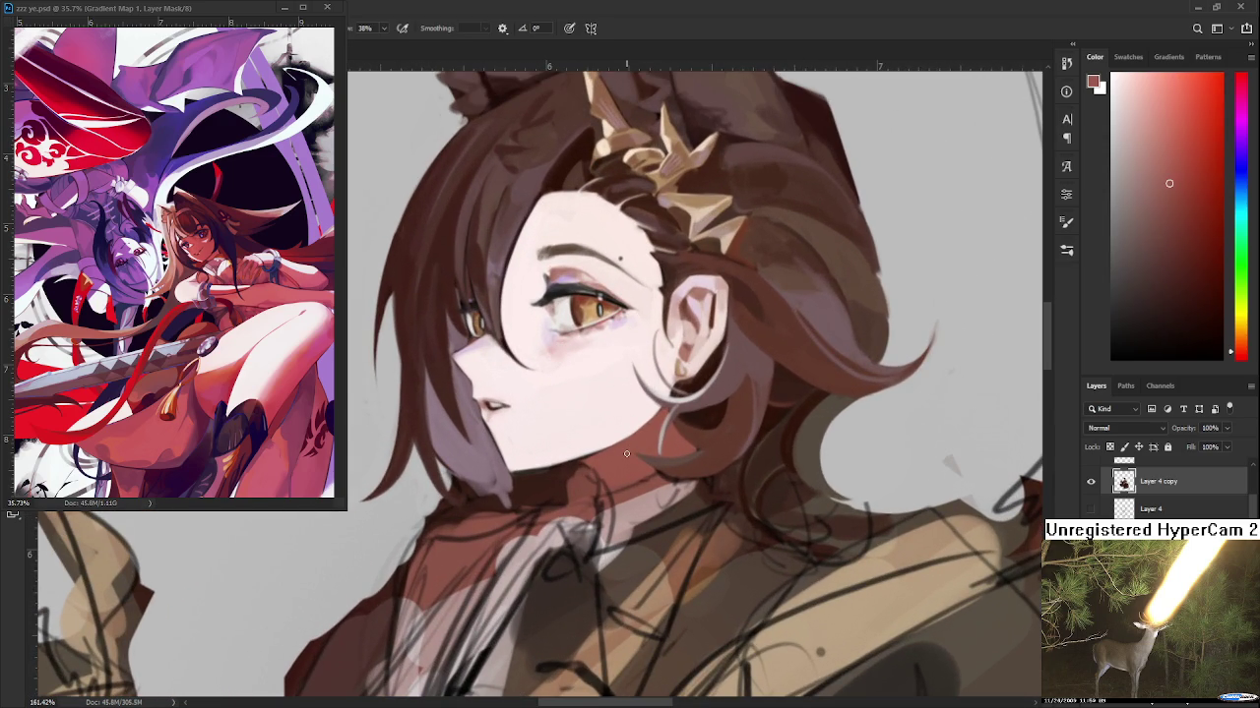
scroll(563, 427, "up", 1)
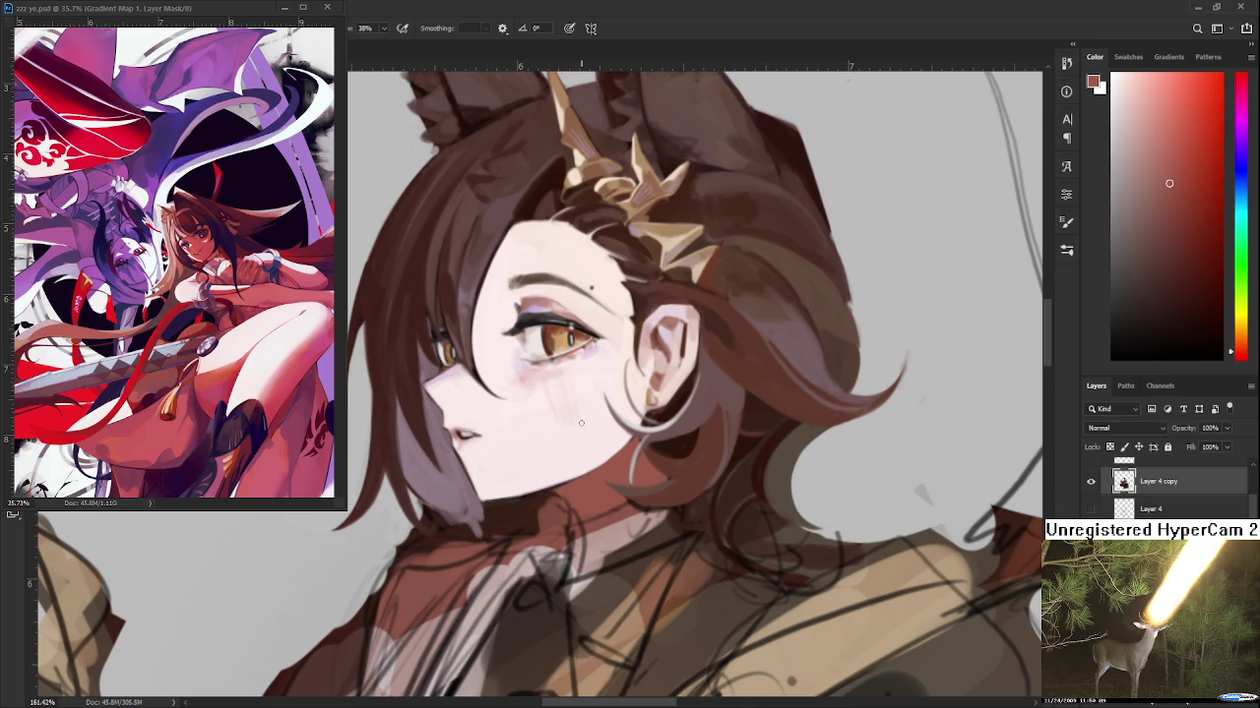
Undo the faint cheek strokes and hatch reddish blush lines under the eye
key("ctrl+z")
left_click(576, 325, "alt")
left_click_drag(1200, 101, 1192, 117)
left_click_drag(575, 408, 589, 358)
Sample the light skin pink from the face after testing nearby skin and brown tones
left_click(568, 425, "alt")
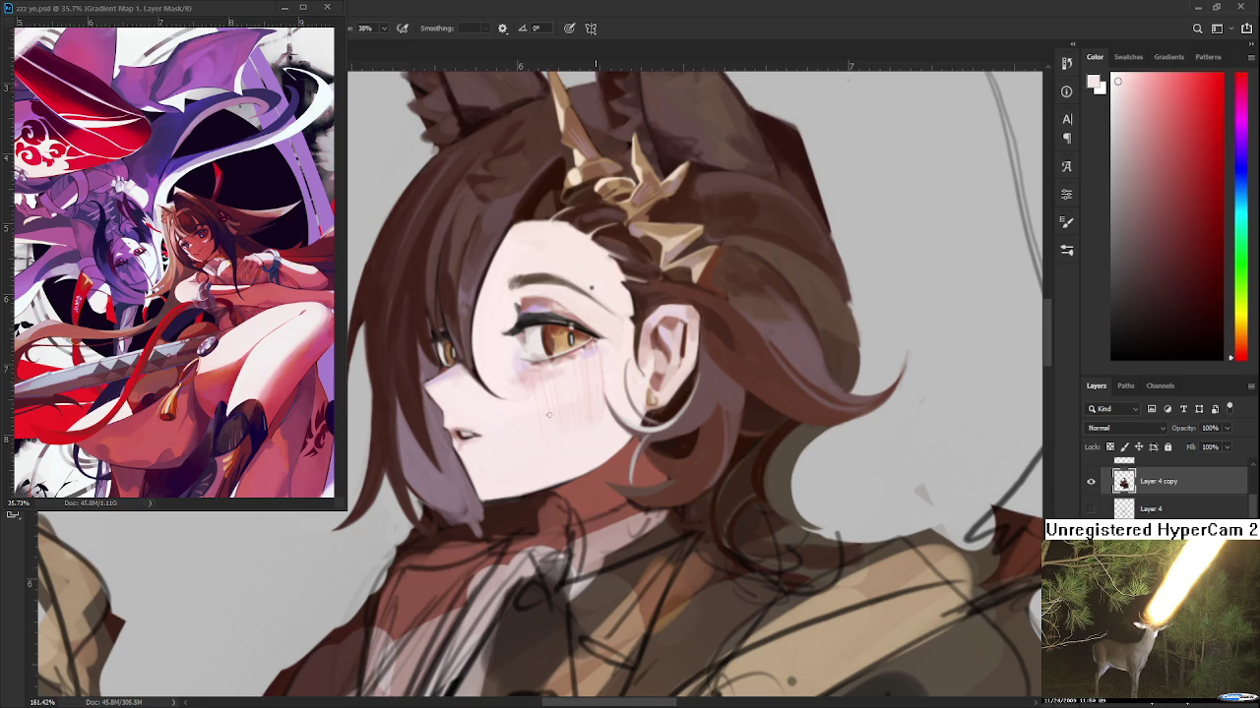
left_click(620, 372, "alt")
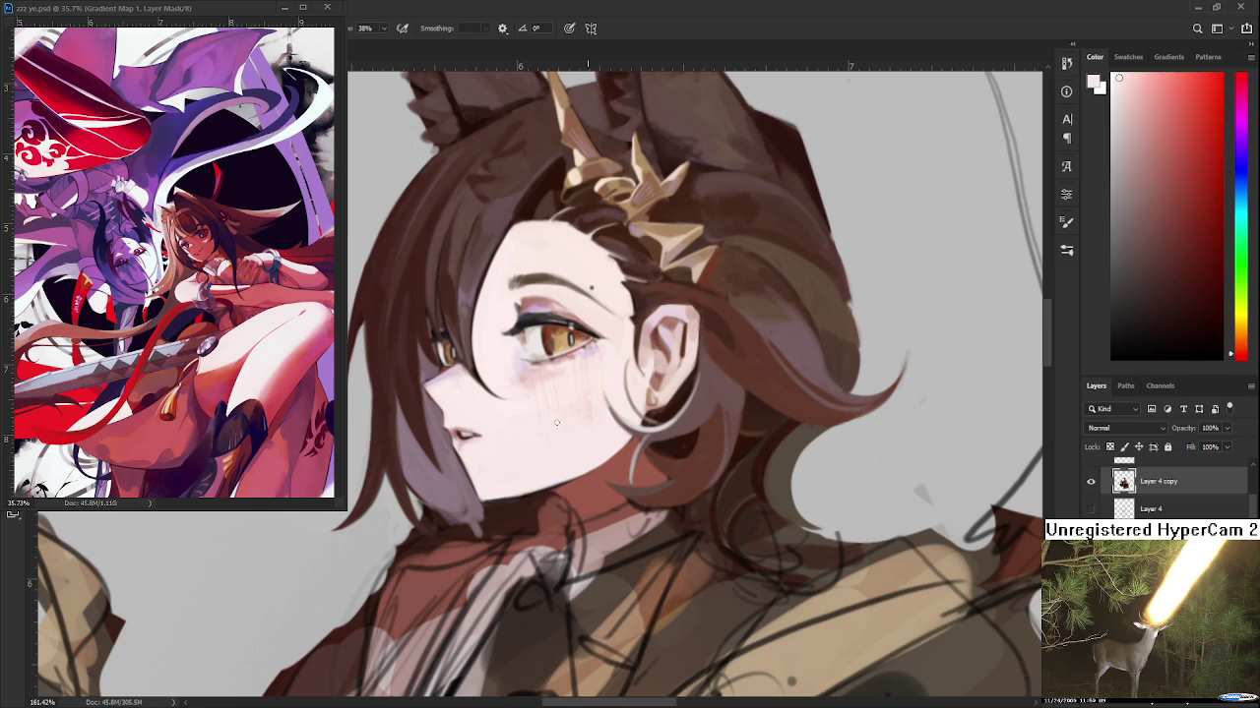
left_click(622, 418, "alt")
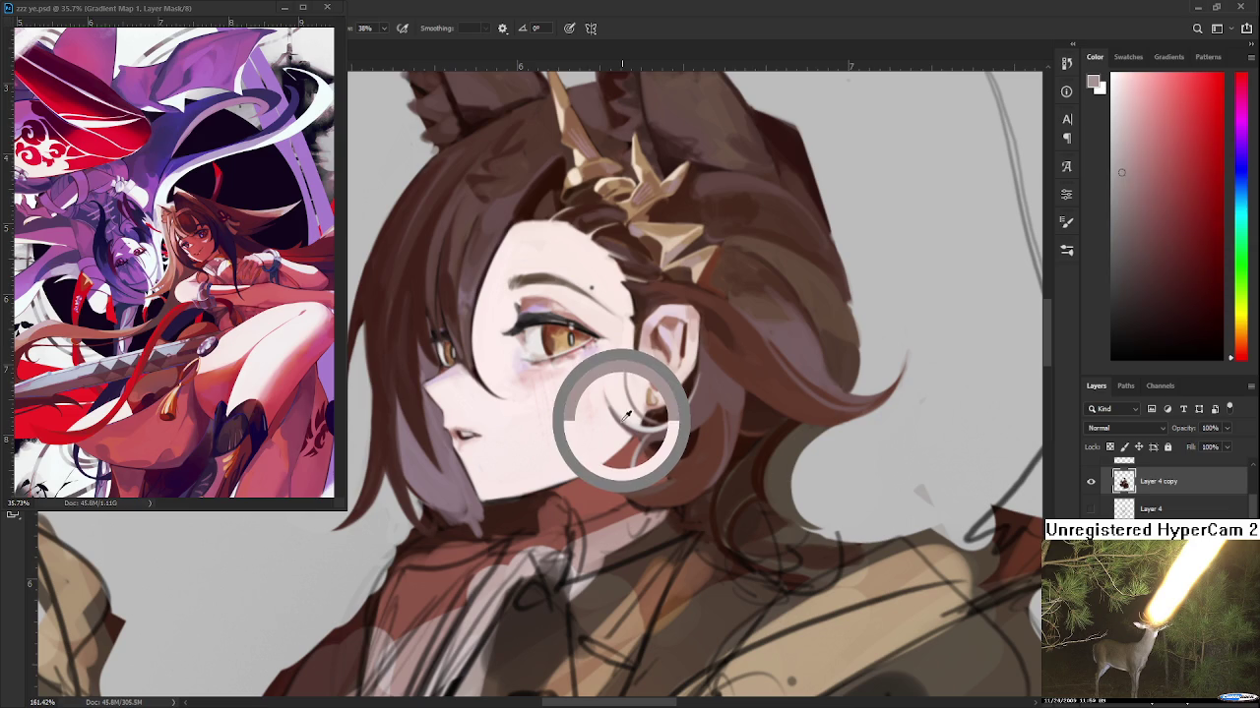
left_click_drag(623, 417, 606, 399)
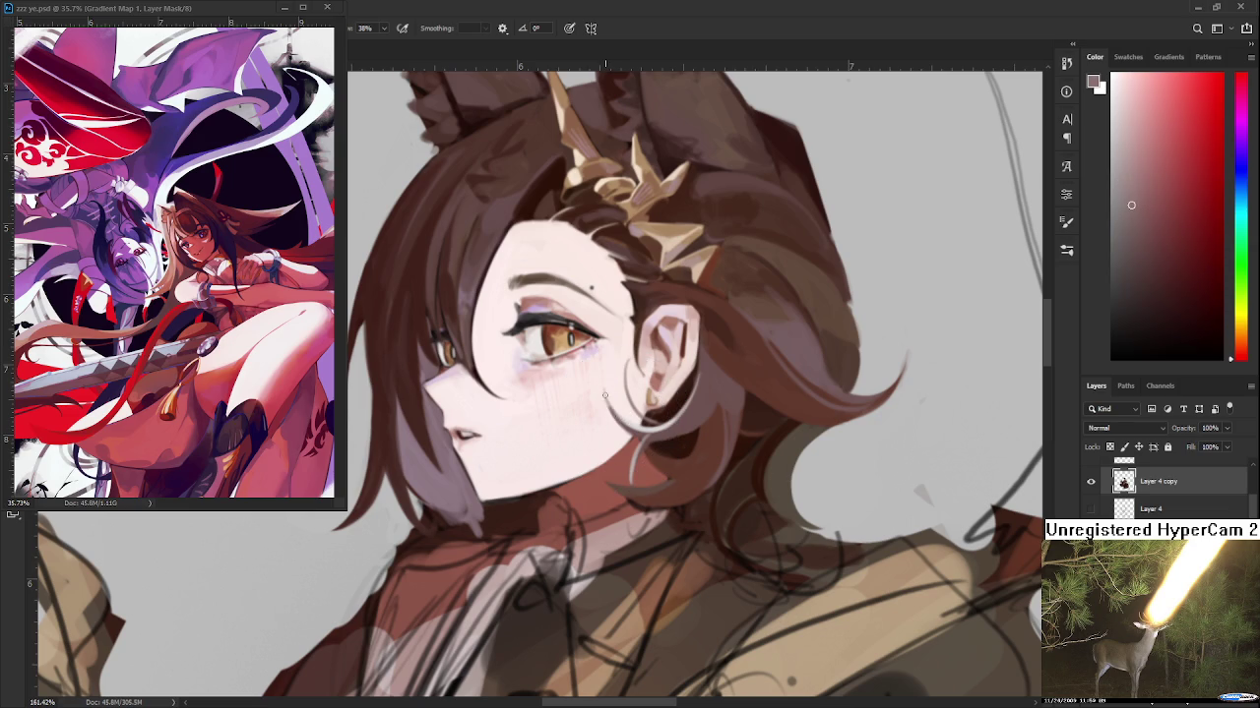
left_click(603, 390, "alt")
scroll(621, 393, "down", 4)
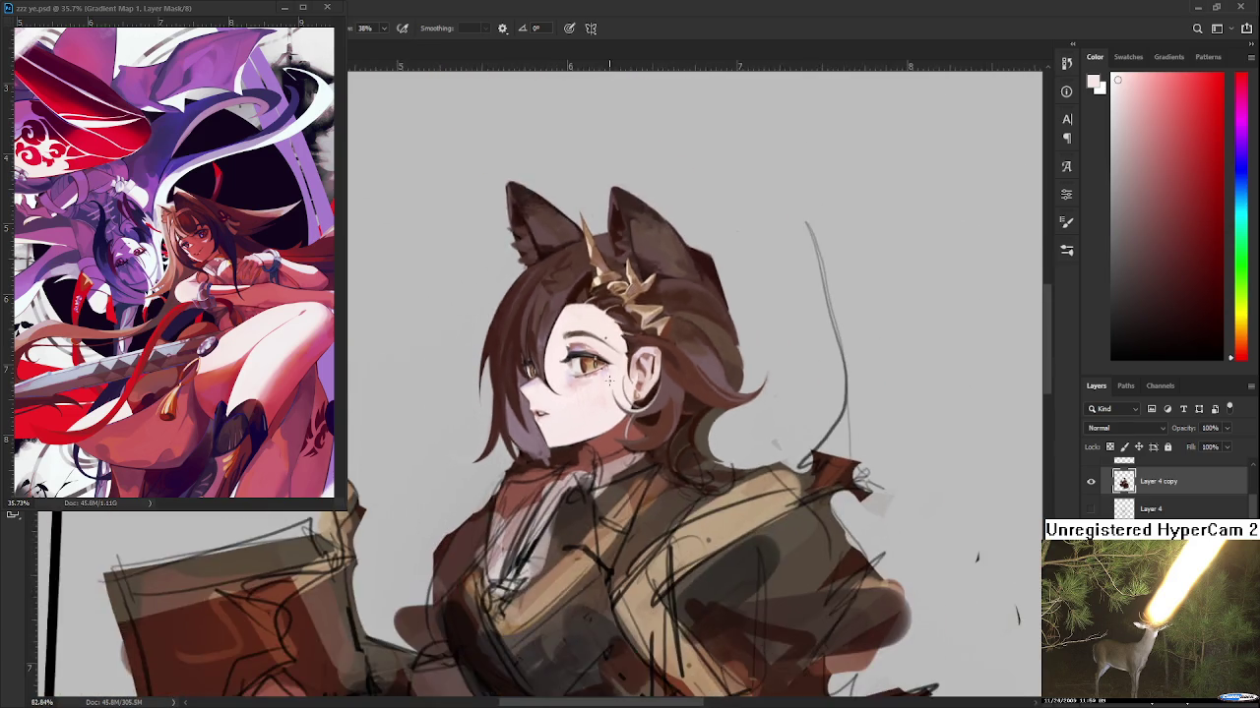
scroll(621, 393, "down", 2)
scroll(620, 393, "up", 2)
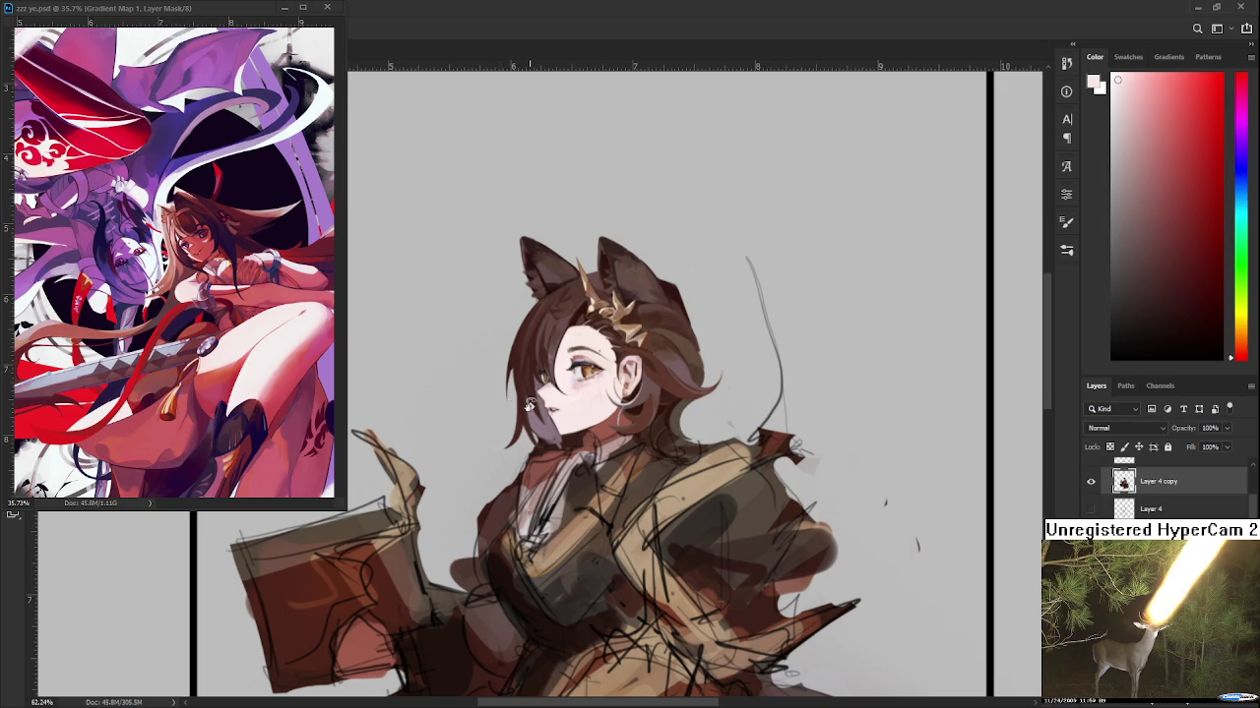
scroll(504, 408, "down", 2)
scroll(526, 417, "down", 1)
scroll(624, 371, "up", 1)
scroll(627, 354, "up", 2)
scroll(629, 355, "up", 2)
key("b")
Turn the view upside down and repeatedly sample a warm brown from the hair
left_click(614, 408, "alt")
key("e")
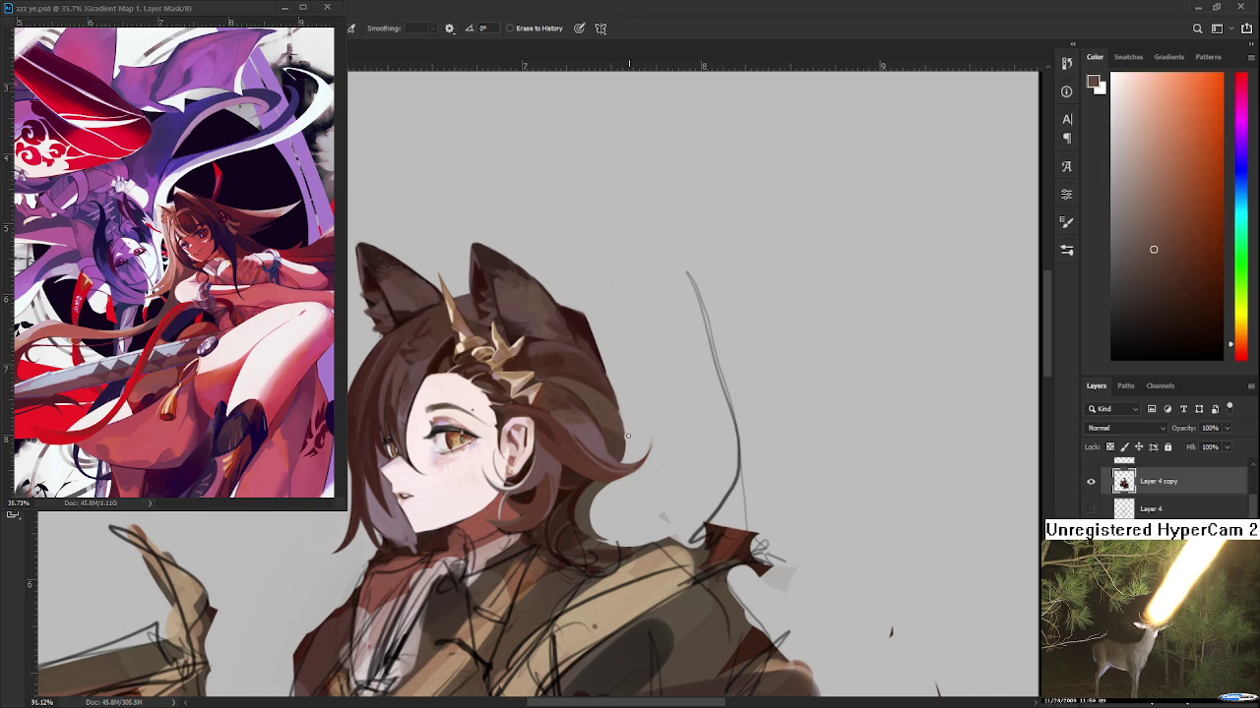
left_click_drag(647, 407, 657, 495)
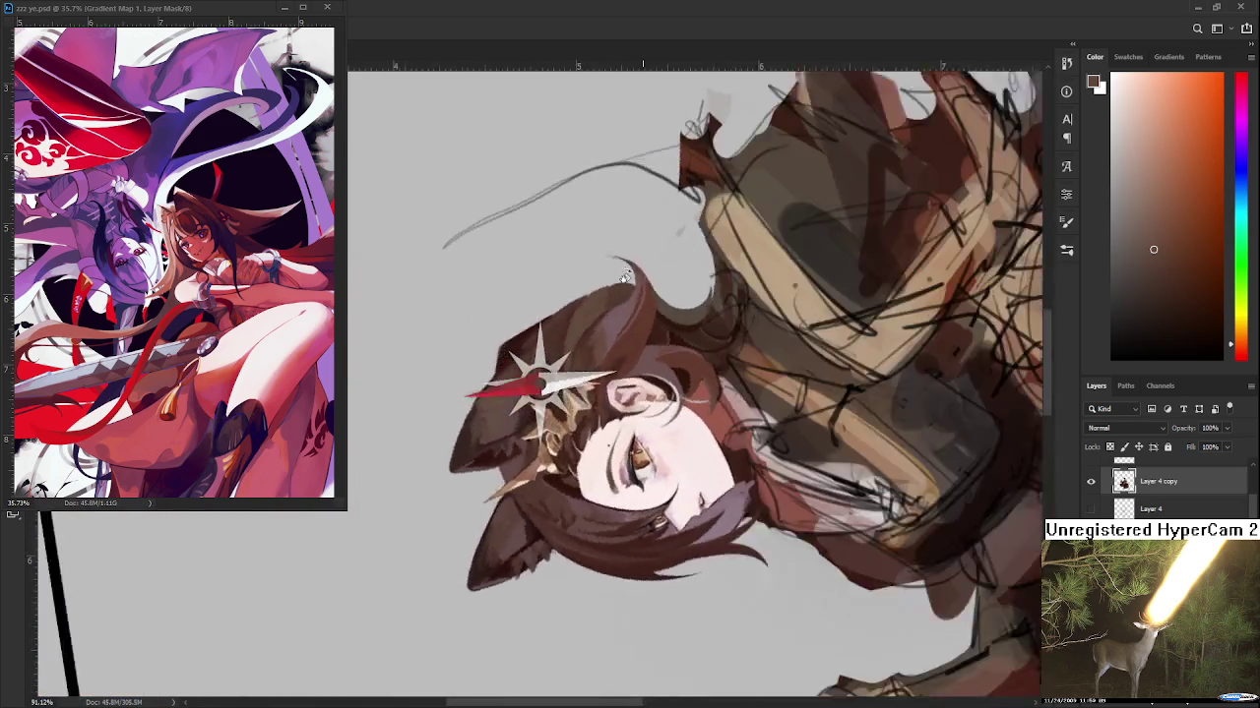
left_click_drag(657, 495, 541, 364)
left_click(539, 349, "alt")
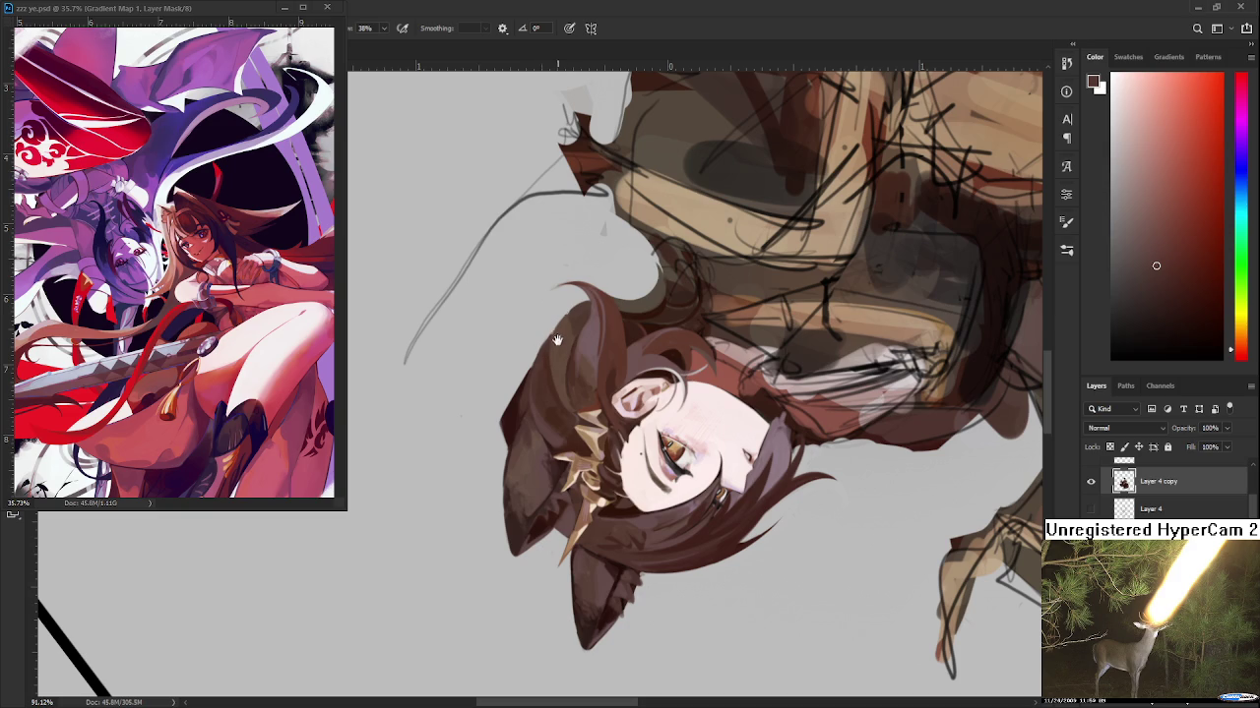
left_click_drag(557, 339, 558, 358)
left_click(554, 358, "alt")
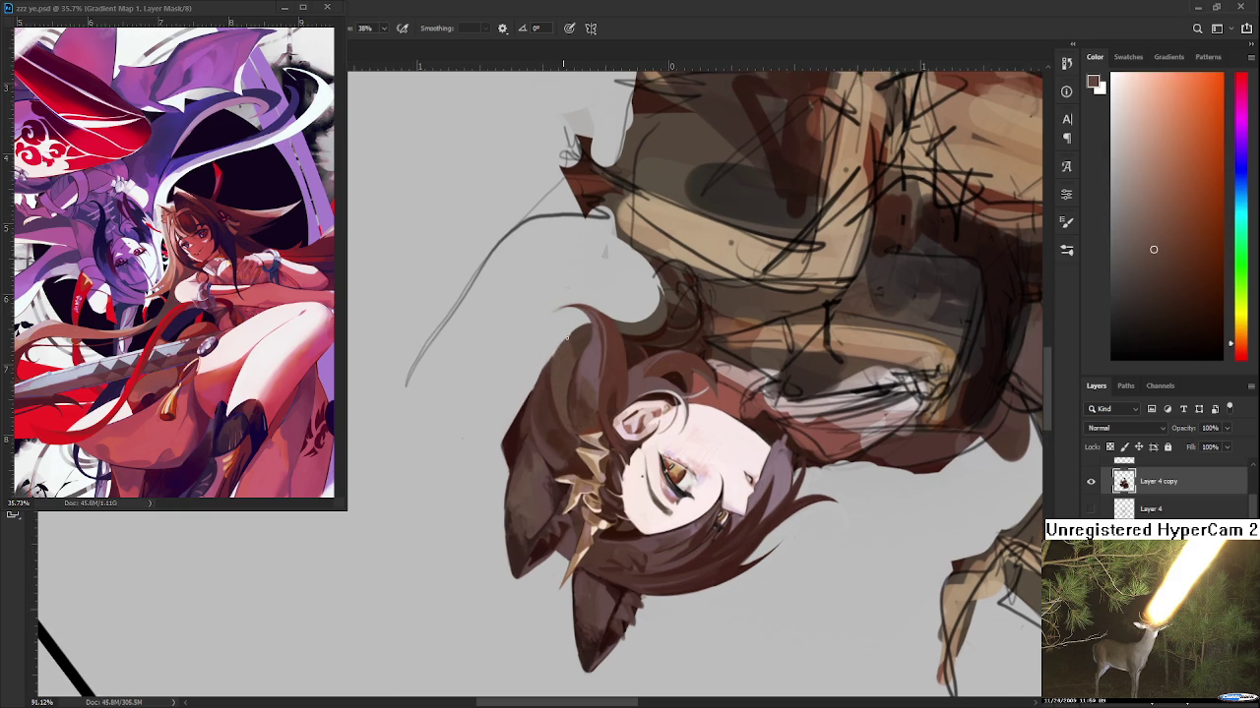
left_click(571, 340, "alt")
left_click(571, 352, "alt")
left_click(568, 364, "alt")
Turn the view upright, zoom in, and paint a dark red strand along the hair's right edge
key("r")
left_click_drag(689, 455, 699, 315)
scroll(659, 454, "down", 2)
scroll(655, 443, "down", 2)
scroll(652, 434, "down", 2)
left_click_drag(652, 434, 680, 472)
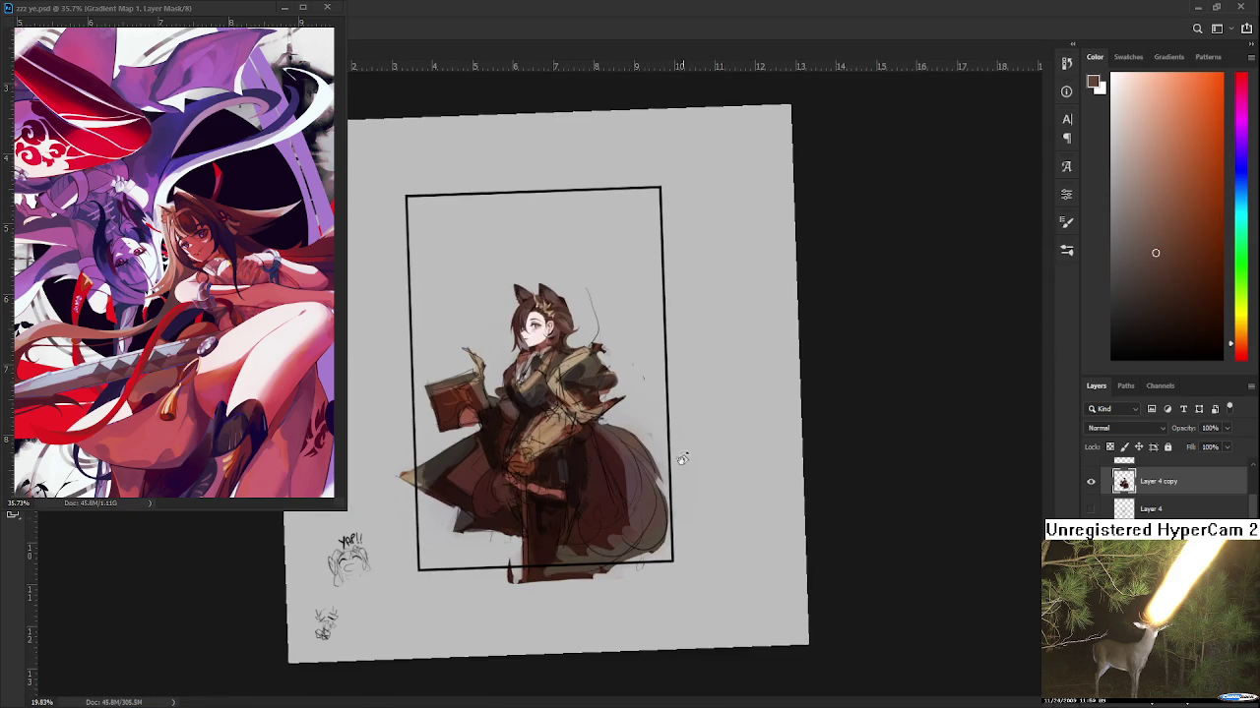
scroll(574, 297, "up", 3)
scroll(573, 297, "up", 2)
key("b")
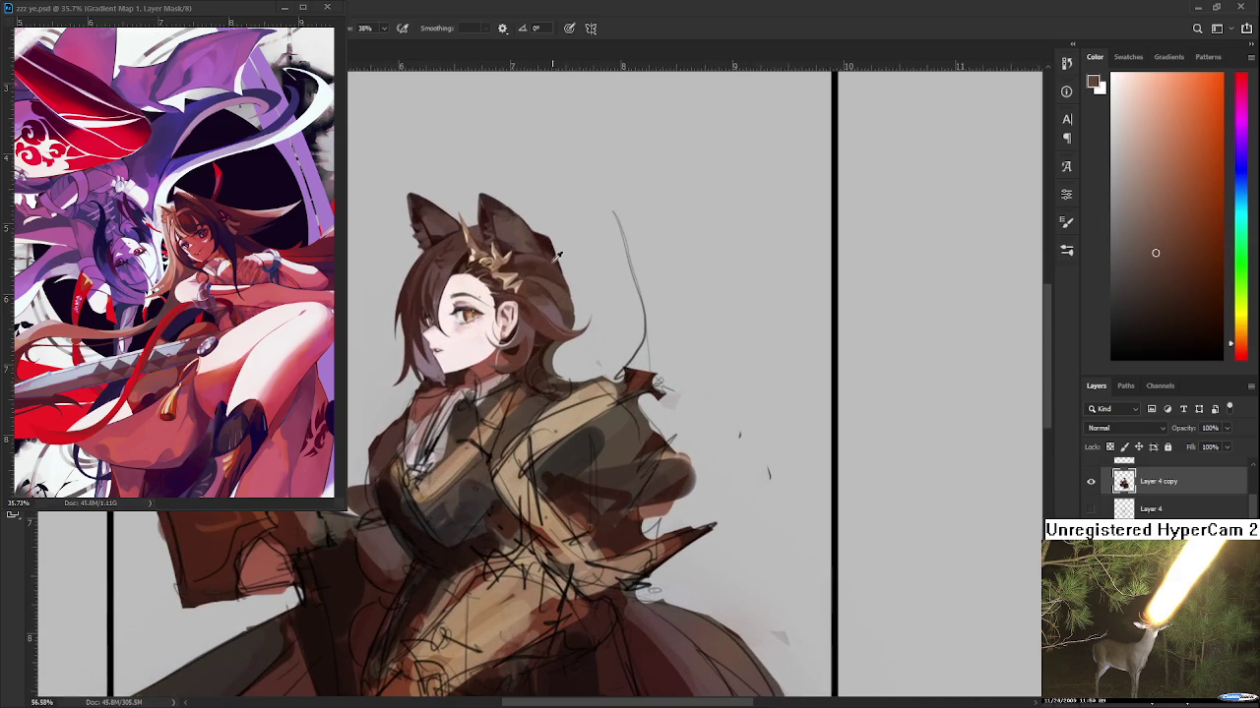
left_click(547, 243, "alt")
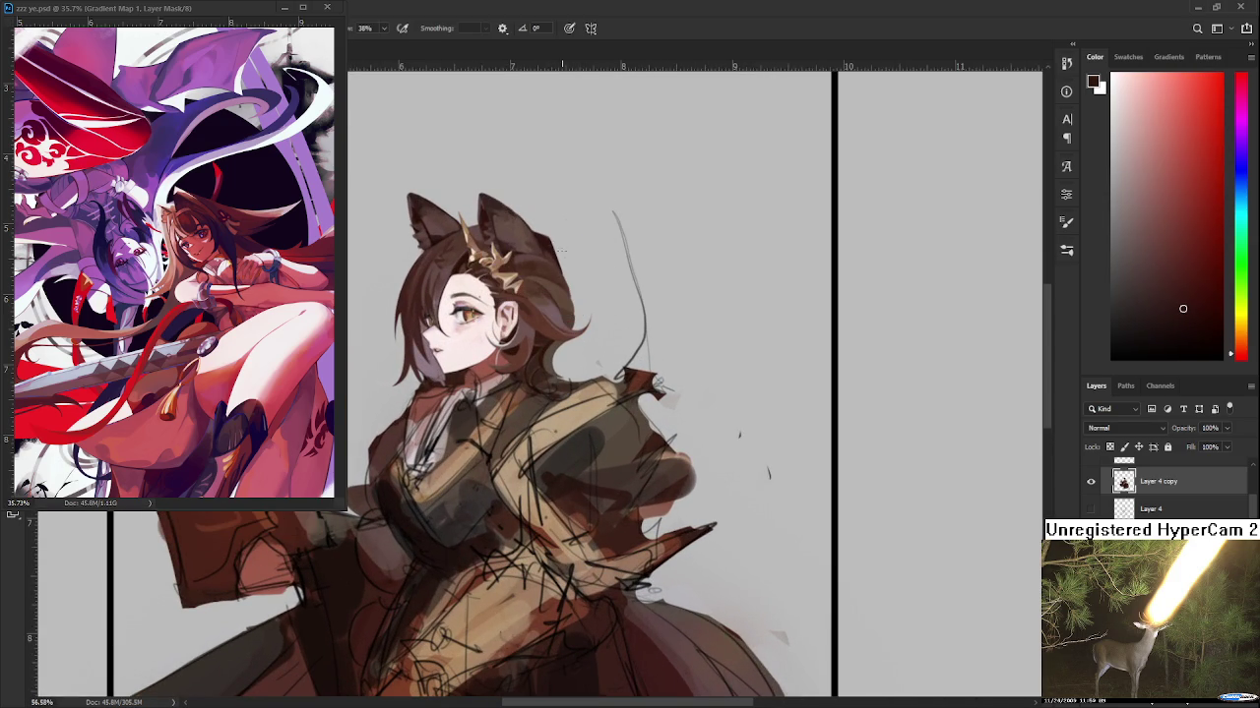
mouse_move(557, 249)
left_mouse_down()
mouse_move(577, 321)
mouse_move(672, 366)
left_mouse_up()
Paint darker orange-brown curls beside the ear, undoing and repainting them once
scroll(702, 381, "down", 2)
scroll(669, 369, "down", 2)
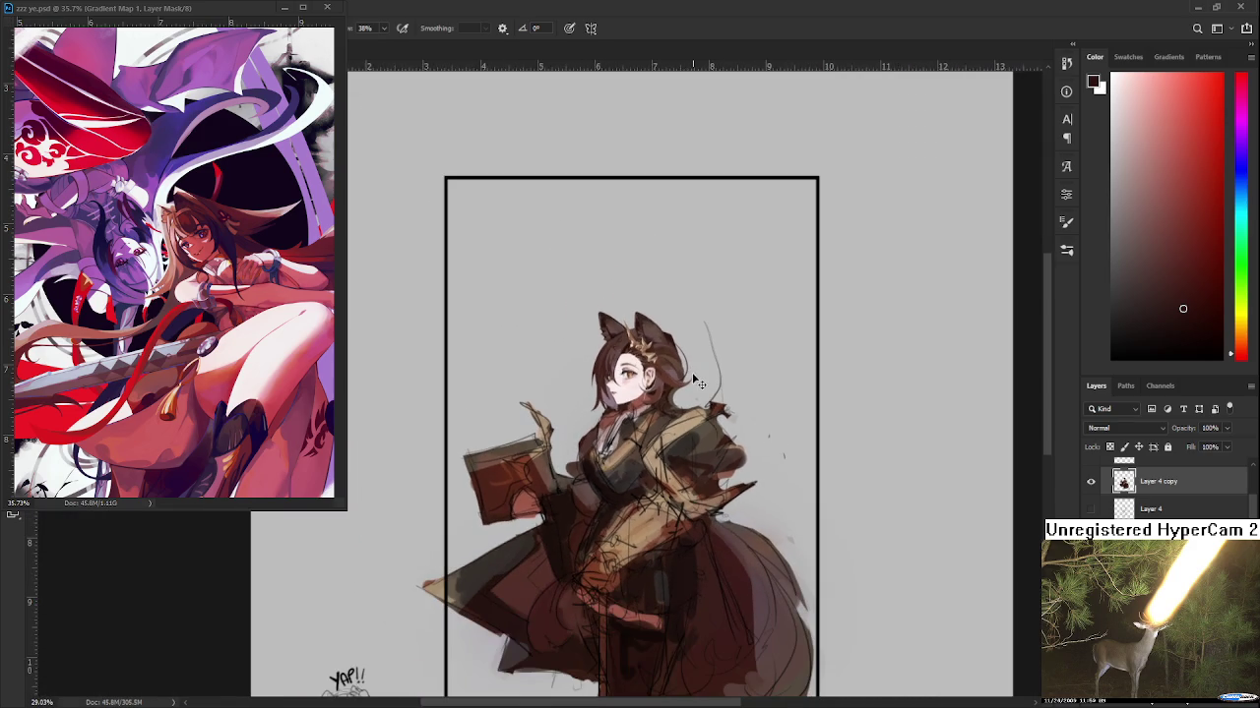
scroll(620, 354, "down", 2)
scroll(581, 341, "down", 2)
scroll(581, 342, "up", 3)
scroll(557, 308, "up", 3)
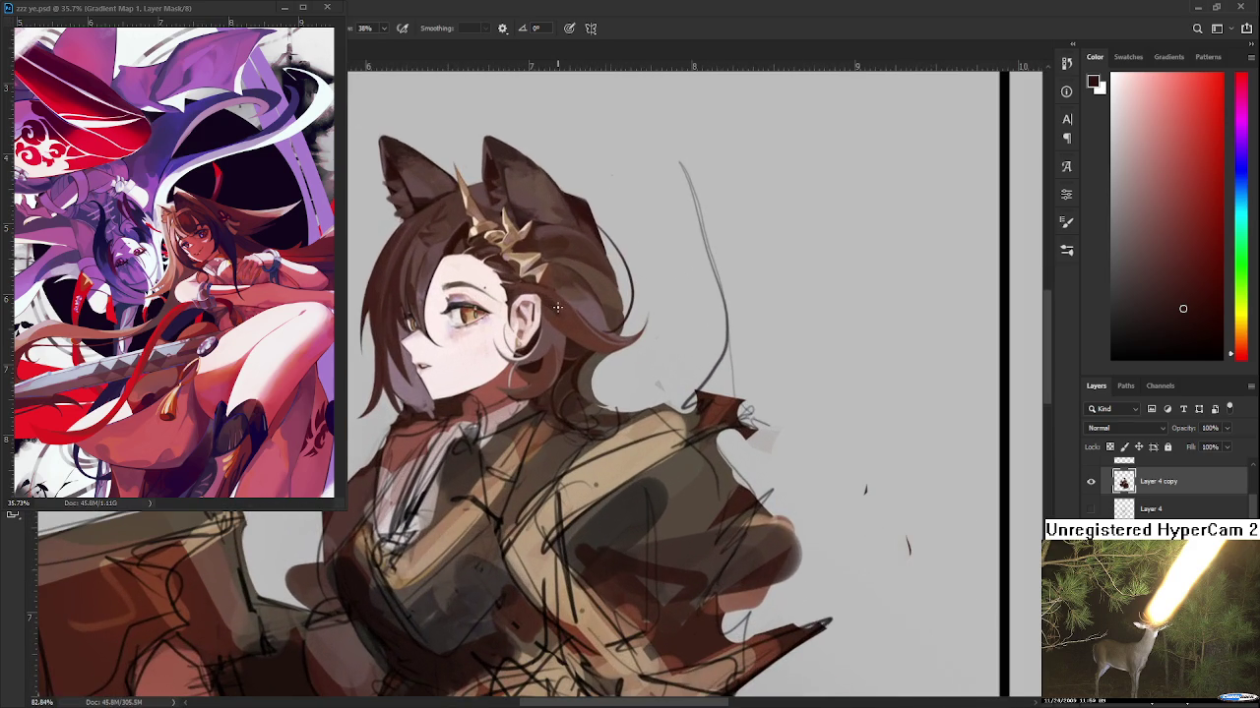
scroll(640, 431, "up", 2)
left_click_drag(645, 398, 606, 369)
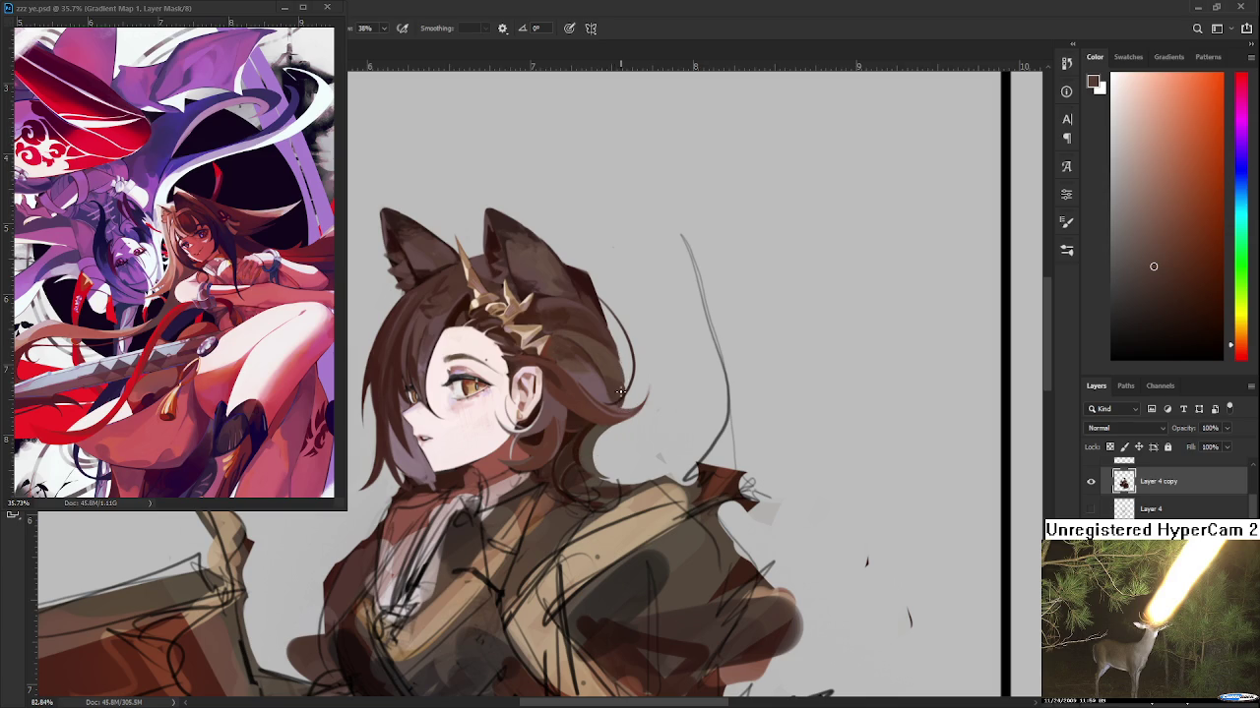
left_click_drag(637, 374, 582, 410)
key("ctrl+z")
left_click_drag(621, 356, 614, 456)
Zoom around the head to check the curls and sample a reddish-brown from the hair
scroll(621, 453, "down", 2)
scroll(621, 453, "down", 1)
scroll(621, 454, "down", 1)
scroll(621, 453, "down", 1)
scroll(591, 472, "up", 3)
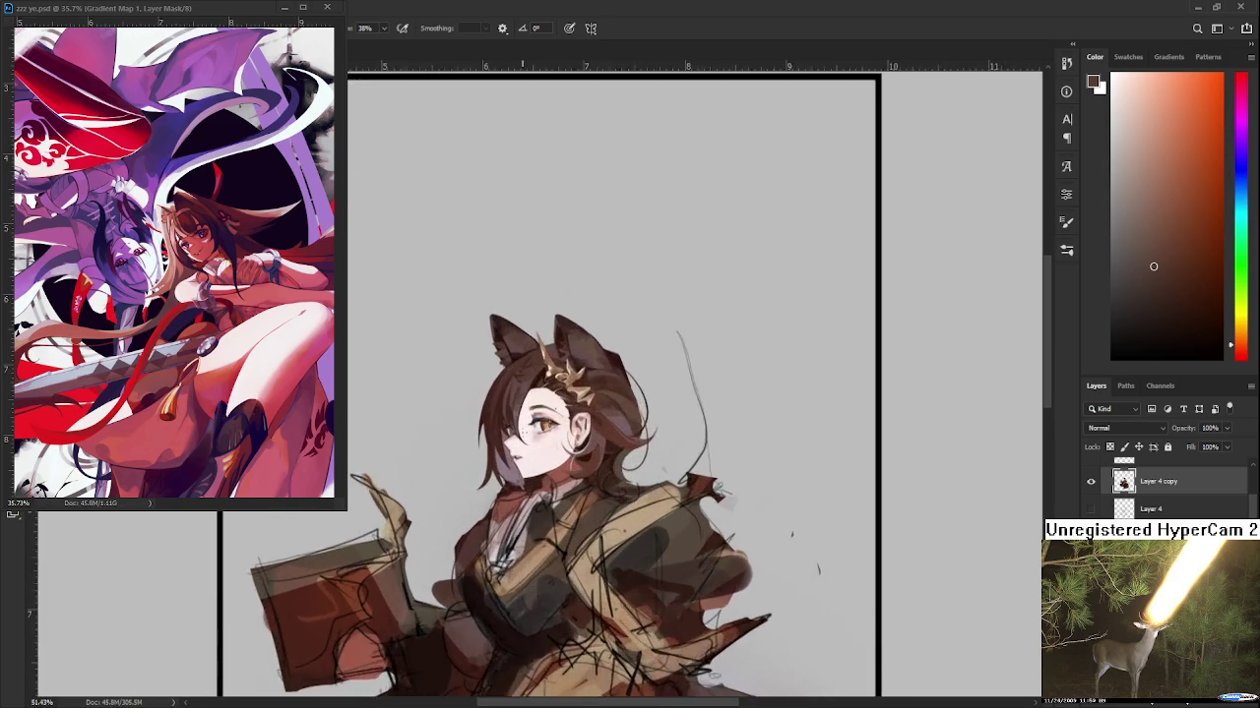
scroll(571, 453, "up", 2)
scroll(548, 435, "up", 1)
scroll(549, 435, "down", 2)
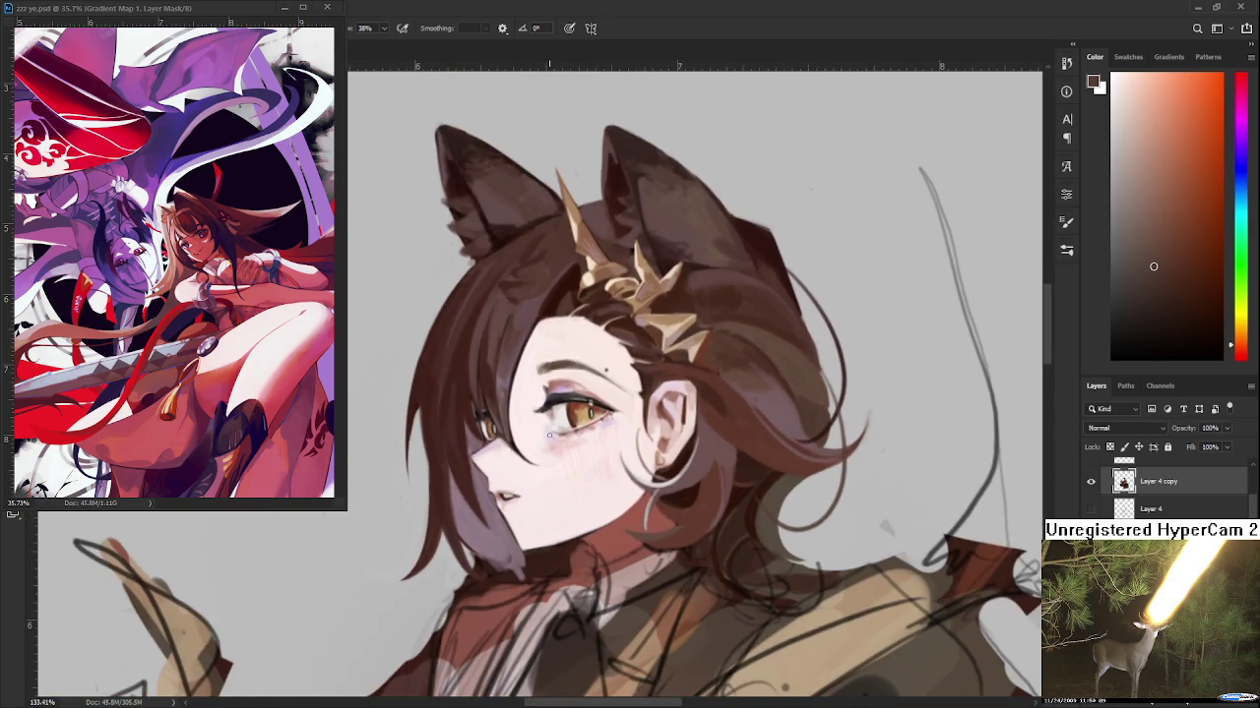
scroll(549, 435, "down", 1)
scroll(549, 435, "up", 1)
scroll(551, 414, "up", 2)
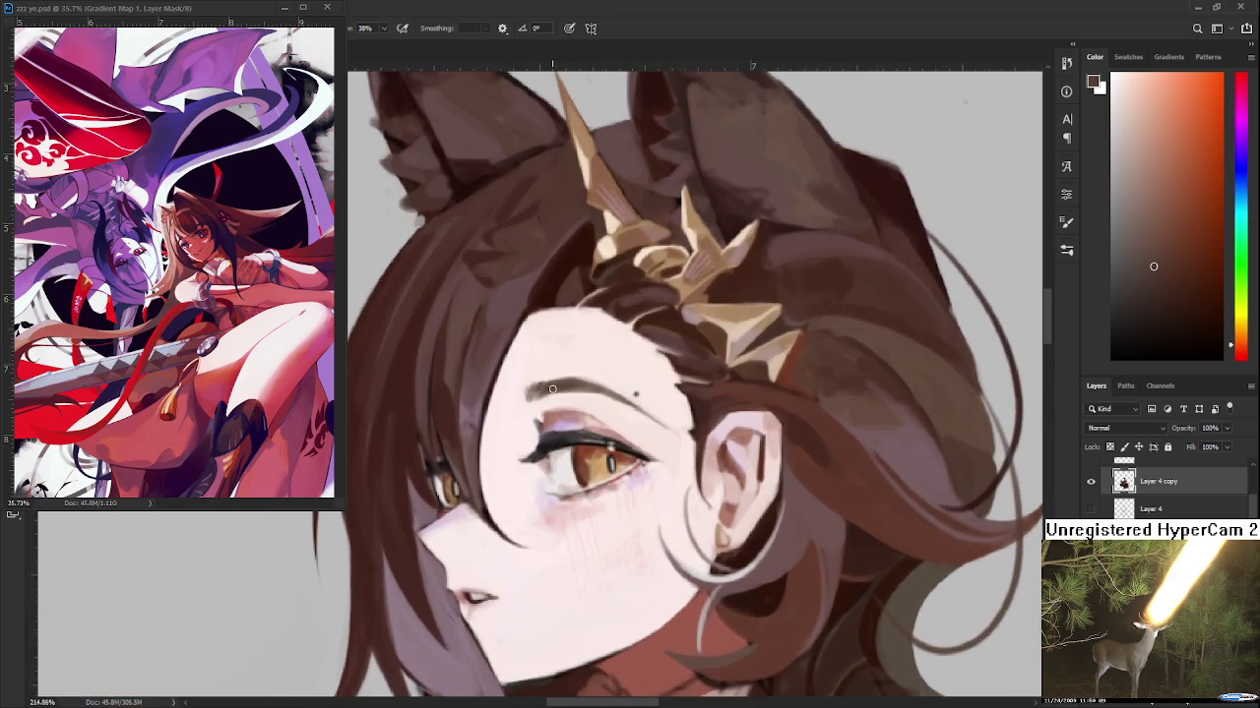
scroll(554, 398, "down", 1)
scroll(554, 399, "down", 1)
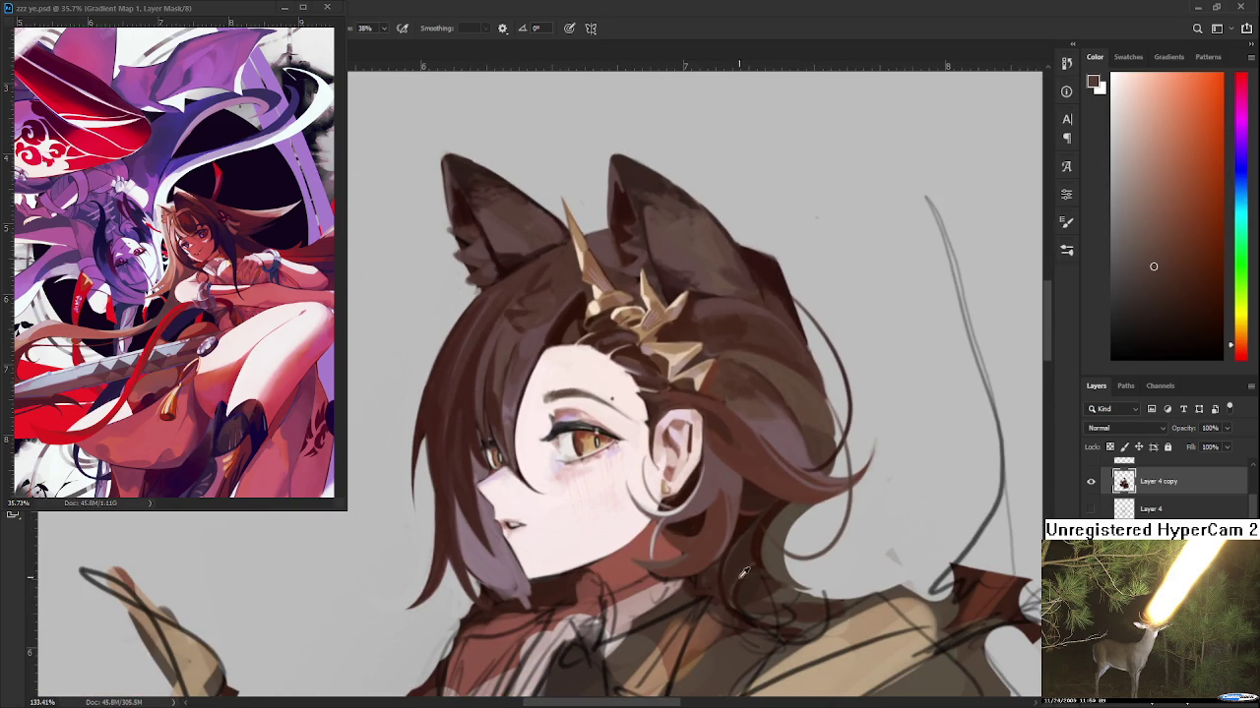
left_click(733, 510, "alt")
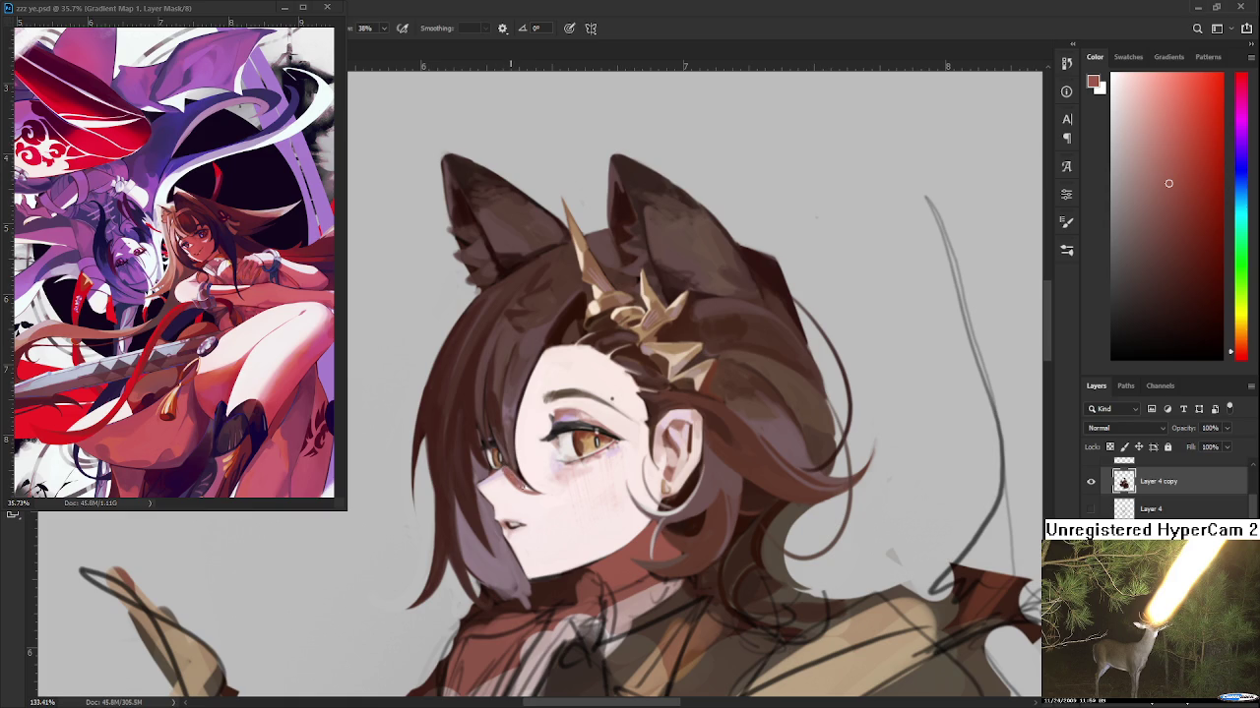
Tilt the view and soften the cheek and eye with sampled light skin pink
key("r")
left_click_drag(527, 486, 448, 397)
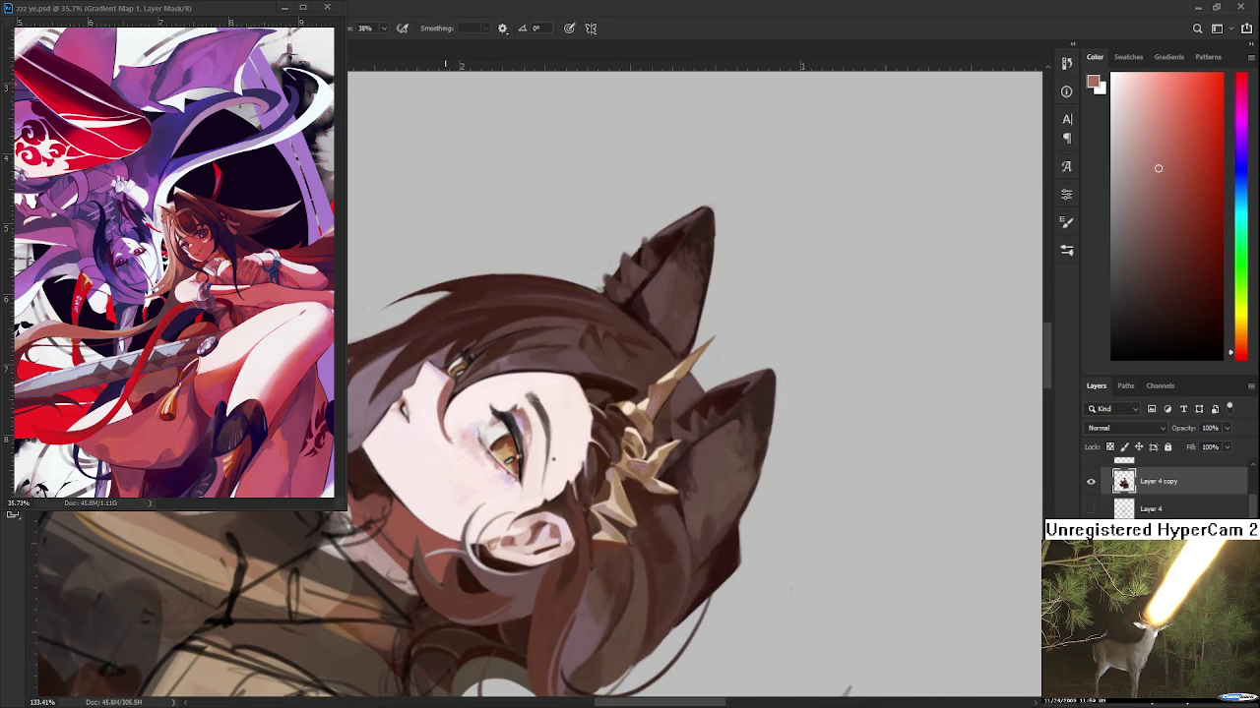
left_click(438, 398, "alt")
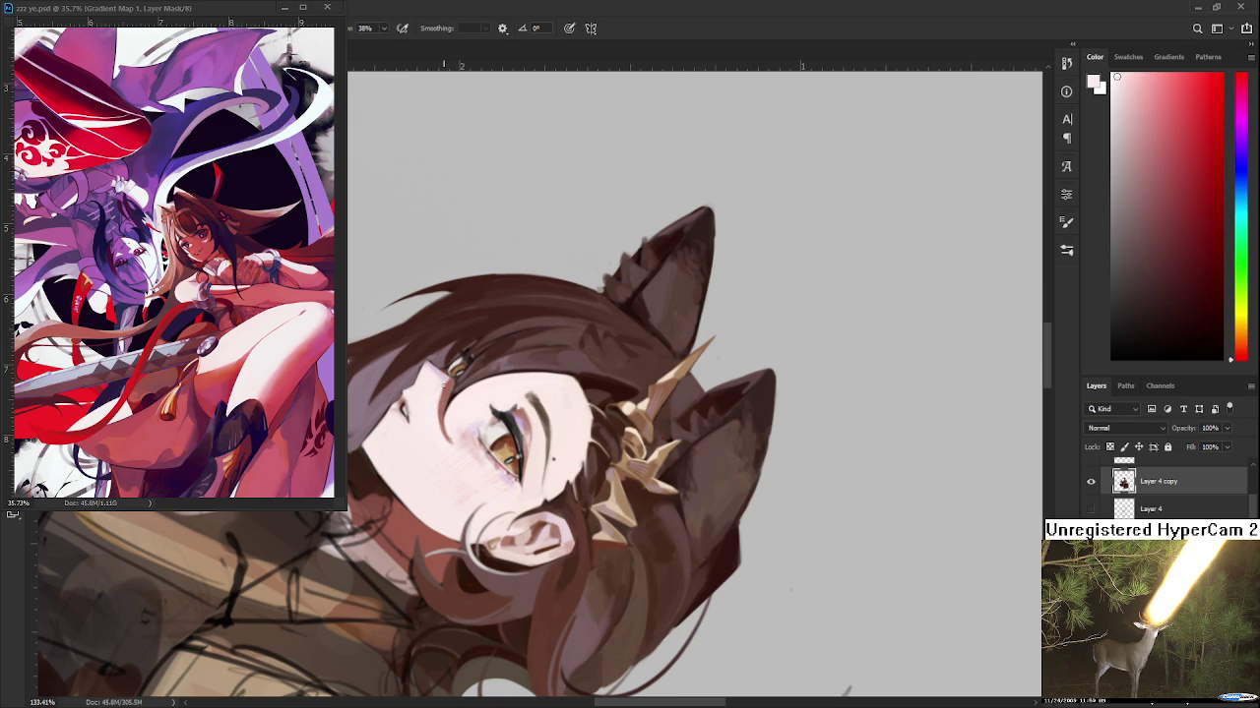
left_click_drag(458, 437, 445, 424)
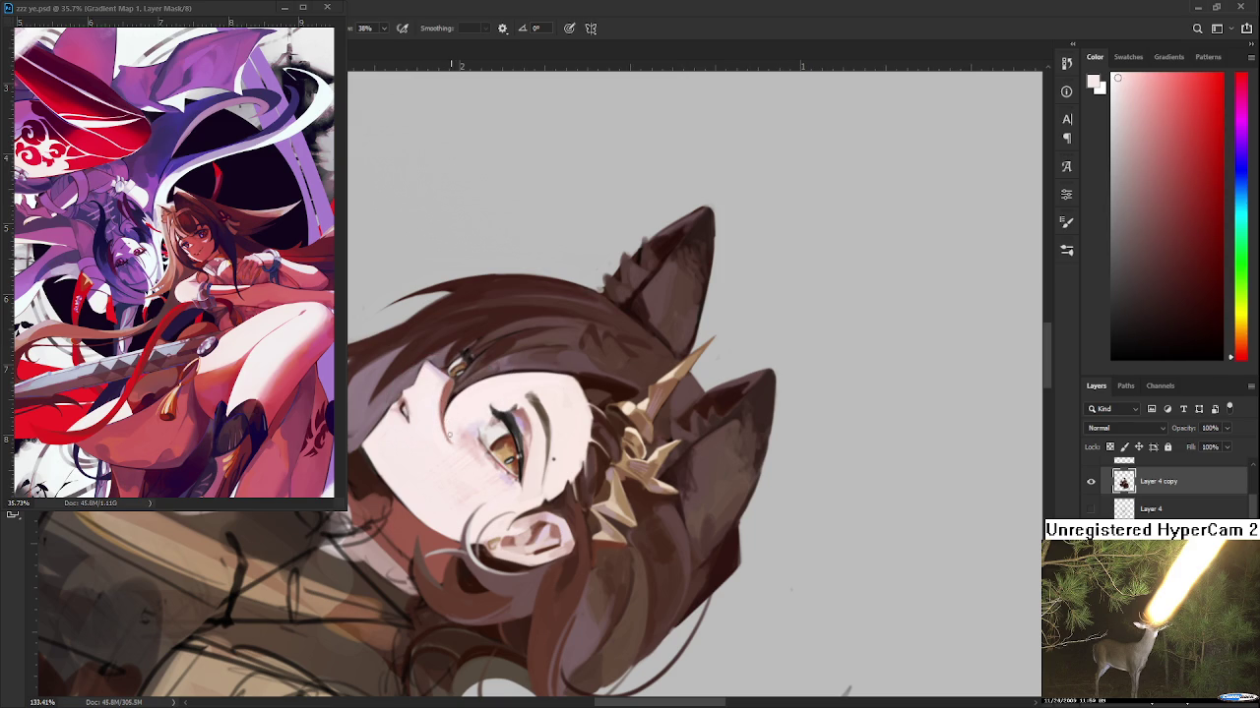
left_click(452, 445, "alt")
Reset the view upright and zoom out to show the whole figure and margin doodles
key("r")
key("Escape")
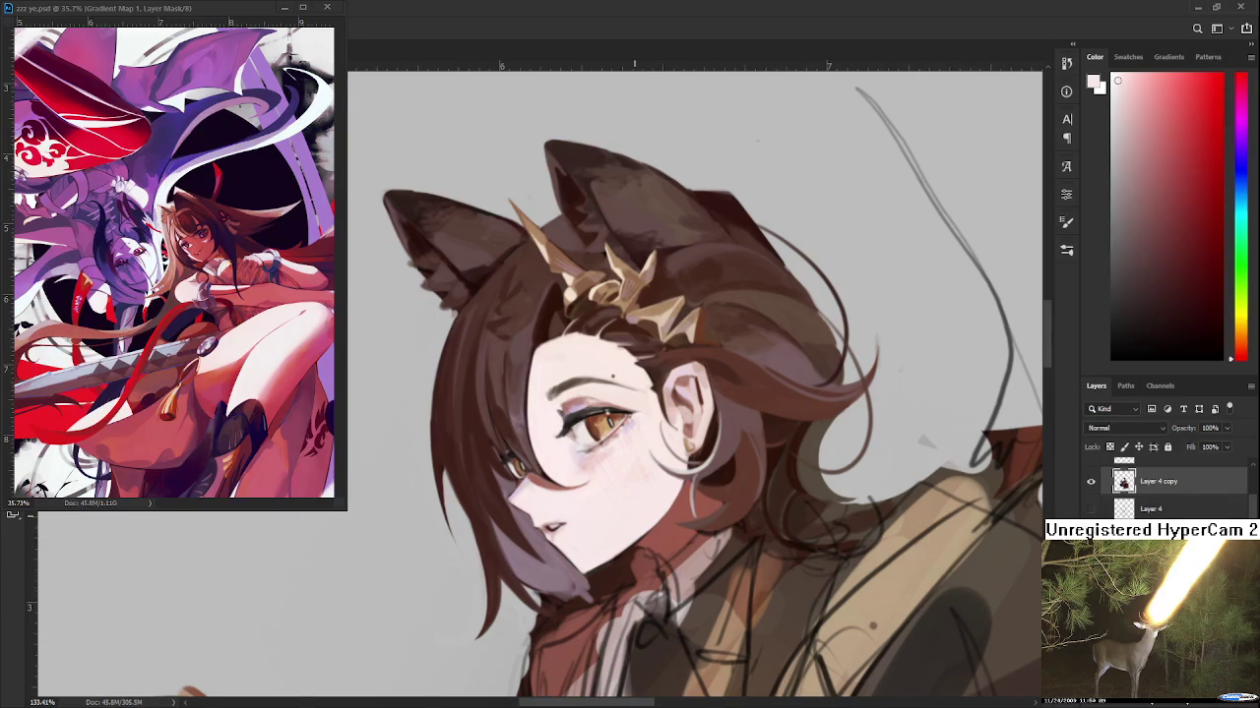
scroll(633, 514, "down", 3)
scroll(640, 526, "down", 2)
scroll(647, 542, "down", 1)
mouse_move(651, 548)
left_mouse_down()
mouse_move(650, 584)
mouse_move(725, 434)
left_mouse_up()
scroll(580, 502, "down", 1)
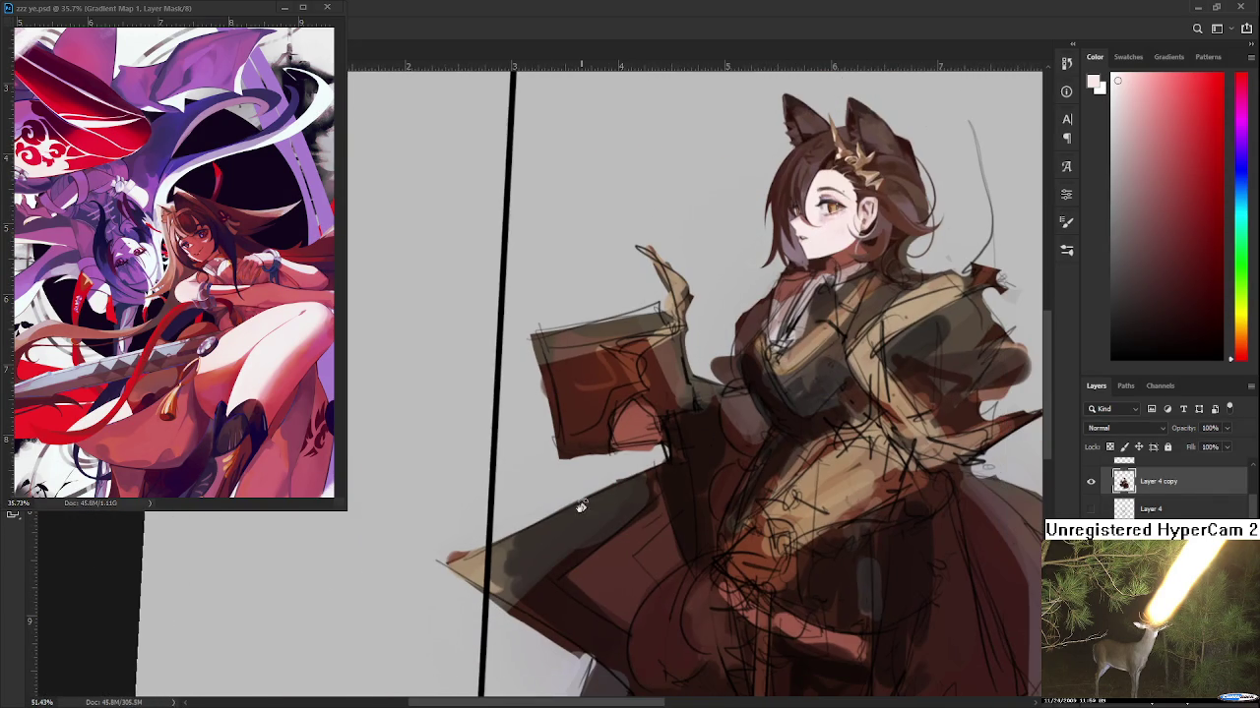
mouse_move(554, 534)
left_mouse_down()
mouse_move(612, 522)
mouse_move(569, 544)
mouse_move(641, 459)
mouse_move(898, 551)
left_mouse_up()
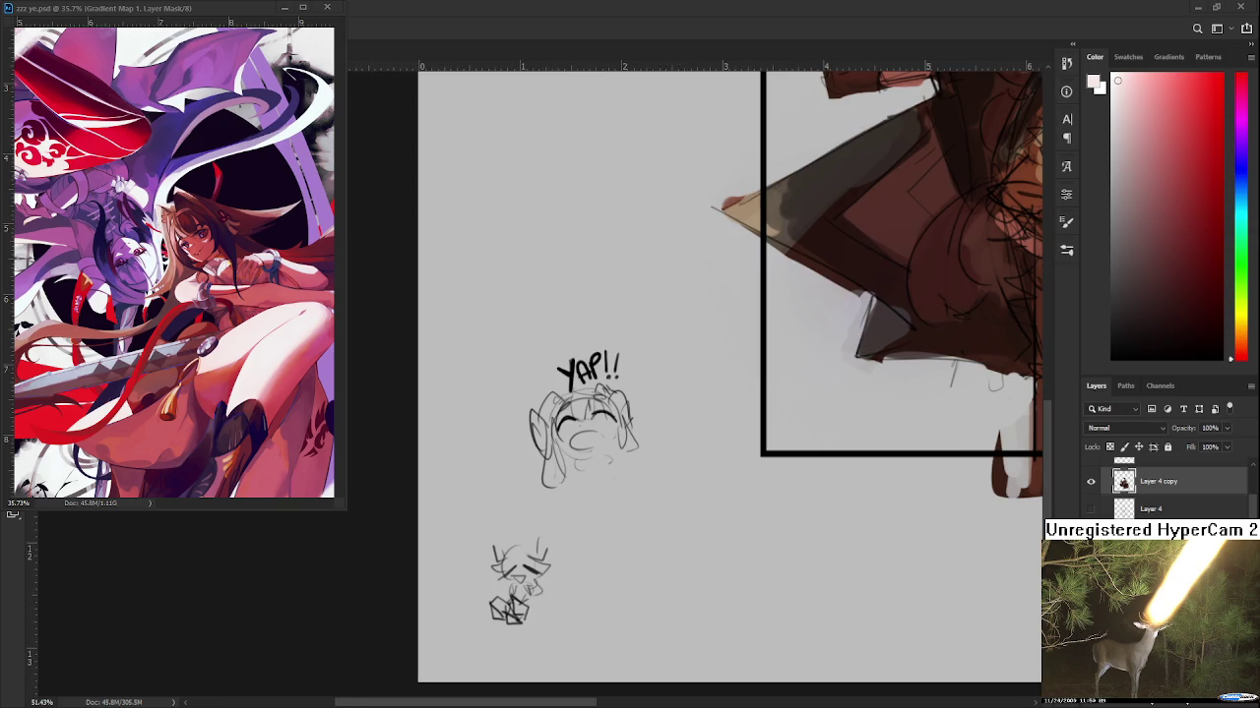
Sketch a small pure-black cat-eared chibi doodle below the "YAP!!" margin sketch
key("b")
left_click_drag(1167, 322, 1112, 359)
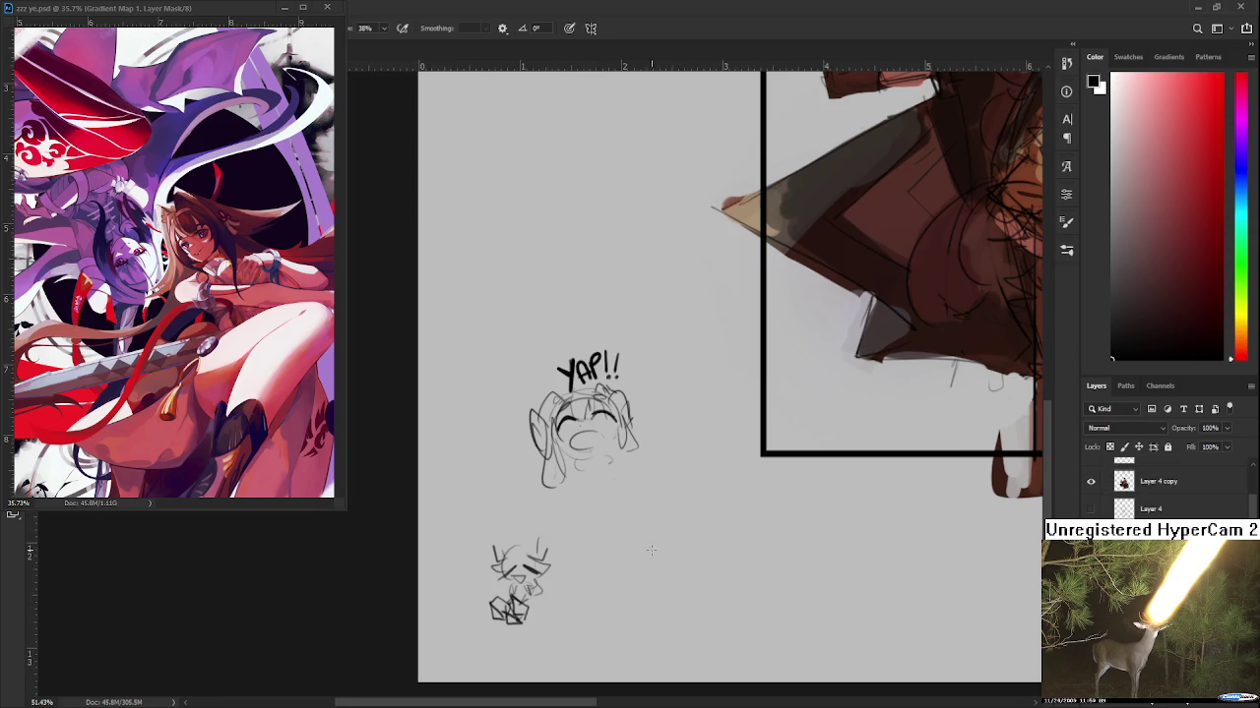
mouse_move(645, 570)
left_mouse_down()
mouse_move(624, 582)
mouse_move(679, 568)
mouse_move(671, 586)
mouse_move(618, 580)
mouse_move(626, 589)
mouse_move(645, 554)
mouse_move(666, 559)
left_mouse_up()
key("ctrl+z")
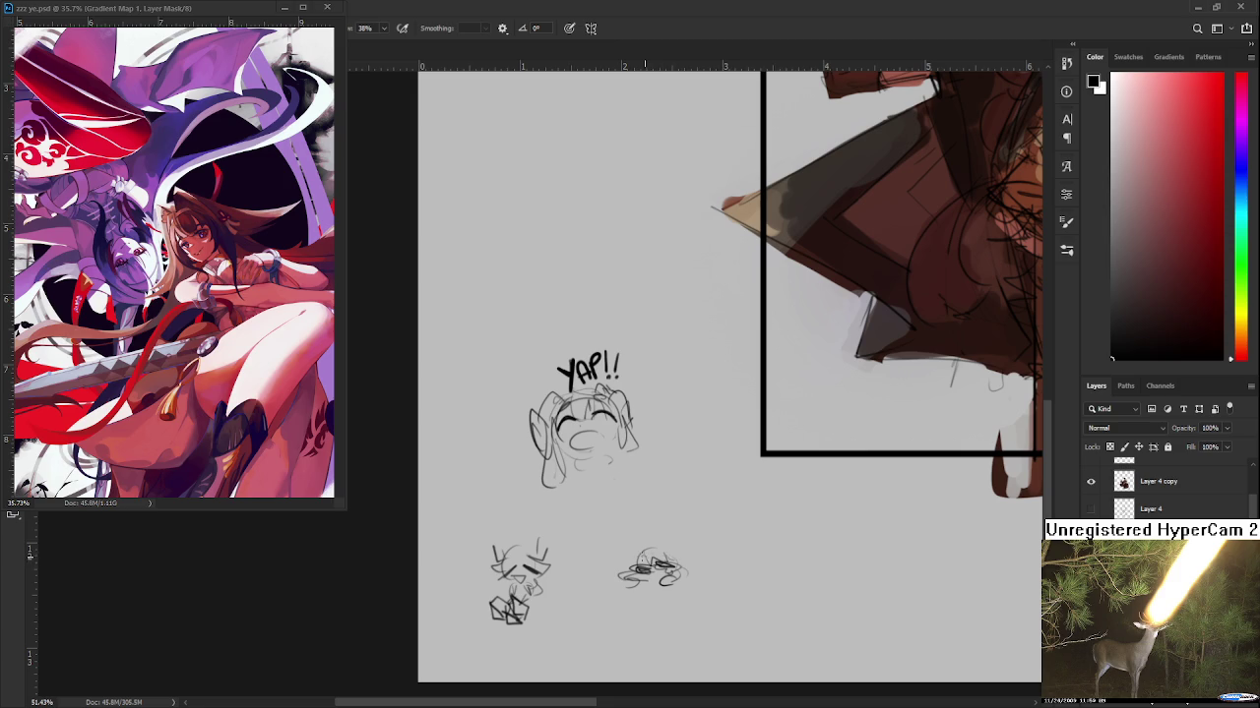
mouse_move(630, 563)
left_mouse_down()
mouse_move(636, 542)
mouse_move(667, 533)
mouse_move(640, 553)
mouse_move(689, 561)
left_mouse_up()
left_click_drag(675, 561, 696, 559)
left_click_drag(612, 563, 667, 565)
Save the document and bring the whole framed character into view
key("ctrl+s")
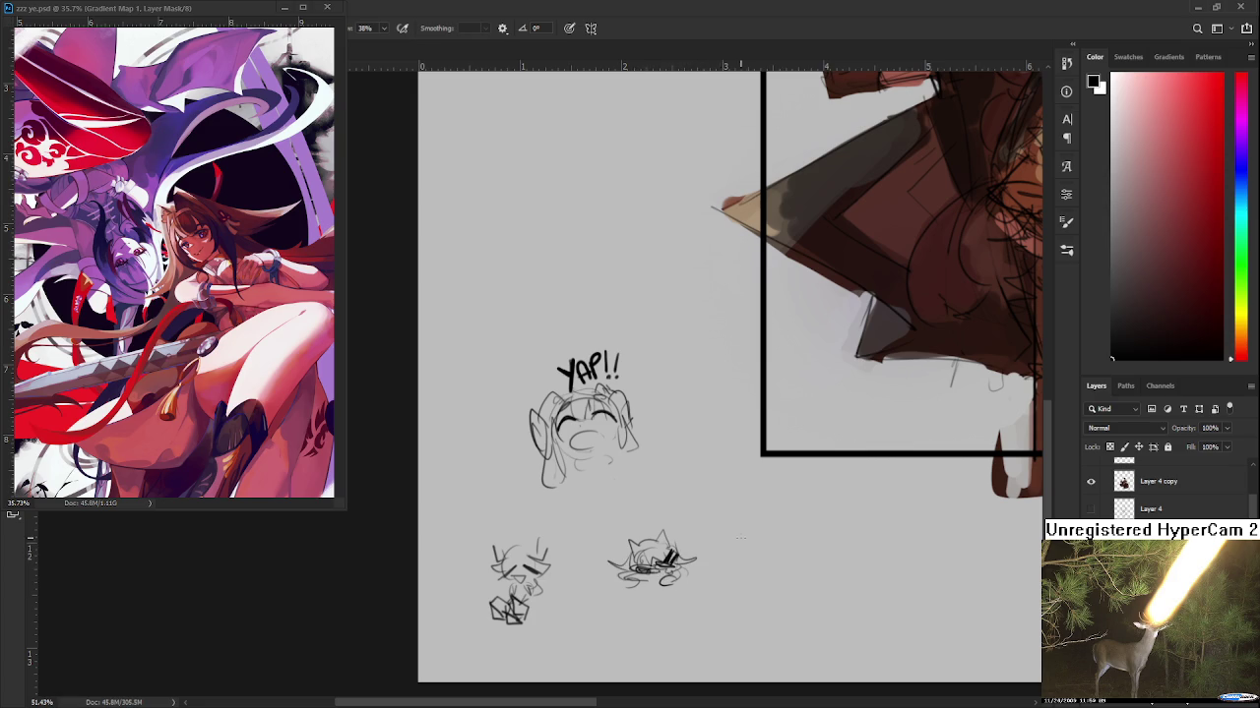
scroll(745, 462, "down", 2)
mouse_move(707, 226)
left_mouse_down()
mouse_move(645, 465)
mouse_move(568, 556)
left_mouse_up()
scroll(671, 321, "up", 2)
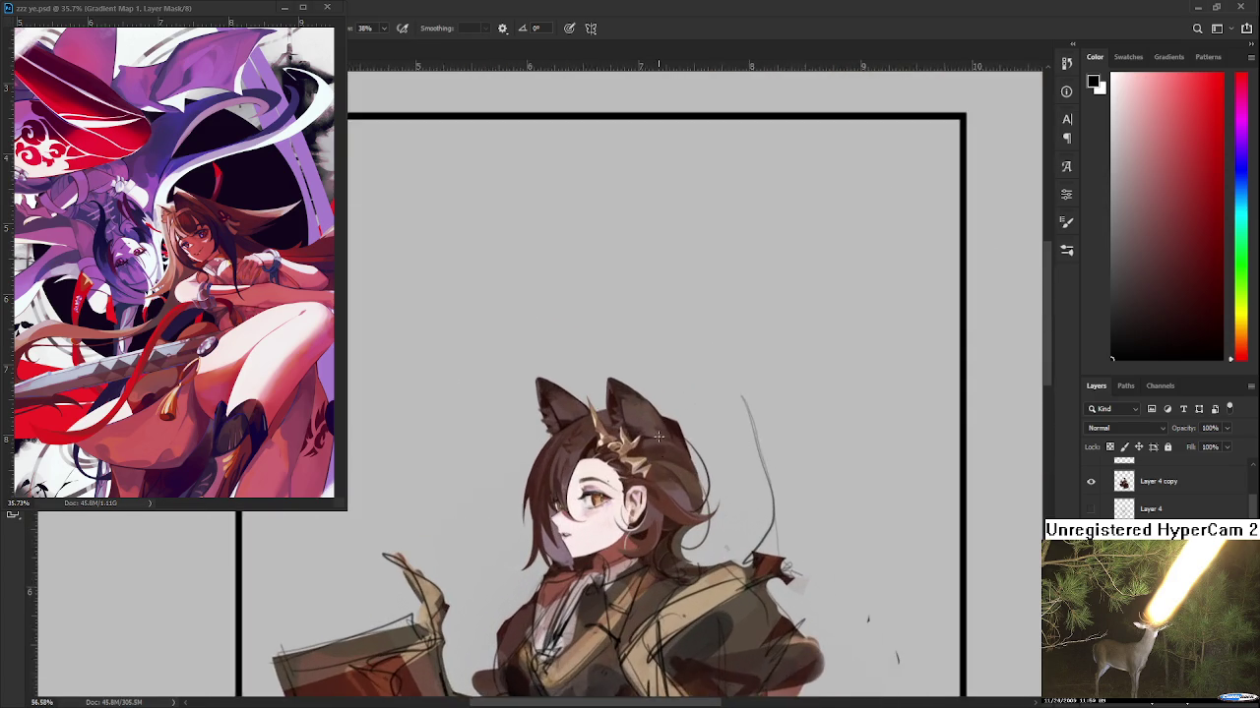
Select the Layer 4 copy row in the Layers panel to paint on it
scroll(671, 321, "up", 1)
left_click(1185, 492)
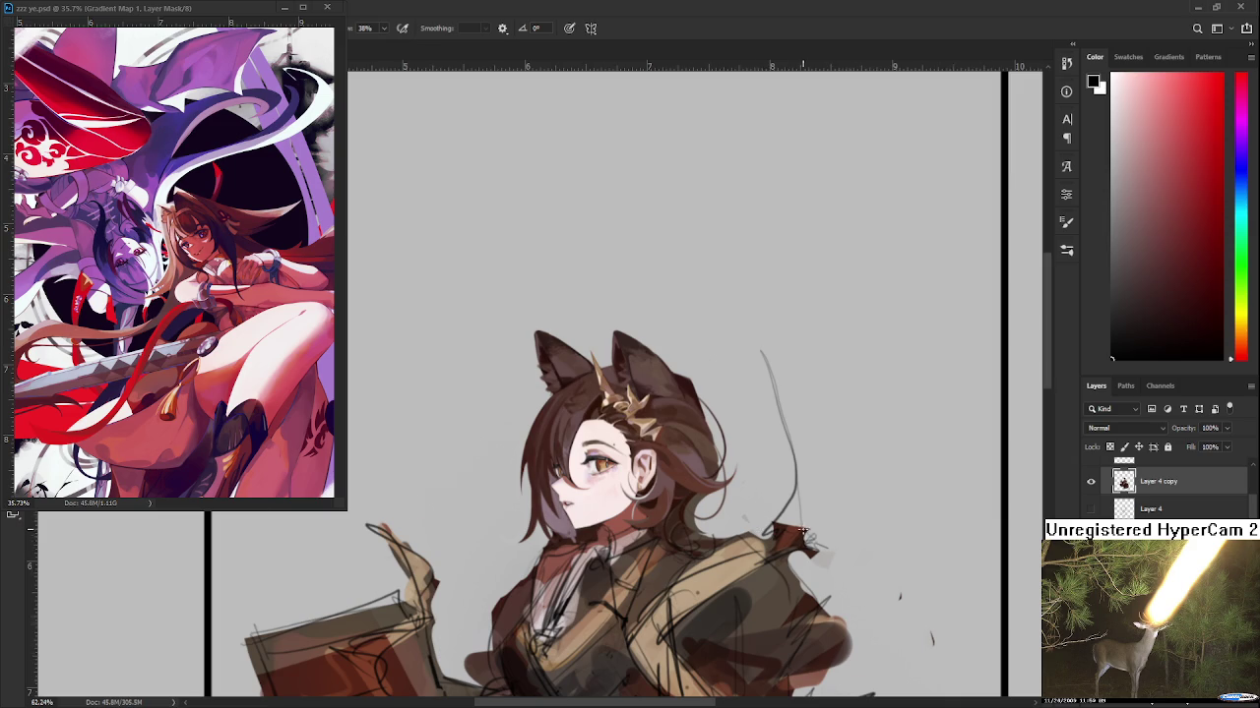
Sample the reddish face tone and paint a reddish stroke along the forehead hairline
scroll(795, 539, "down", 2)
scroll(795, 539, "down", 1)
scroll(723, 529, "up", 3)
scroll(723, 529, "up", 3)
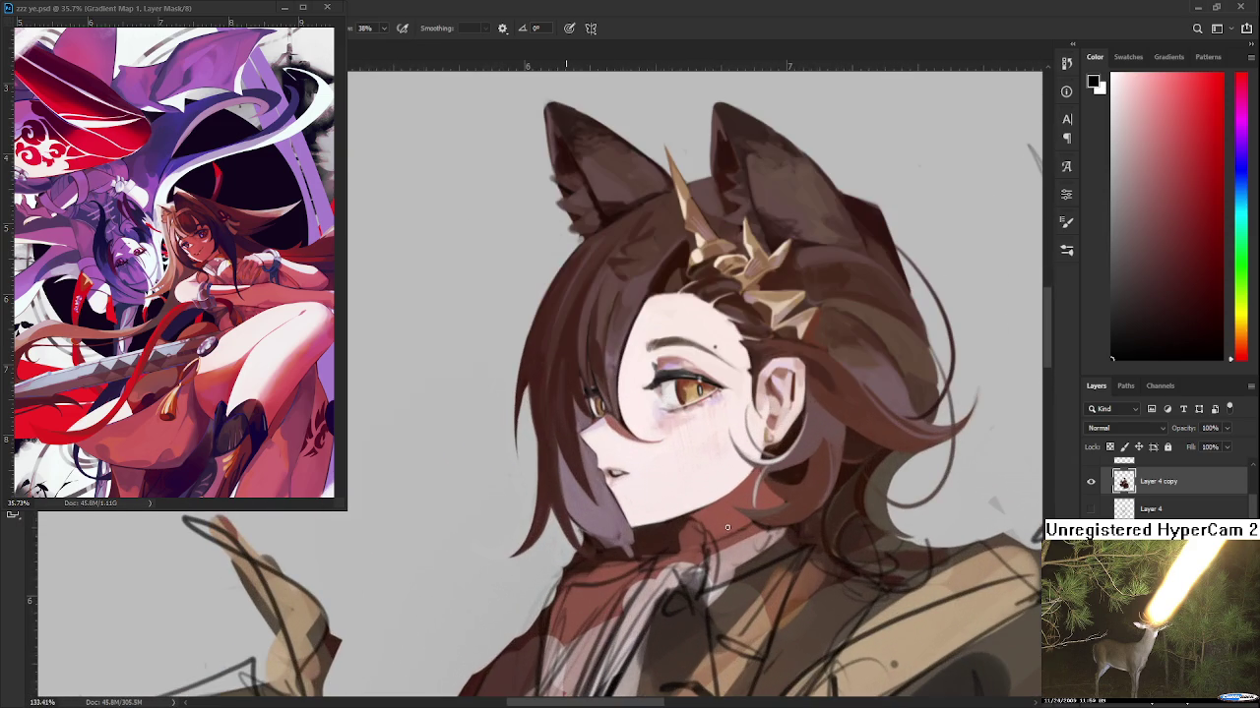
scroll(727, 529, "up", 2)
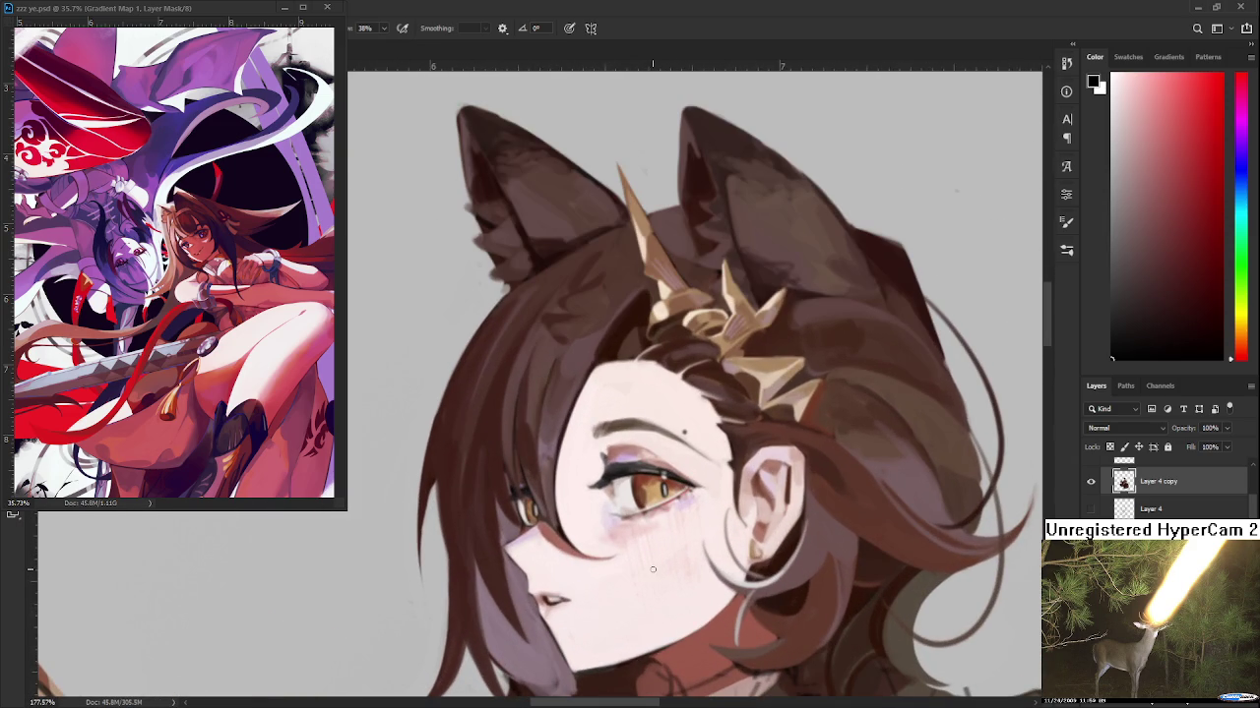
left_click(723, 590, "alt")
left_click_drag(724, 590, 582, 445)
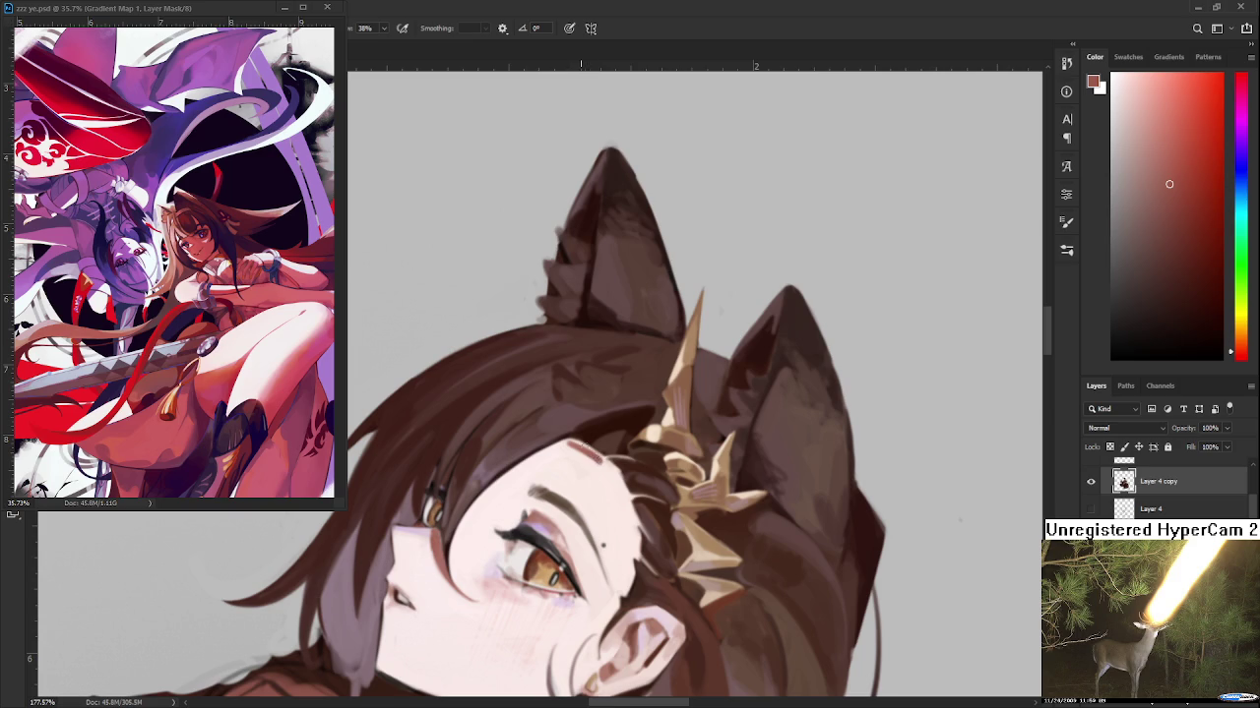
left_click_drag(568, 439, 596, 458)
left_click_drag(596, 458, 637, 413)
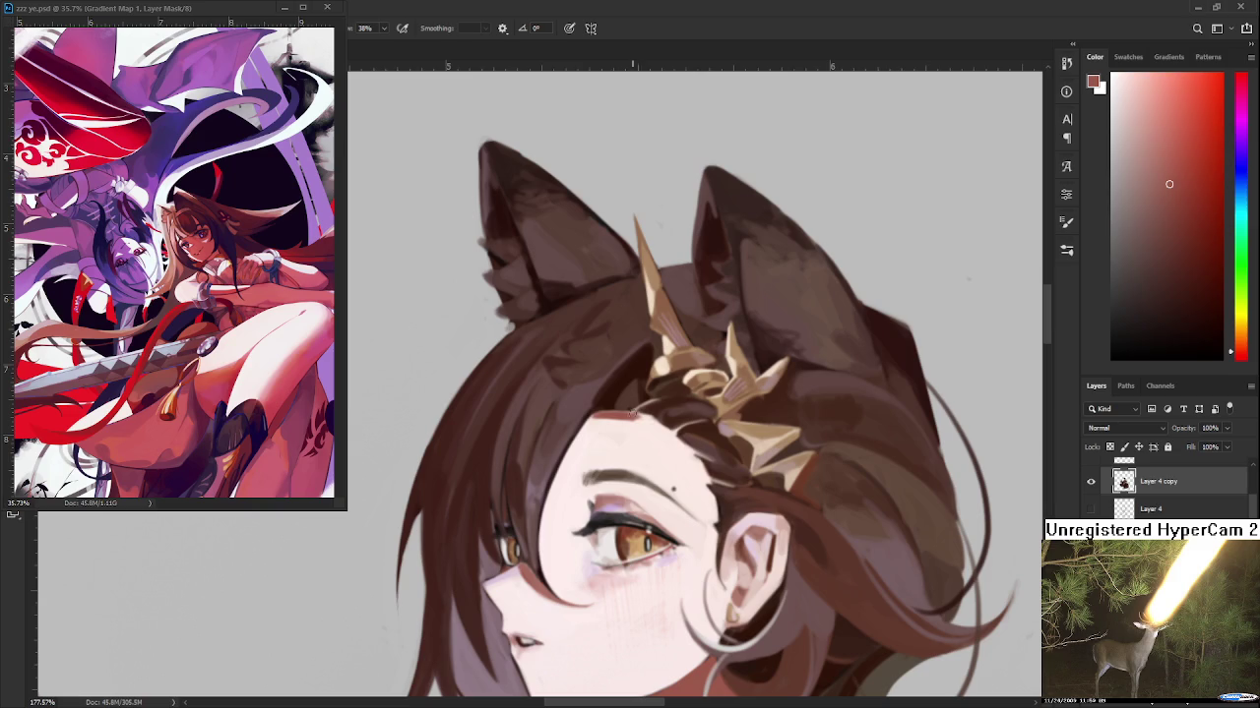
Paint a reddish forehead stroke down beside the ear and blend skin pink along the face-ear edge
left_click(635, 418, "alt")
left_click(629, 413, "alt")
left_click(634, 419, "alt")
mouse_move(626, 414)
left_mouse_down()
mouse_move(678, 433)
mouse_move(704, 468)
left_mouse_up()
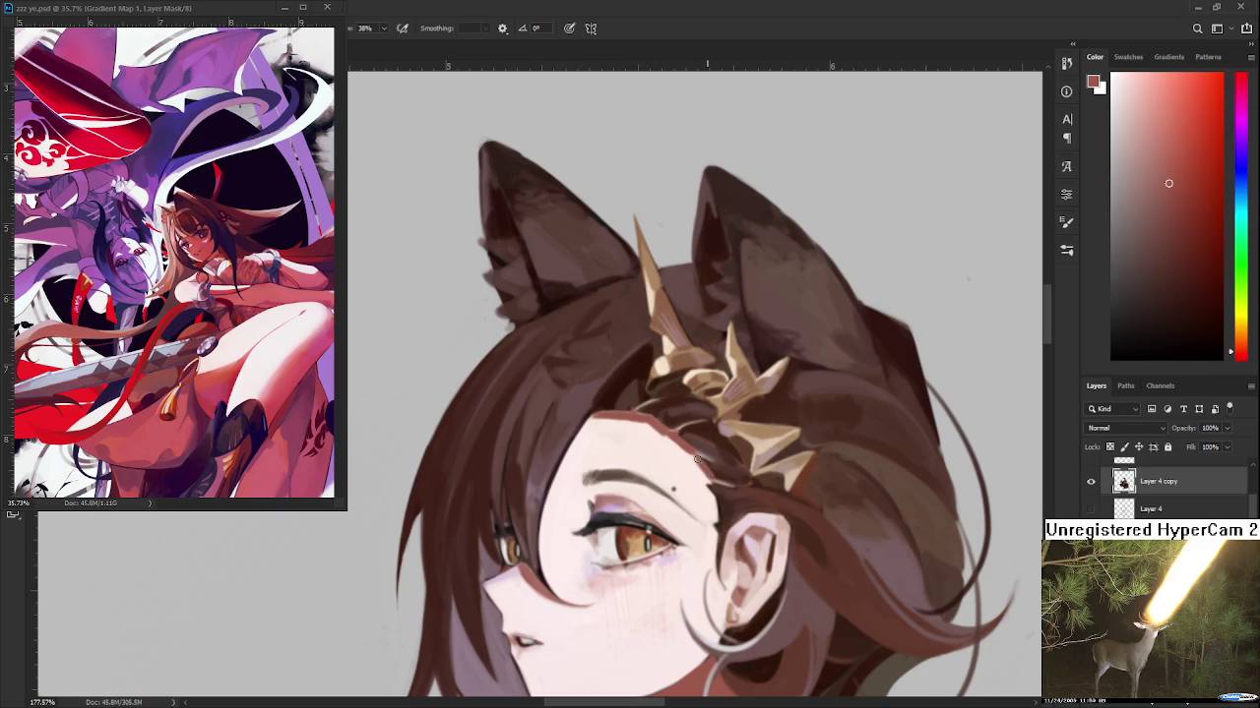
left_click_drag(707, 471, 715, 524)
scroll(714, 522, "down", 3)
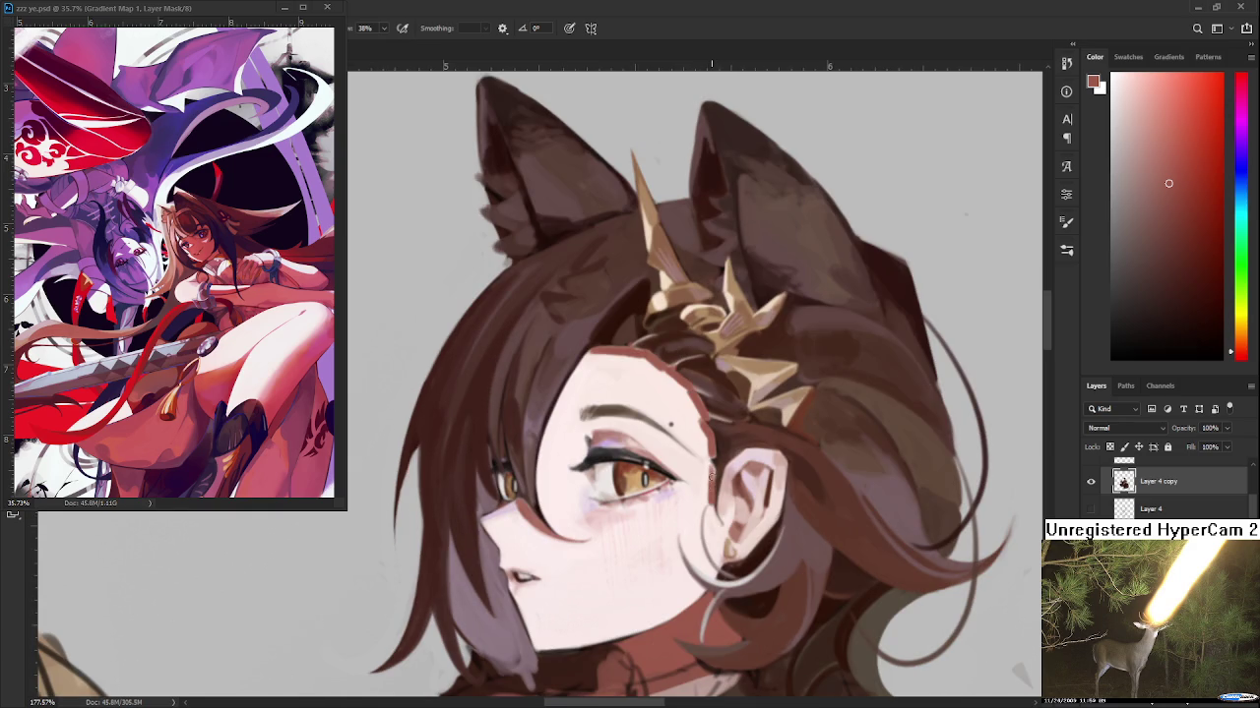
left_click(706, 468, "alt")
left_click_drag(706, 470, 713, 515)
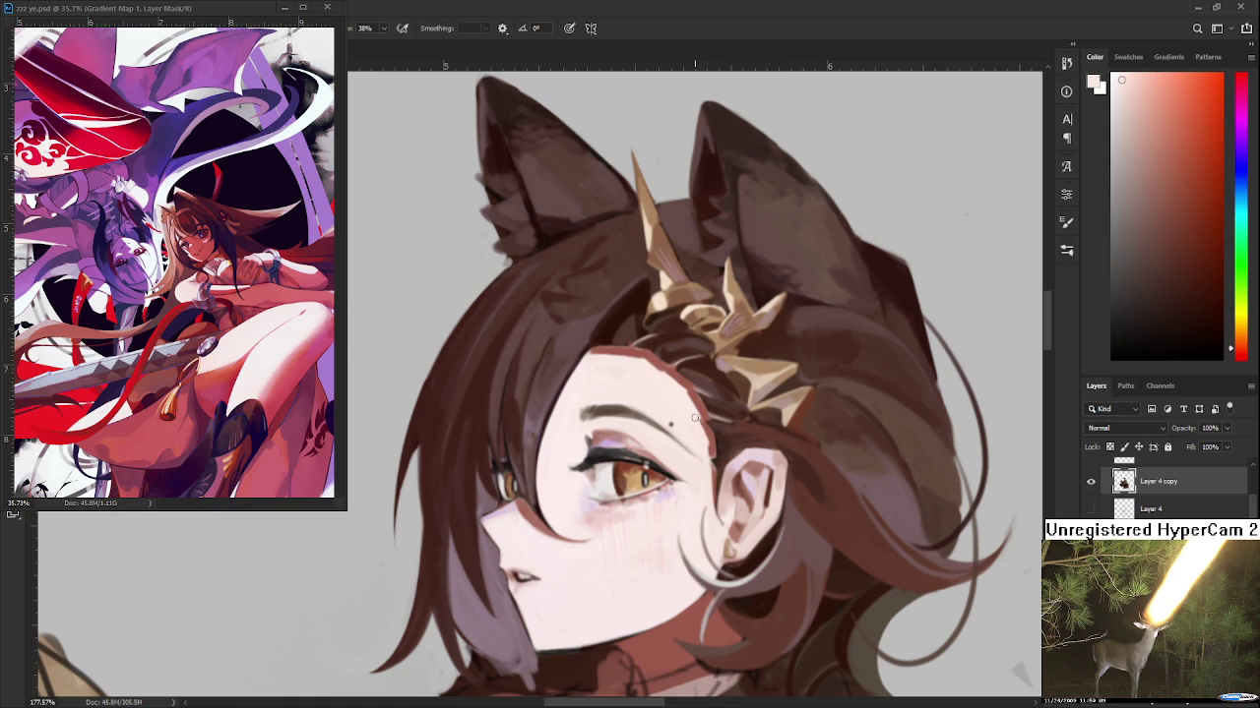
Pan and rotate the view around the ear and sample a reddish-brown from the hair
left_click_drag(692, 402, 680, 468)
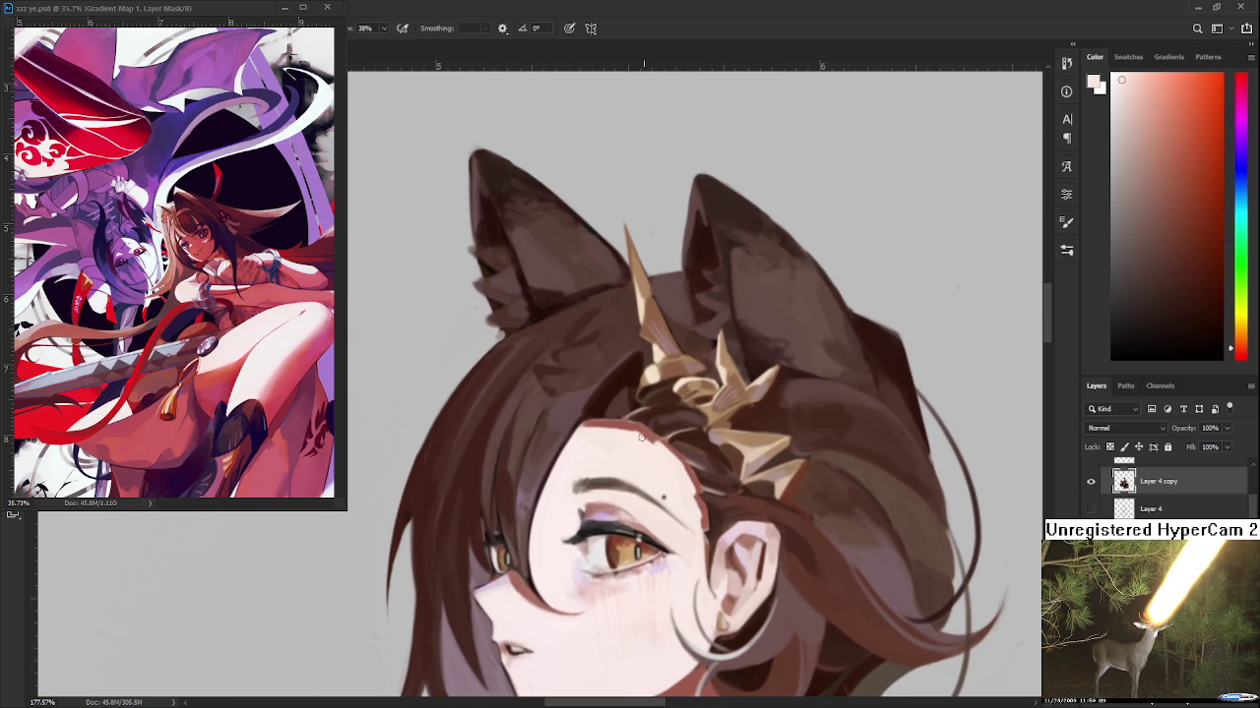
key("r")
left_click_drag(647, 443, 651, 360)
key("b")
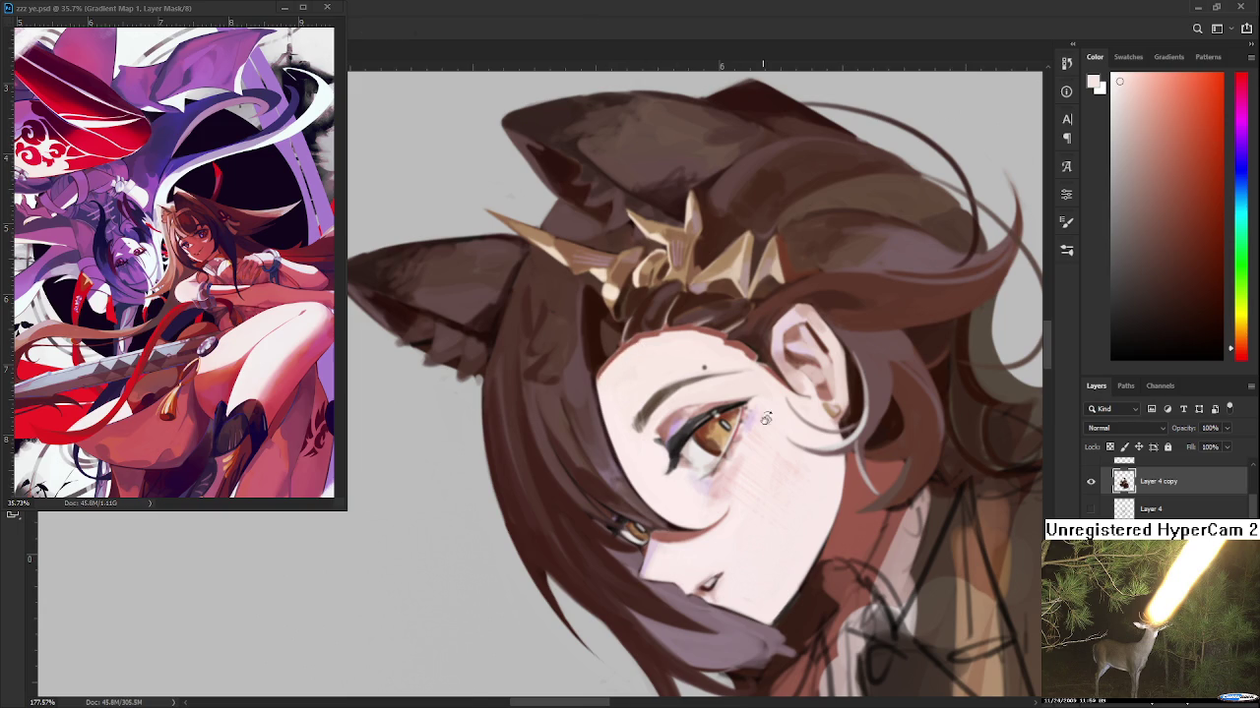
left_click_drag(757, 410, 768, 492)
scroll(781, 596, "down", 10)
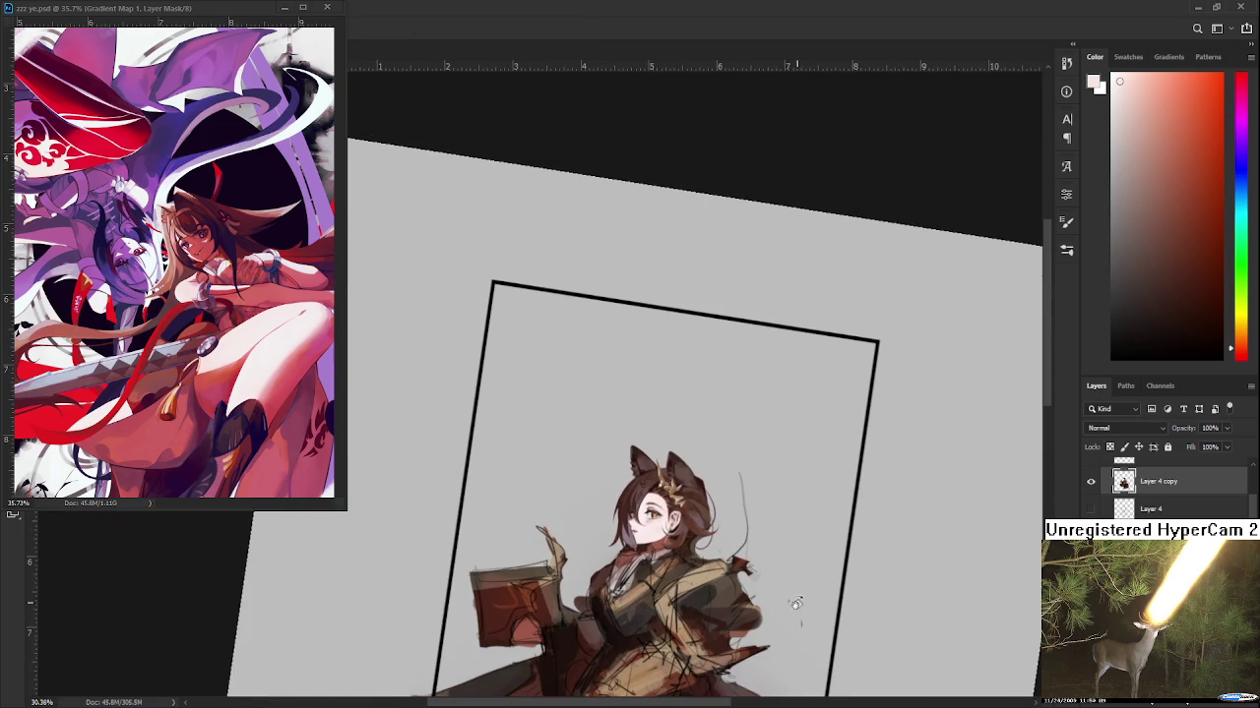
scroll(662, 510, "up", 3)
scroll(660, 508, "up", 5)
scroll(661, 507, "up", 3)
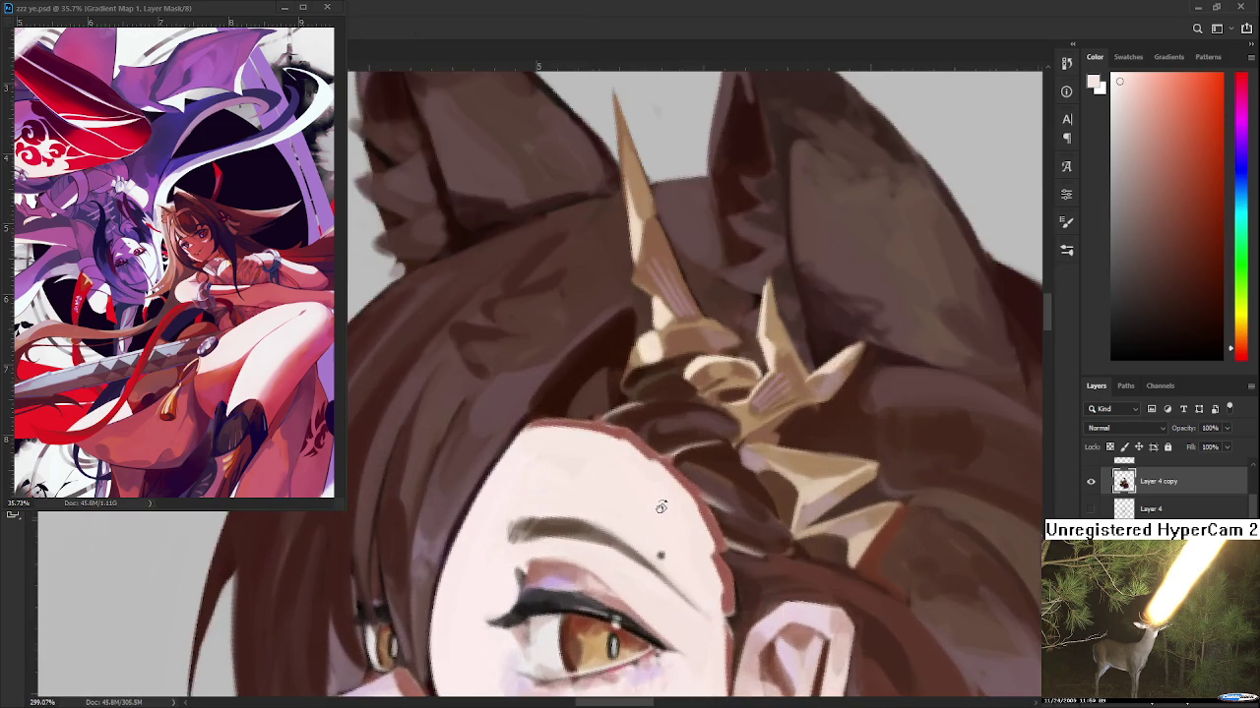
left_click_drag(661, 508, 529, 402)
left_click(493, 430, "alt")
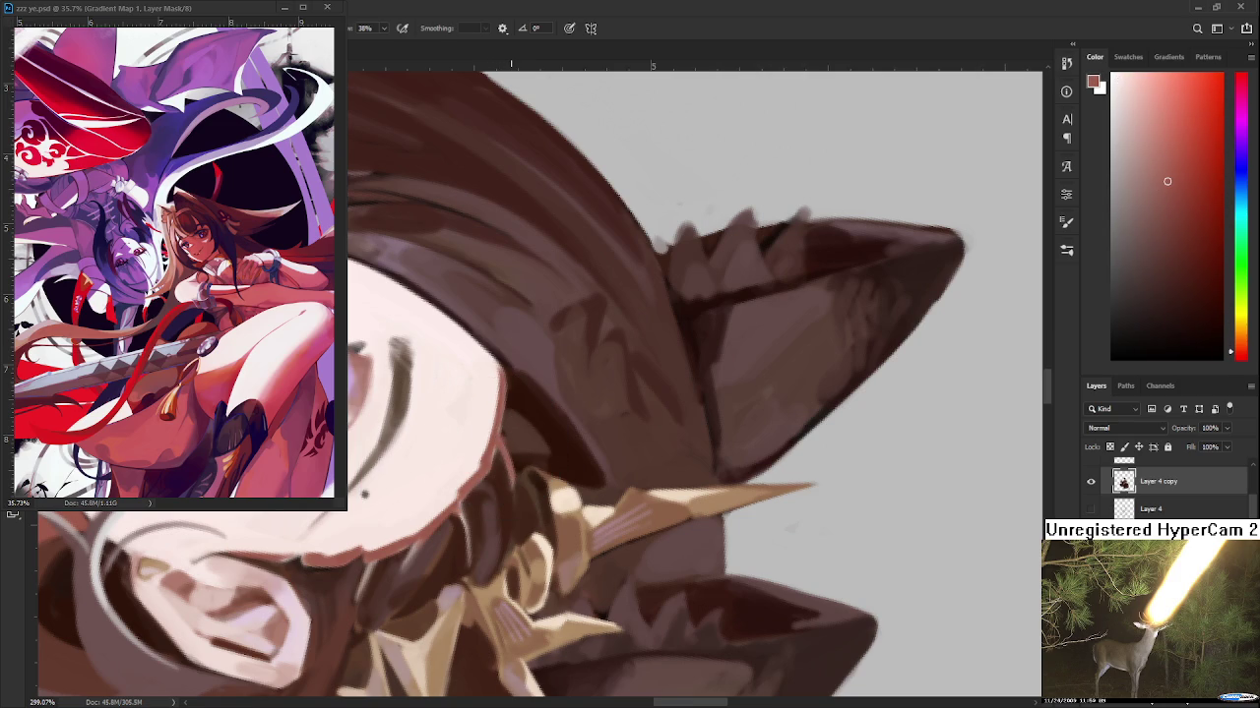
scroll(602, 414, "down", 2)
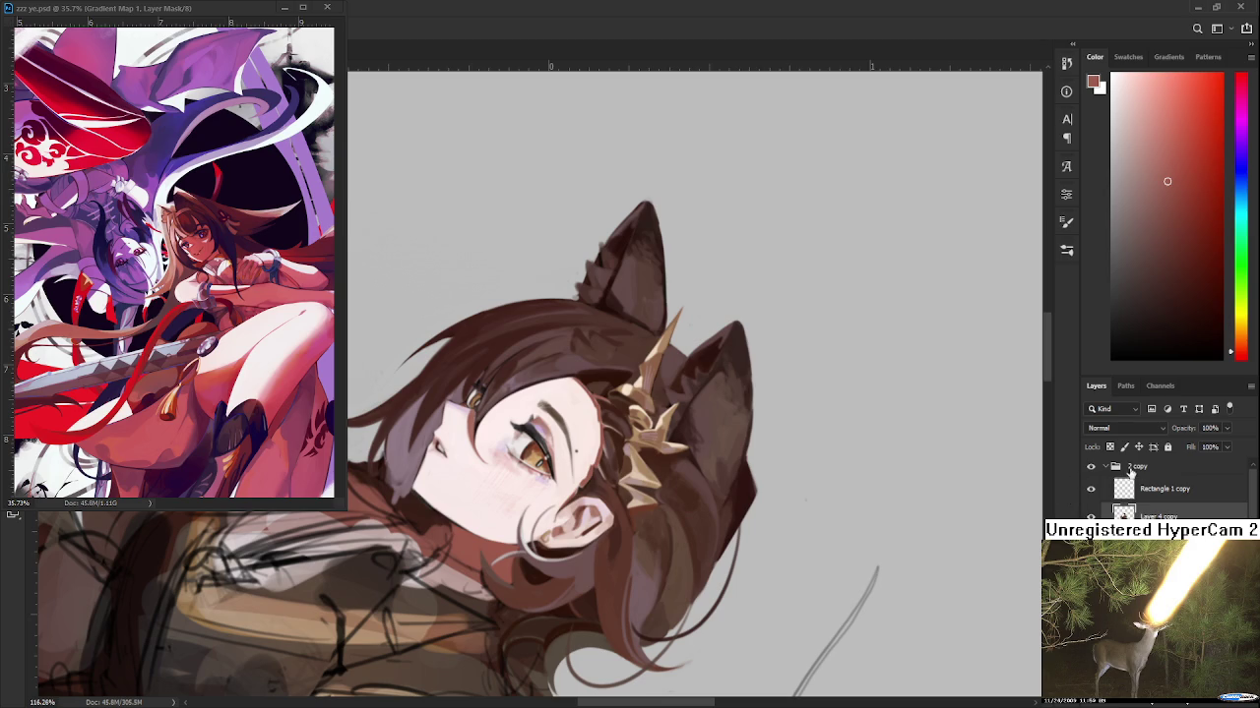
Select the '2 copy' group and add a desaturating Hue/Saturation adjustment (Ctrl+U) to preview greyscale
left_click(1137, 466)
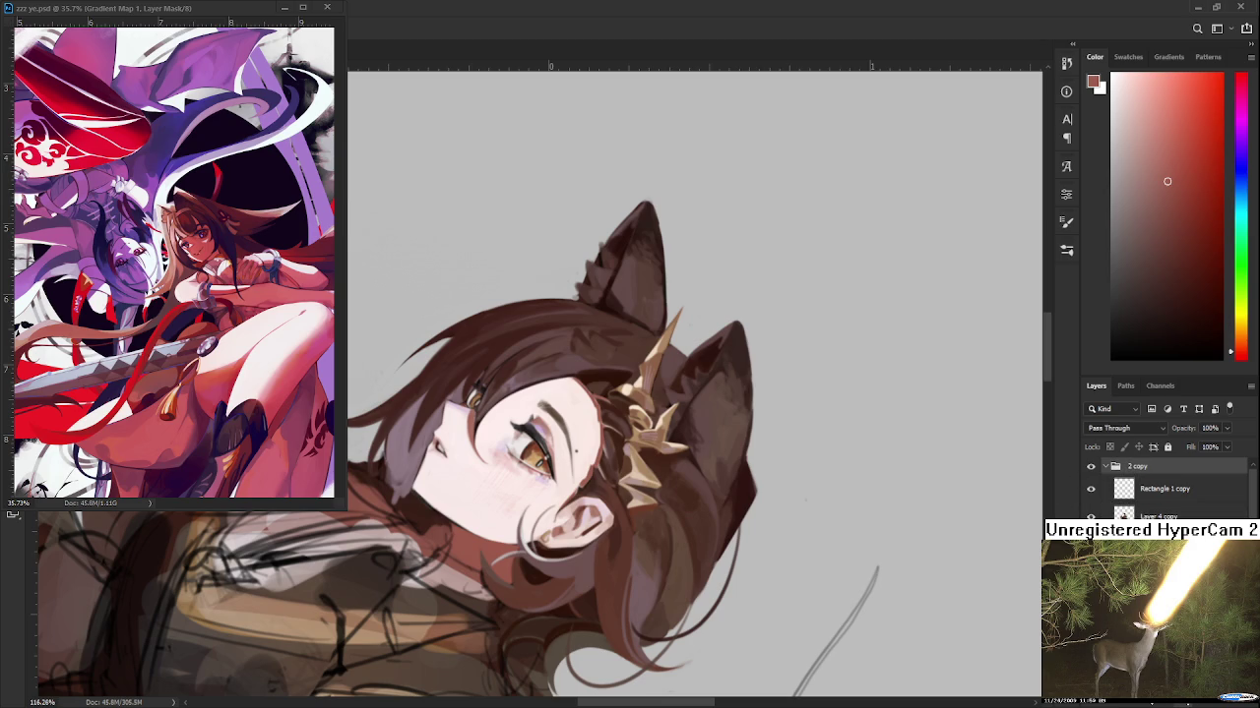
key("ctrl+u")
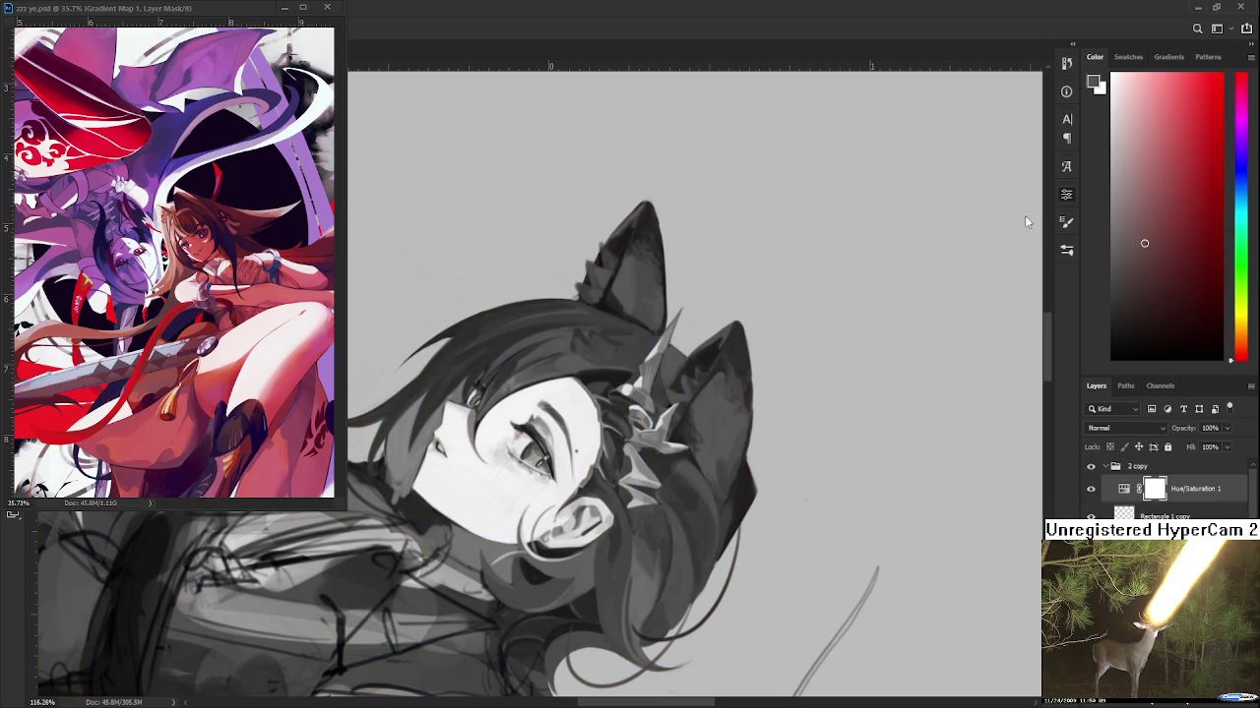
scroll(724, 452, "down", 1)
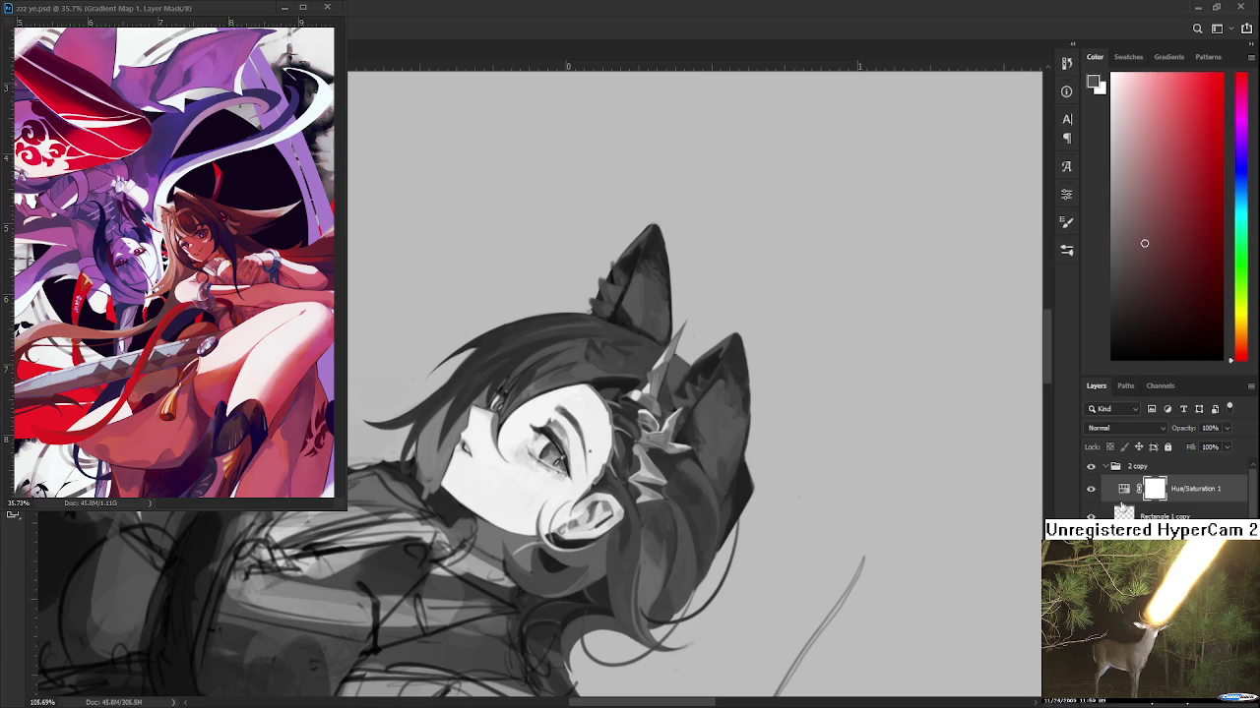
Hide the Hue/Saturation 1 layer to restore colour and return to Layer 4 copy
left_click(1090, 490)
scroll(708, 469, "up", 4)
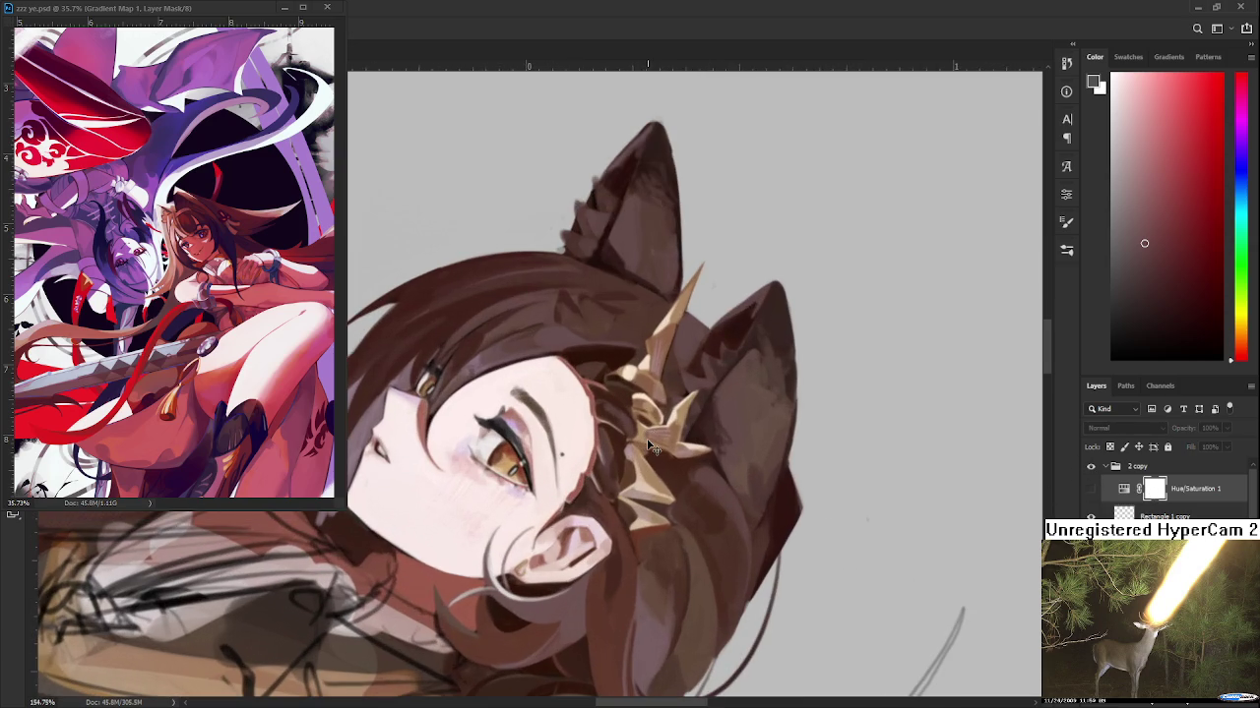
left_click(650, 447, "alt")
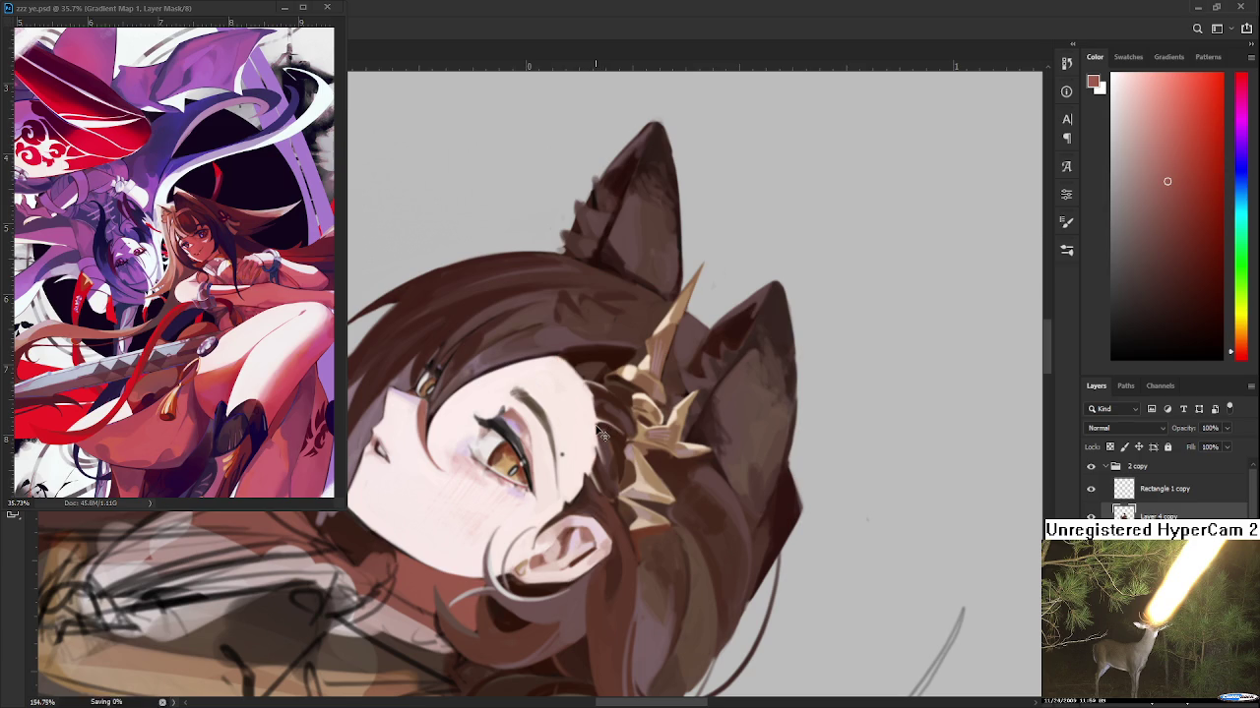
scroll(577, 384, "up", 1)
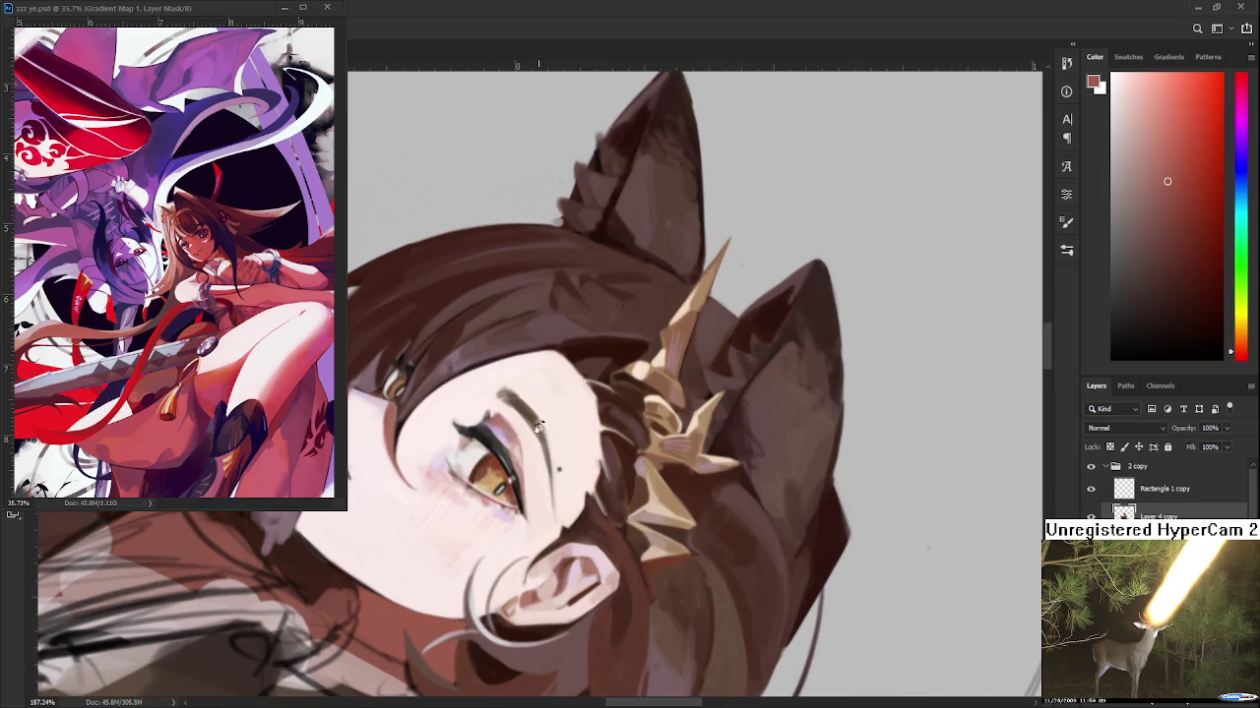
left_click_drag(577, 384, 576, 478)
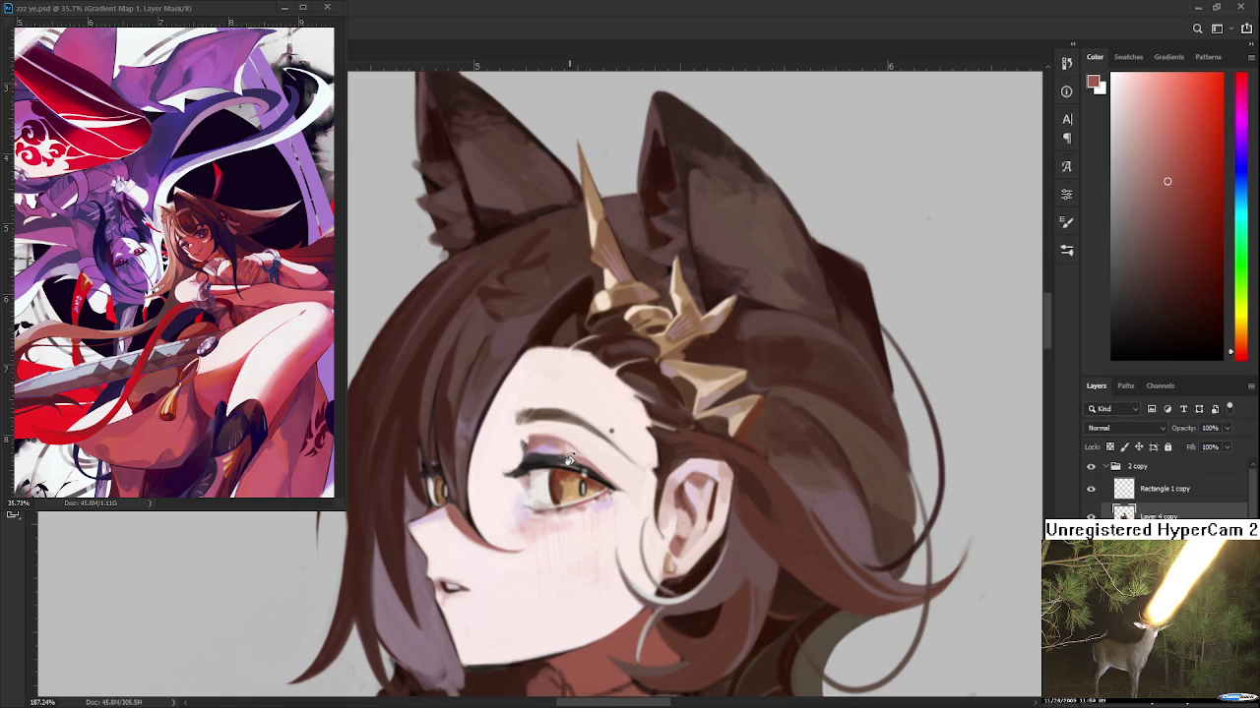
Soften the forehead hairline, alternating sampled light skin pink and reddish-brown
key("b")
left_click(472, 522, "alt")
key("x")
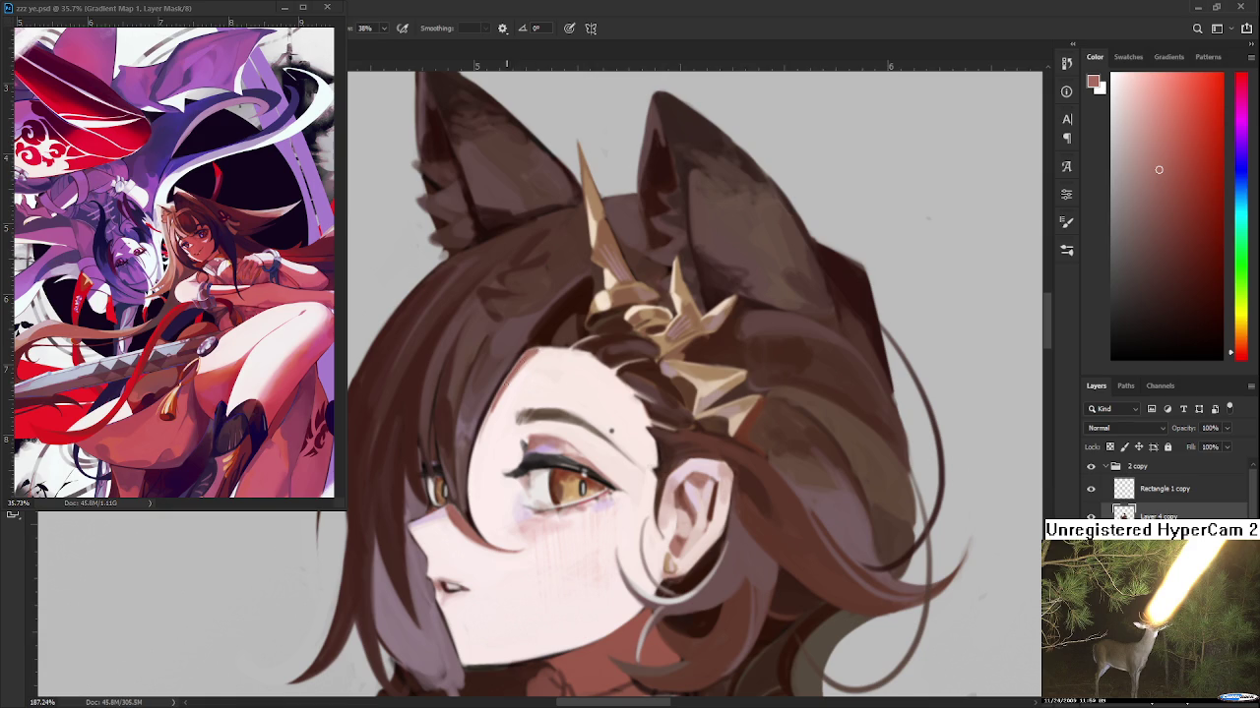
left_click(510, 388, "alt")
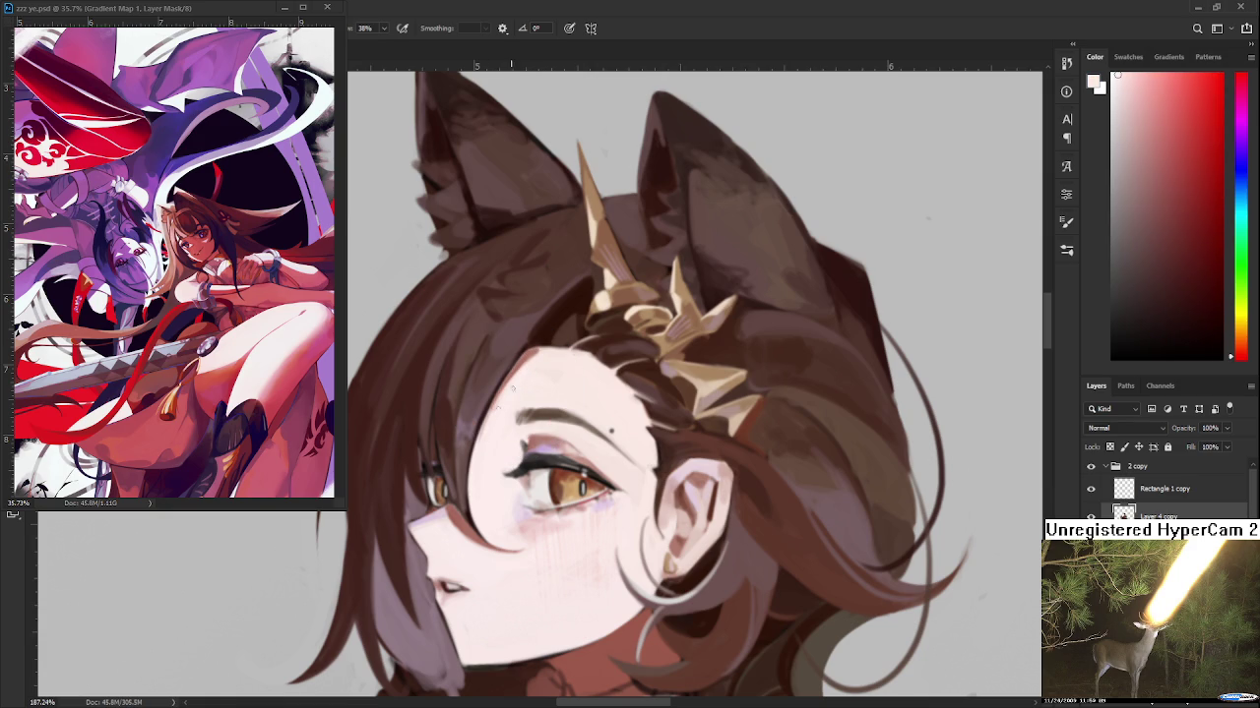
left_click(532, 351, "alt")
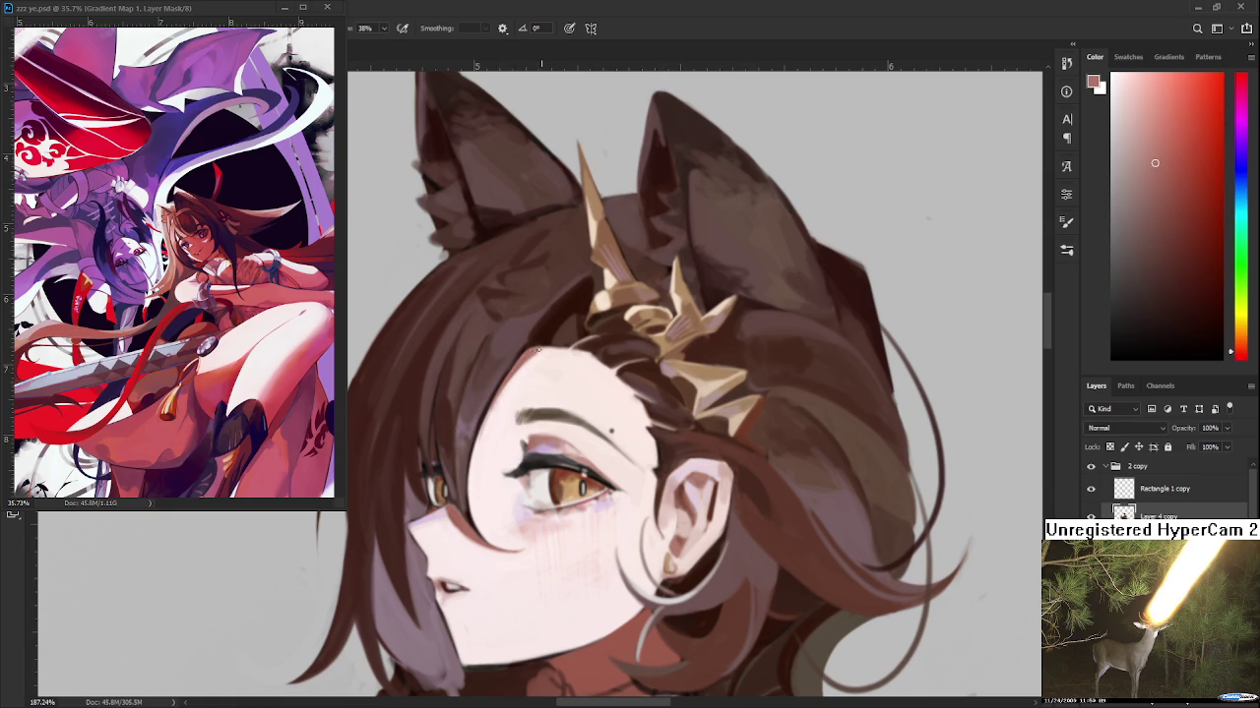
left_click(539, 357, "alt")
left_click(522, 356, "alt")
left_click(506, 391, "alt")
Sample reddish and pale pink face tones while rotating the view back upright
key("r")
left_click_drag(679, 401, 595, 418)
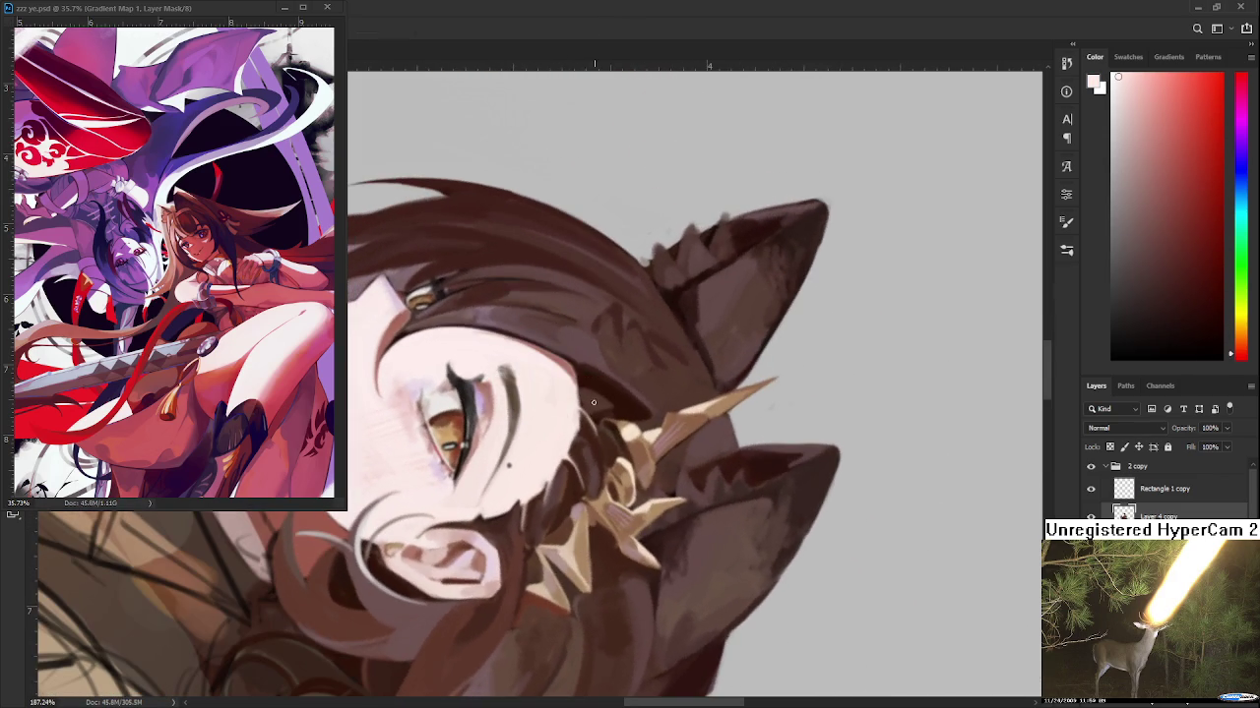
left_click(571, 370, "alt")
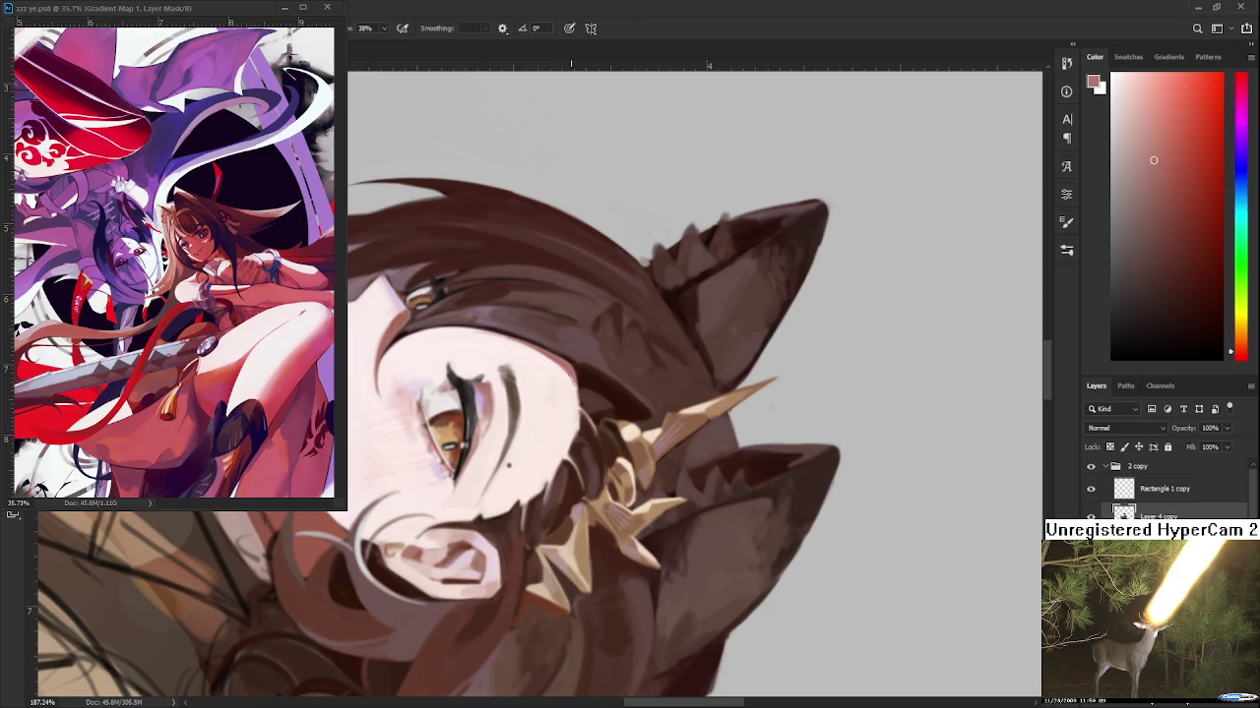
left_click(575, 379, "alt")
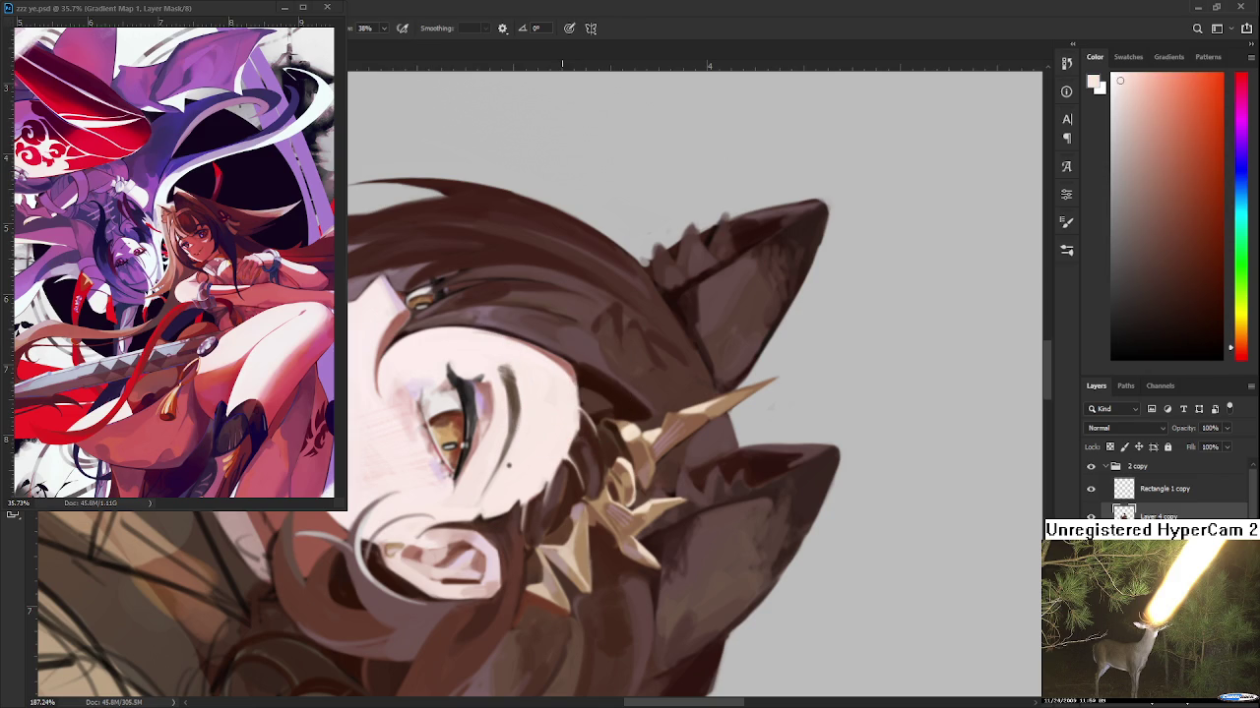
key("r")
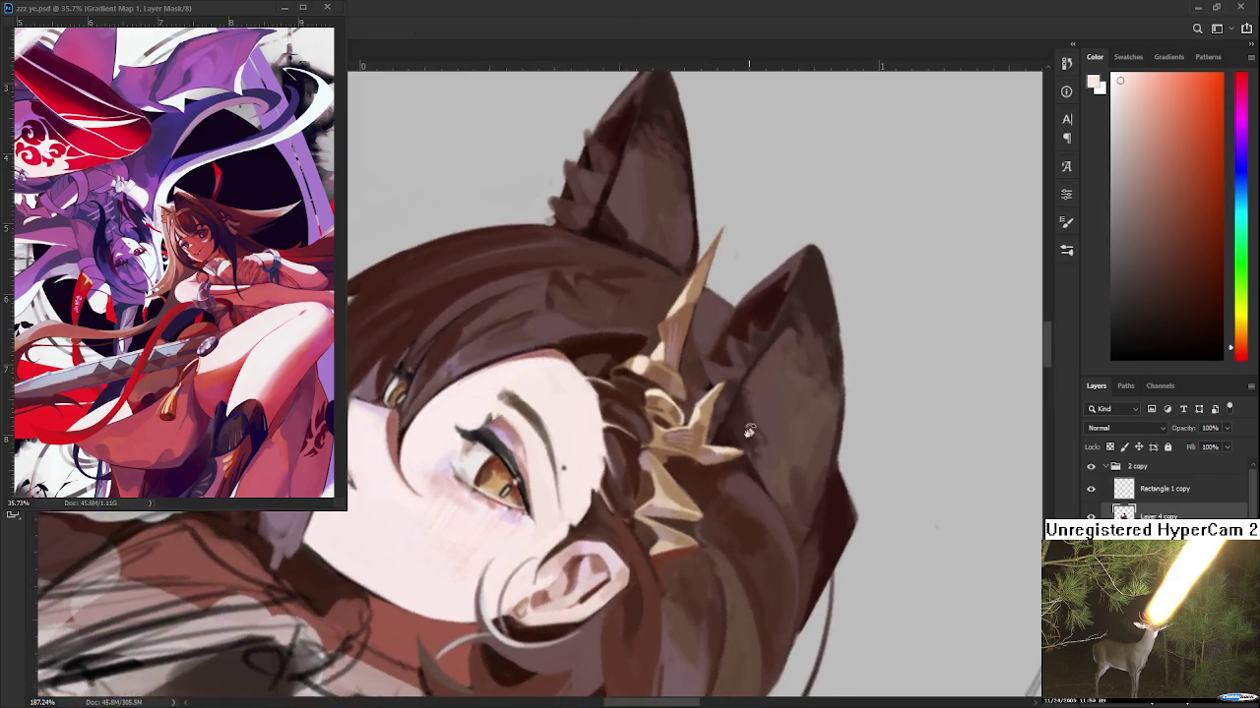
left_click_drag(679, 394, 601, 423)
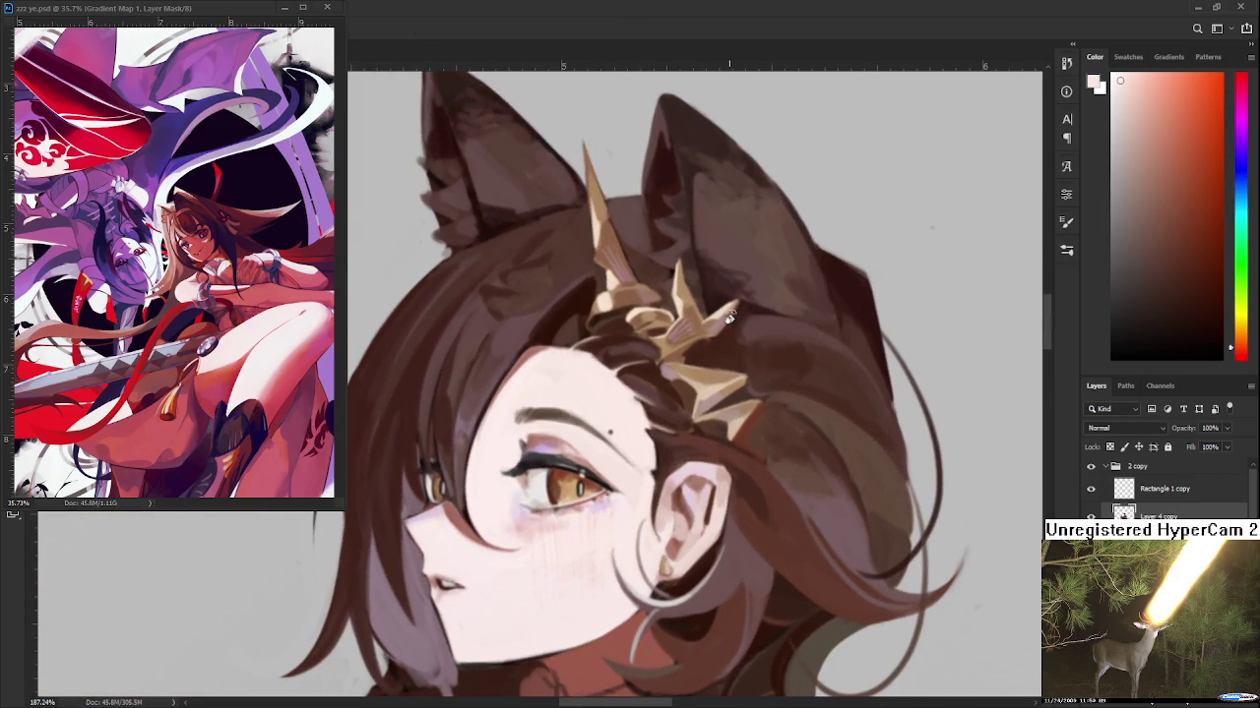
scroll(723, 334, "down", 3)
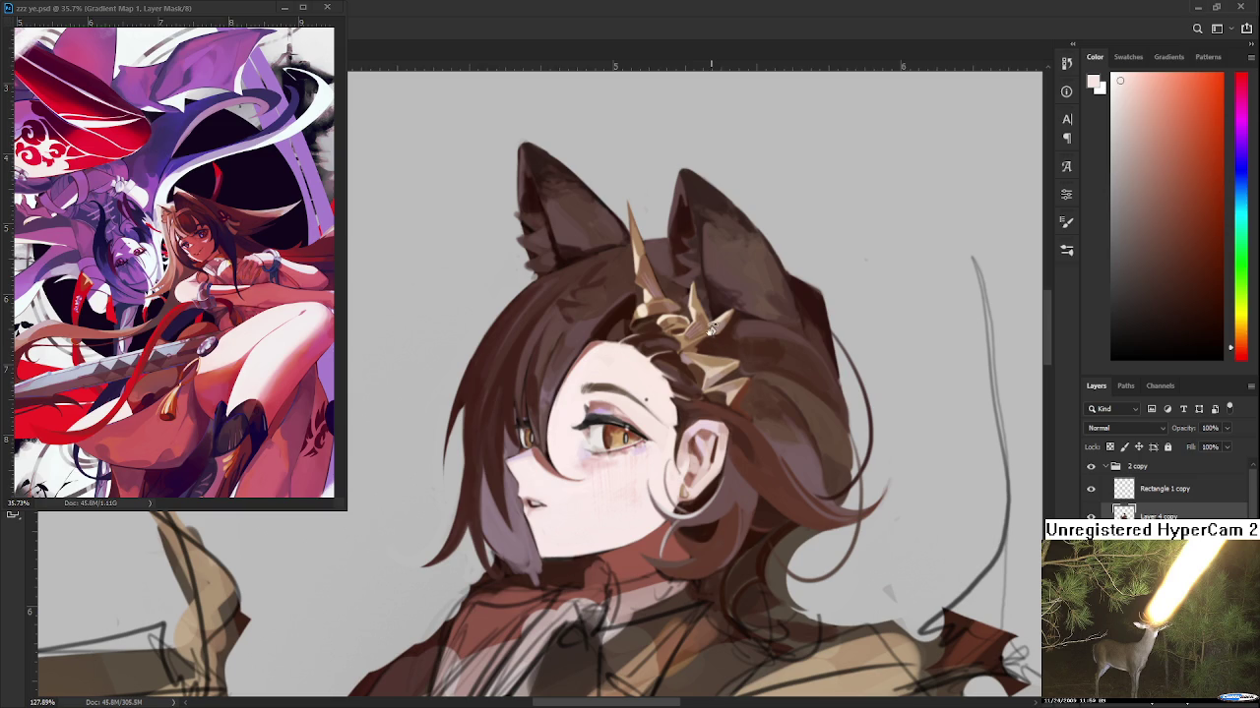
scroll(714, 352, "down", 2)
scroll(689, 393, "down", 2)
scroll(632, 465, "up", 2)
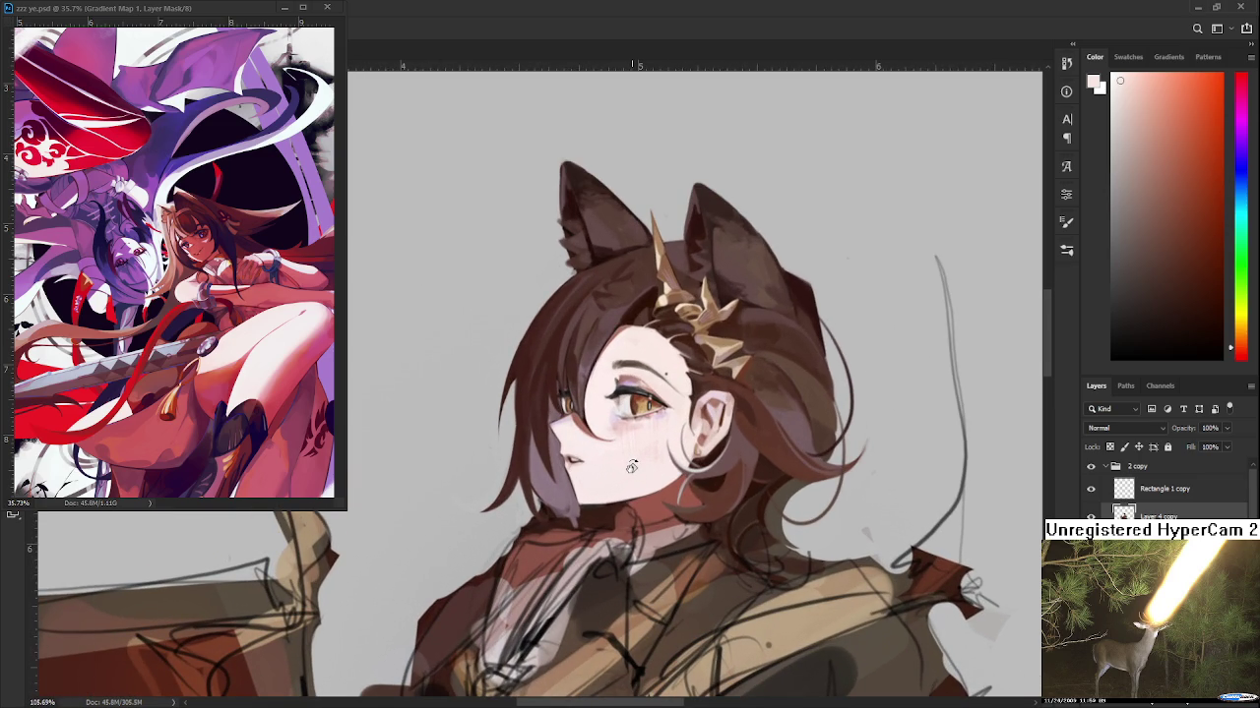
Zoom into the face and paint light skin pink over the dark line near the nose
scroll(587, 487, "up", 1)
scroll(586, 484, "down", 3)
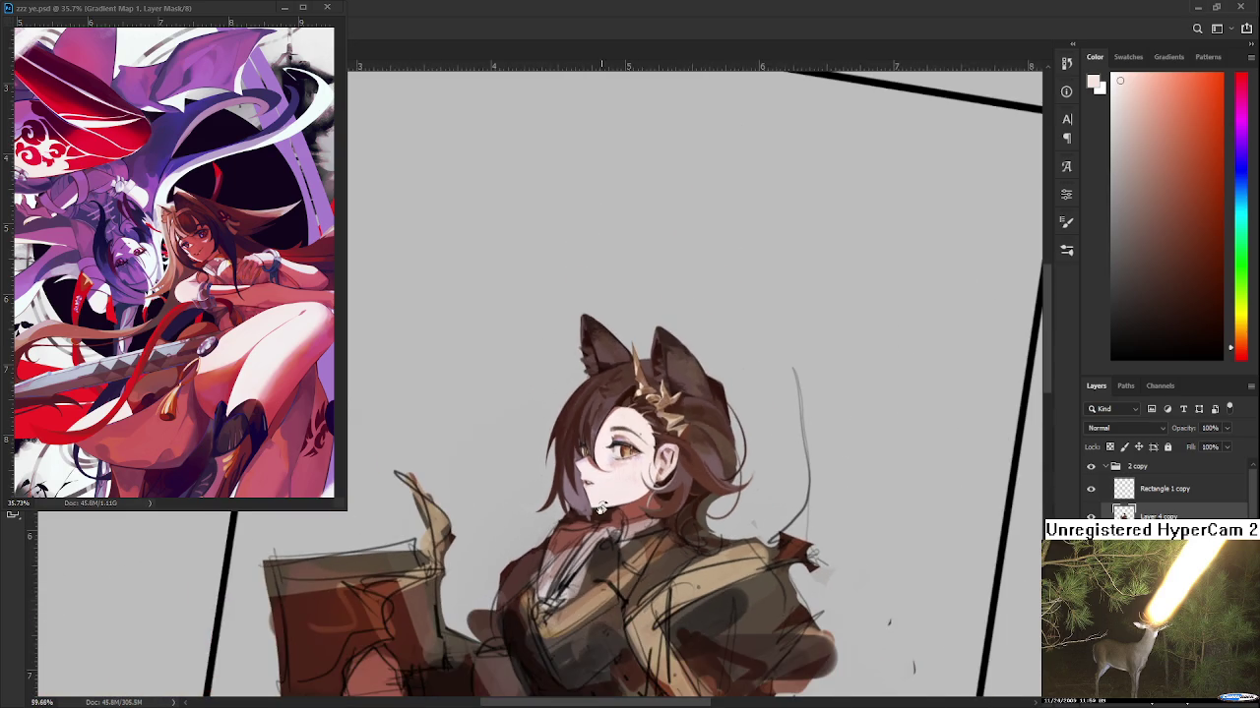
scroll(613, 525, "up", 1)
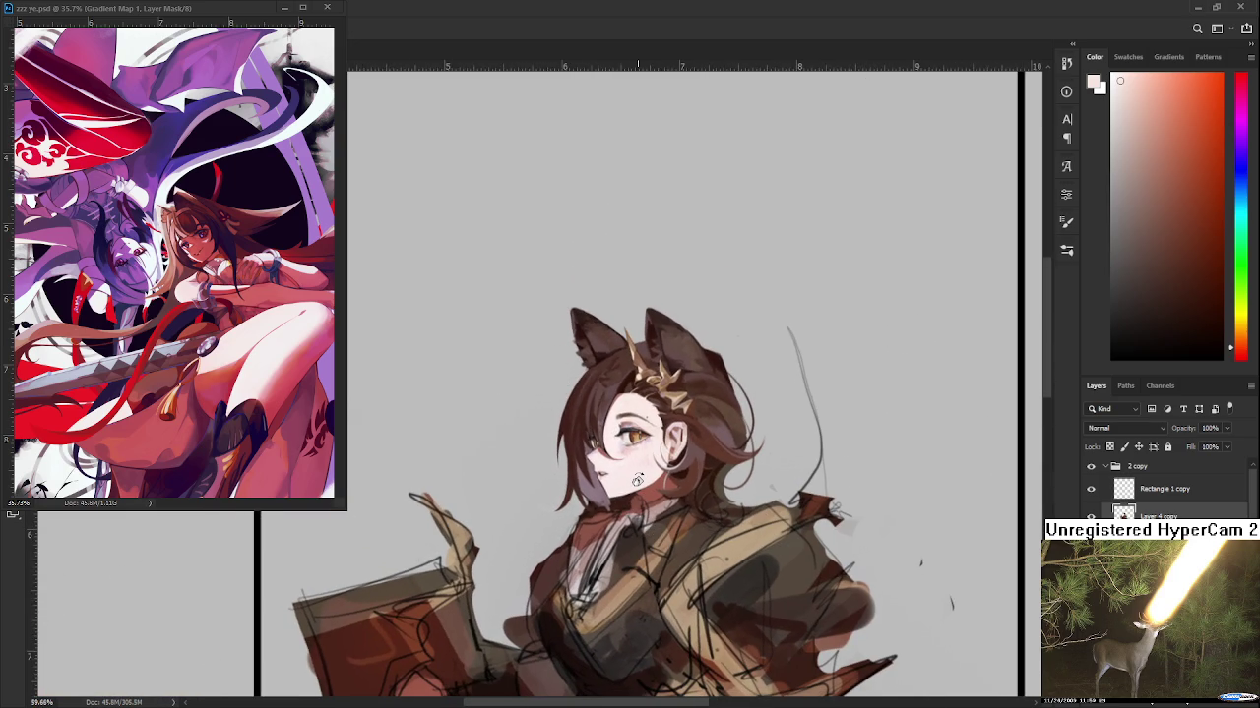
scroll(635, 477, "up", 2)
scroll(610, 470, "up", 2)
scroll(581, 463, "up", 2)
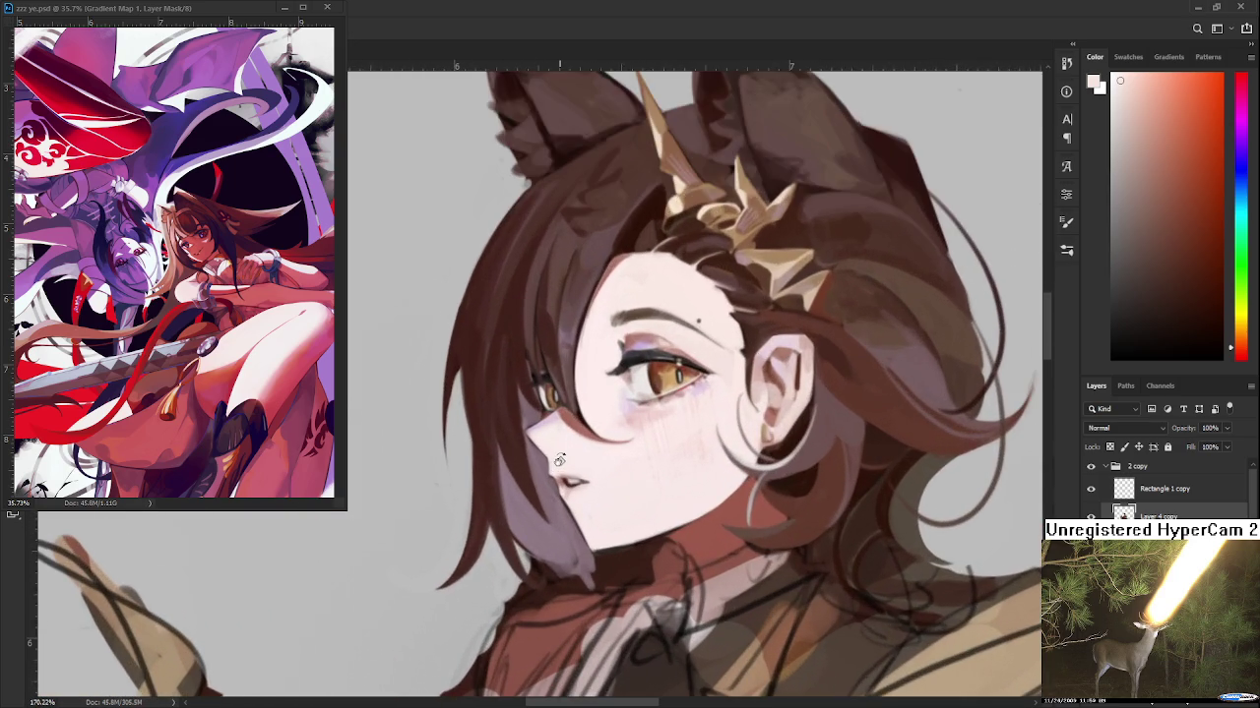
scroll(557, 460, "up", 1)
left_click(583, 415, "alt")
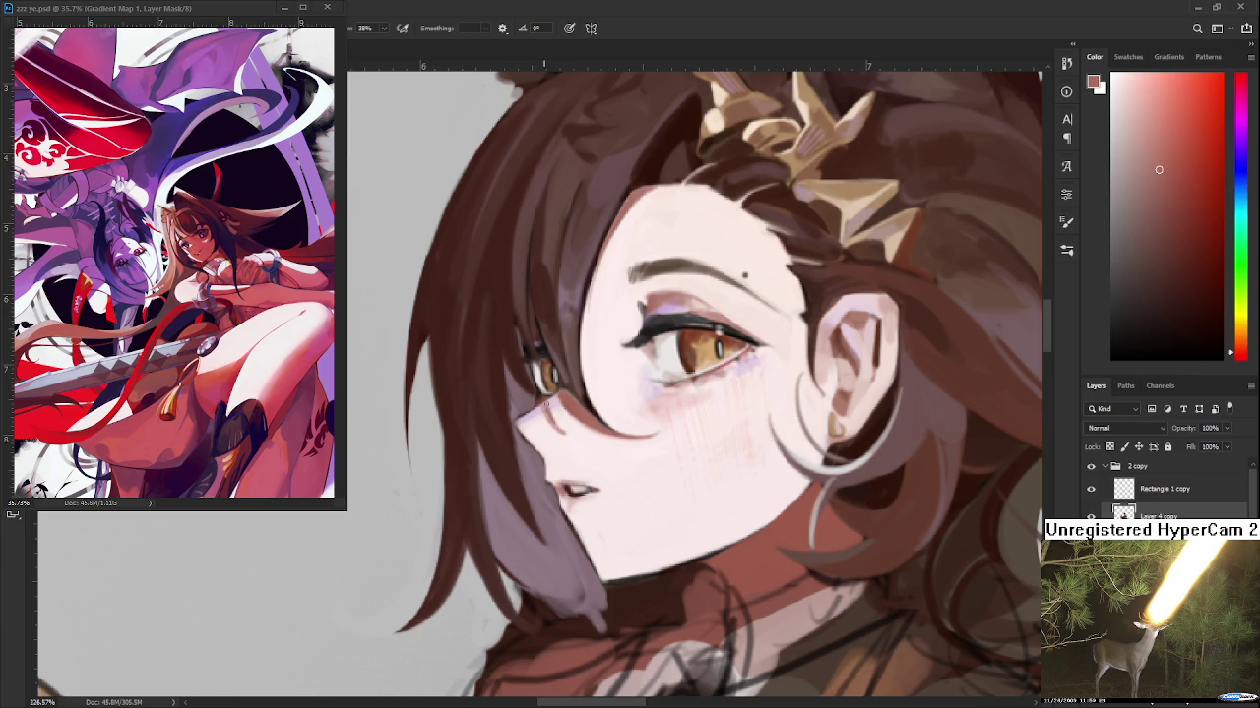
left_click(561, 426, "alt")
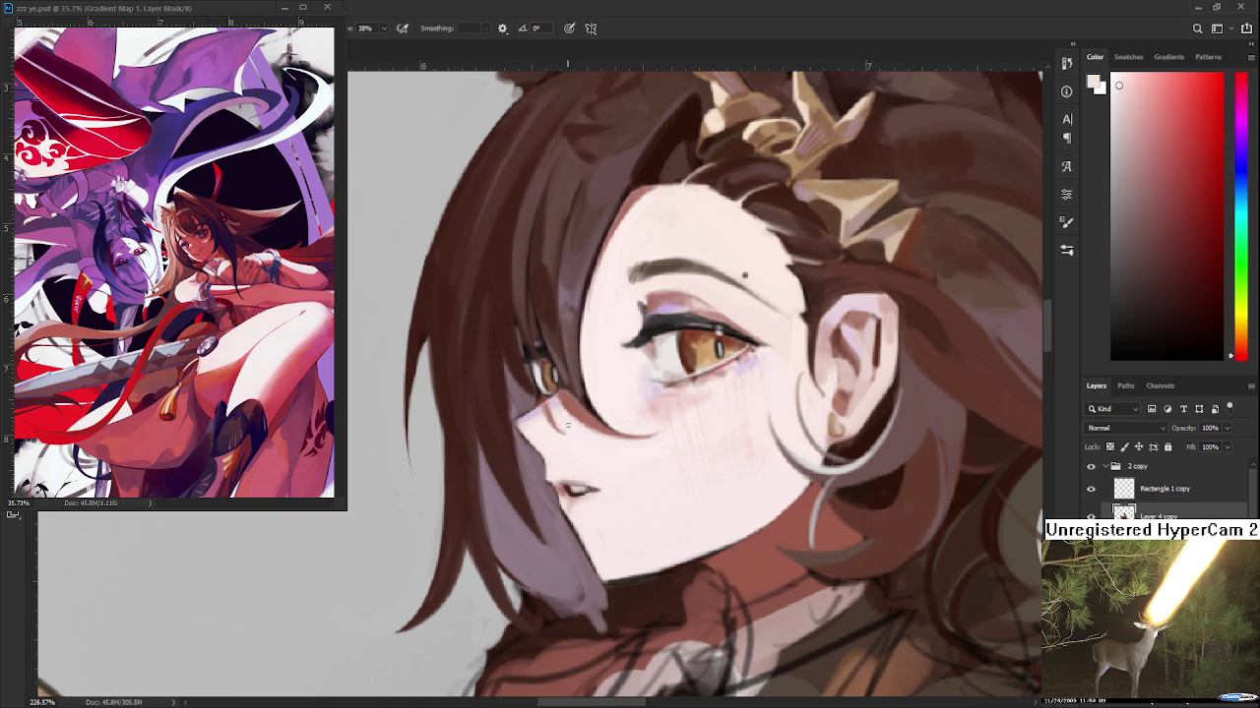
left_click_drag(553, 414, 563, 433)
Undo twice to compare the face, then zoom out to see the whole figure
scroll(639, 411, "down", 3)
scroll(639, 423, "down", 2)
scroll(640, 448, "up", 2)
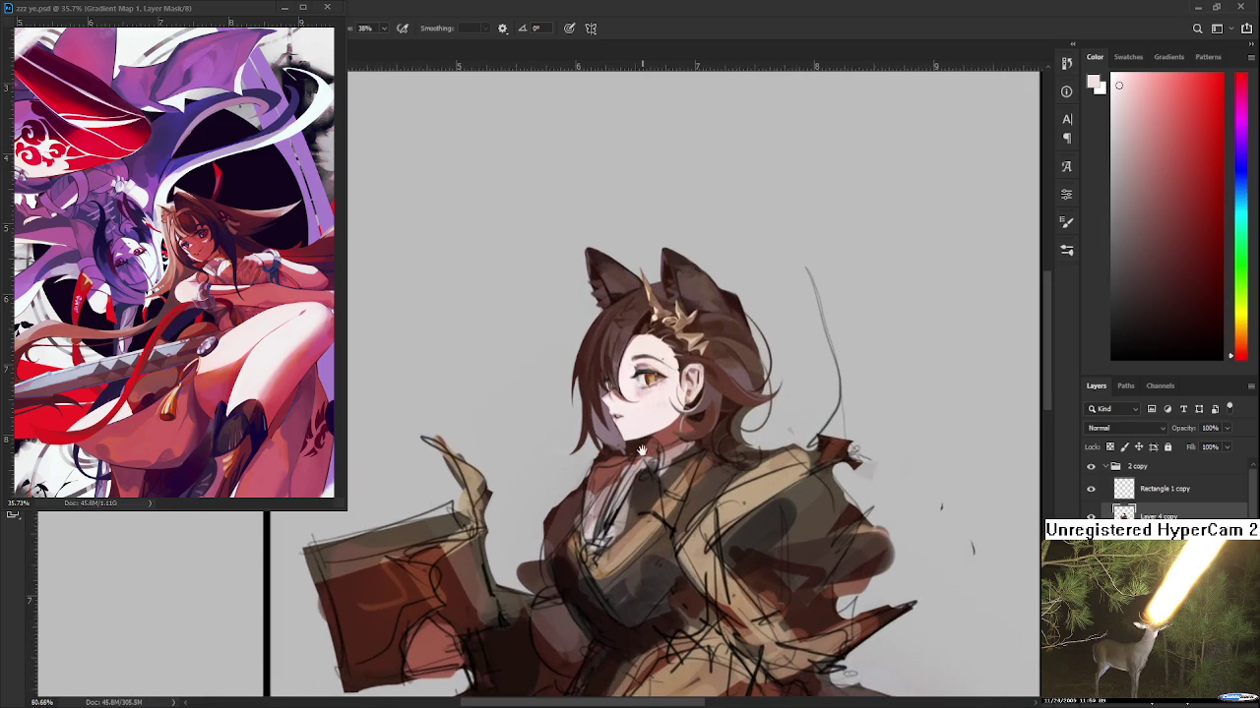
scroll(640, 447, "down", 2)
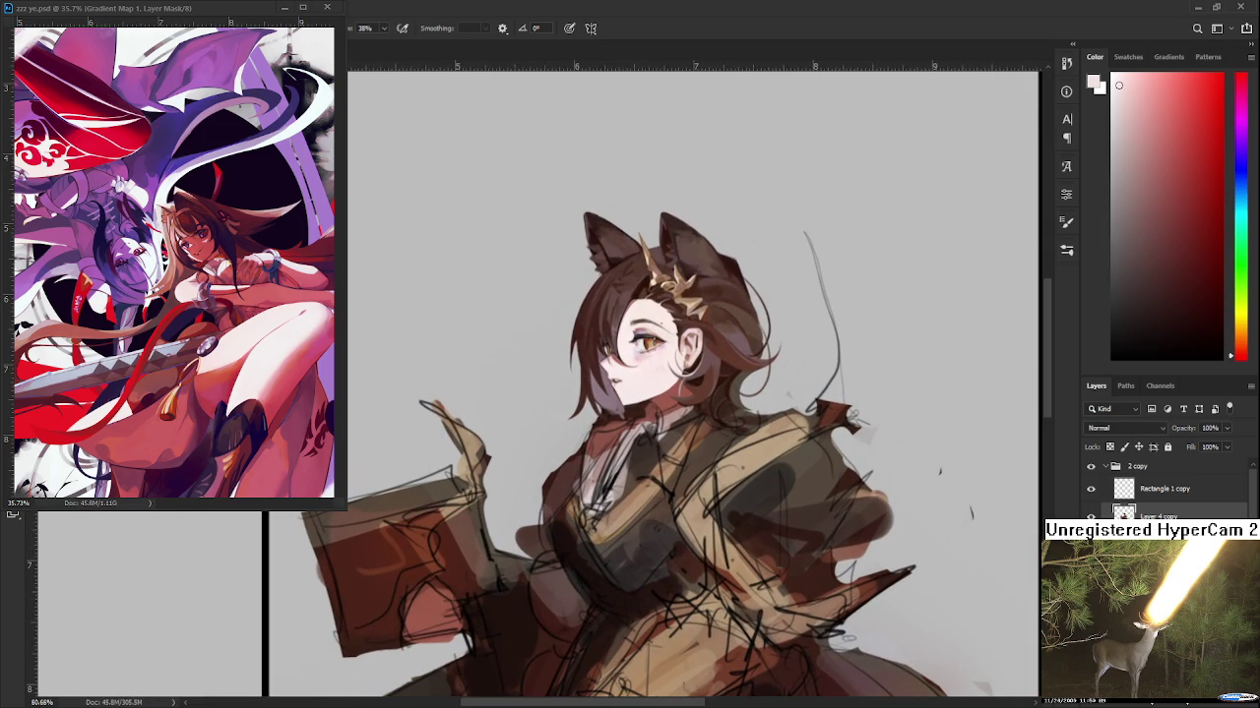
key("ctrl+z")
key("ctrl+z")
key("ctrl+z")
key("ctrl+z")
key("ctrl+z")
key("ctrl+z")
key("ctrl+z")
key("ctrl+z")
key("ctrl+z")
key("ctrl+z")
key("ctrl+z")
key("ctrl+z")
key("ctrl+z")
key("ctrl+z")
key("ctrl+z")
key("ctrl+z")
key("ctrl+z")
key("ctrl+z")
key("ctrl+z")
key("ctrl+z")
key("ctrl+z")
key("ctrl+z")
key("ctrl+z")
key("ctrl+z")
key("ctrl+z")
key("ctrl+z")
key("ctrl+z")
key("ctrl+z")
key("ctrl+z")
key("ctrl+z")
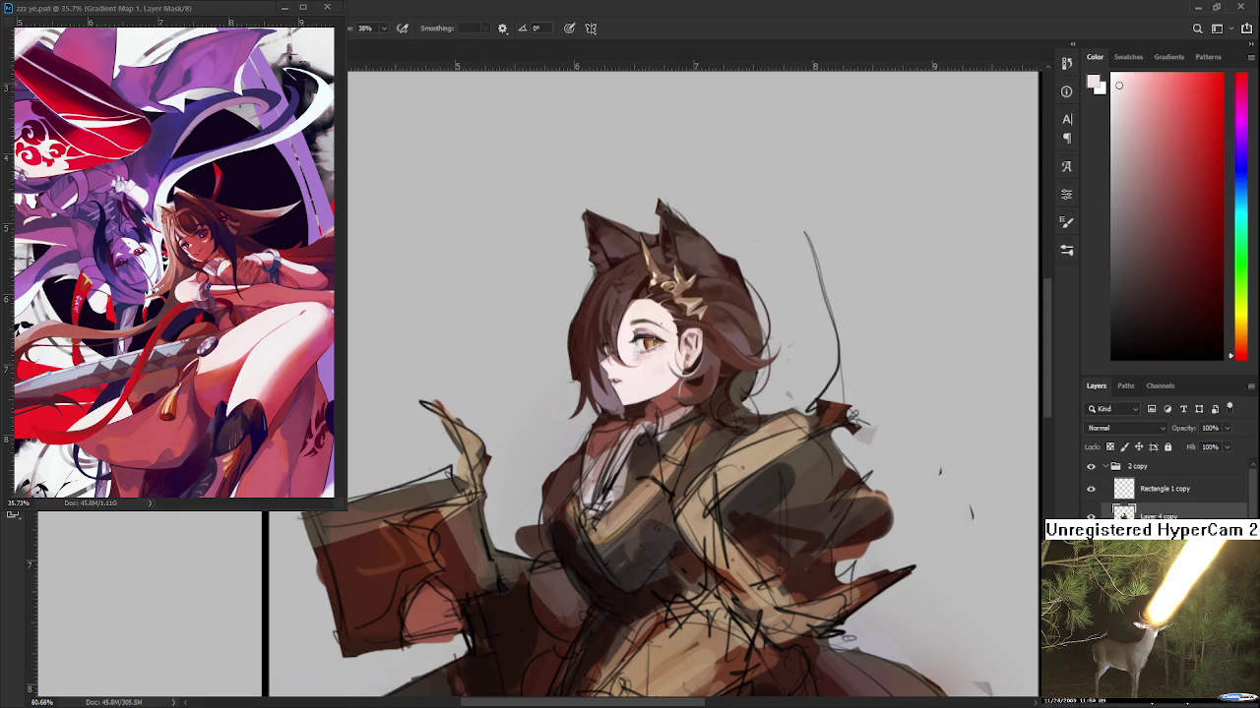
key("ctrl+z")
scroll(738, 405, "down", 5)
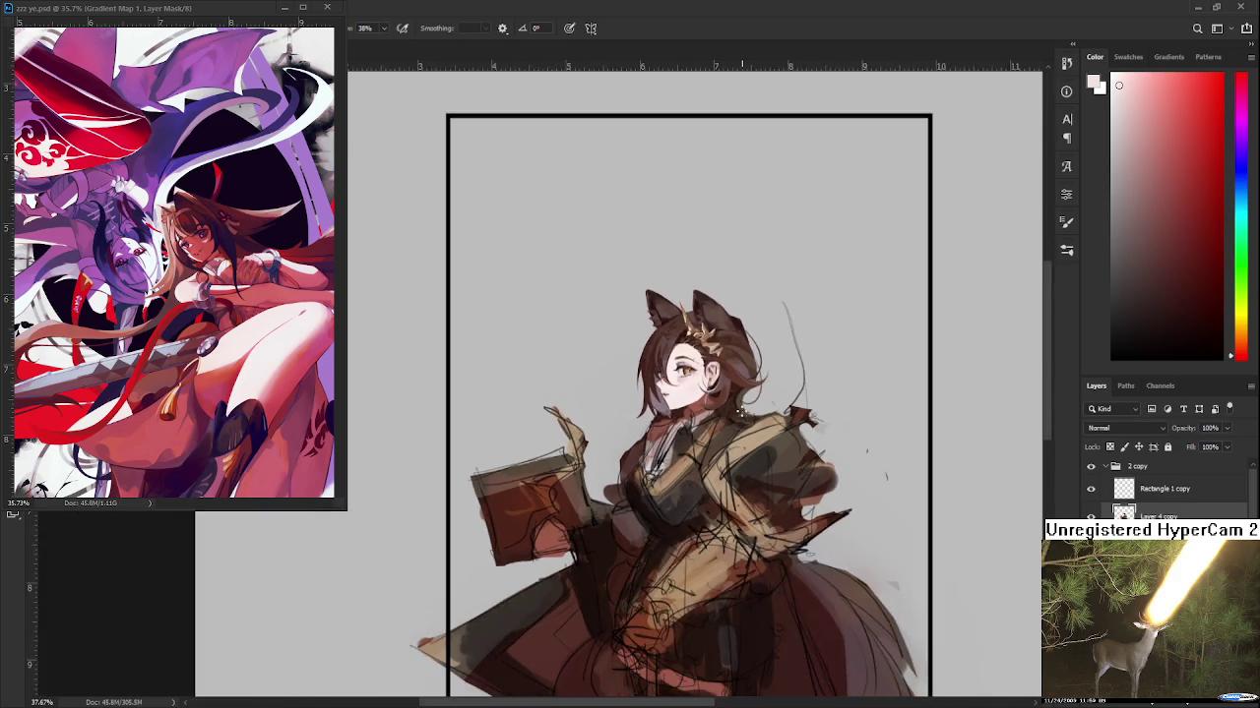
scroll(726, 405, "up", 4)
scroll(726, 404, "up", 4)
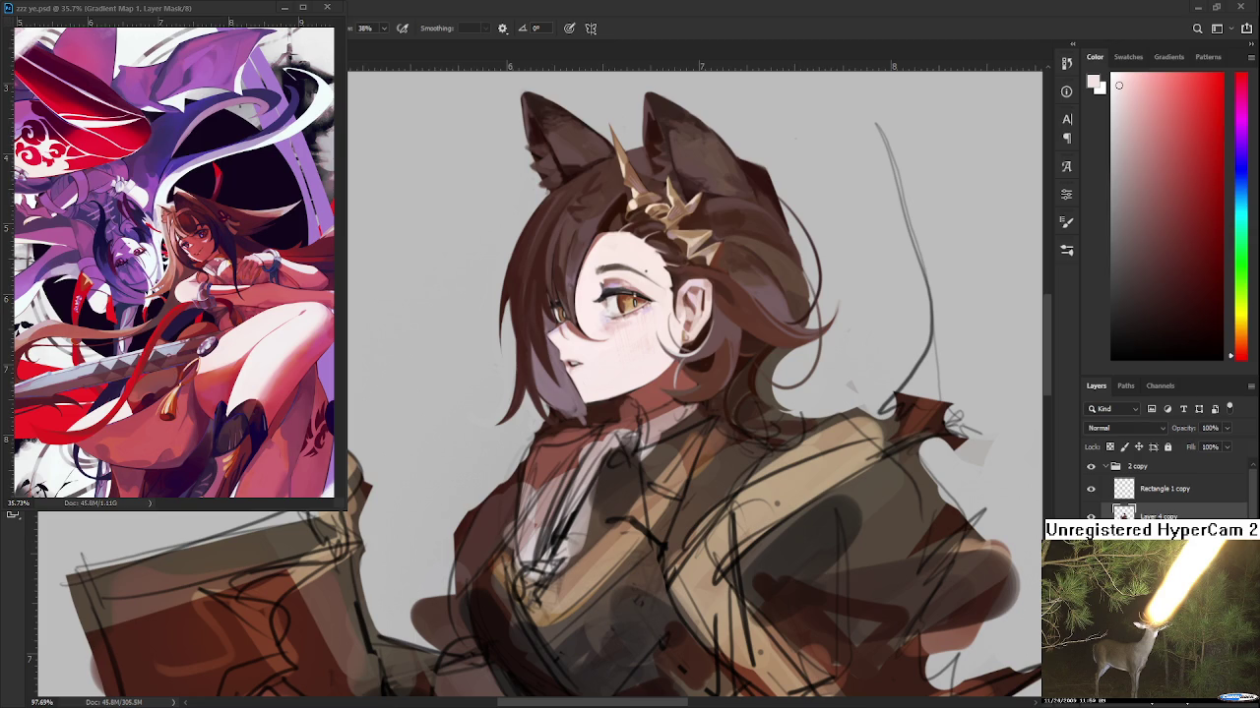
scroll(669, 417, "up", 1)
Sample colours from the face and paint light strokes along the collar
left_click(664, 417, "alt")
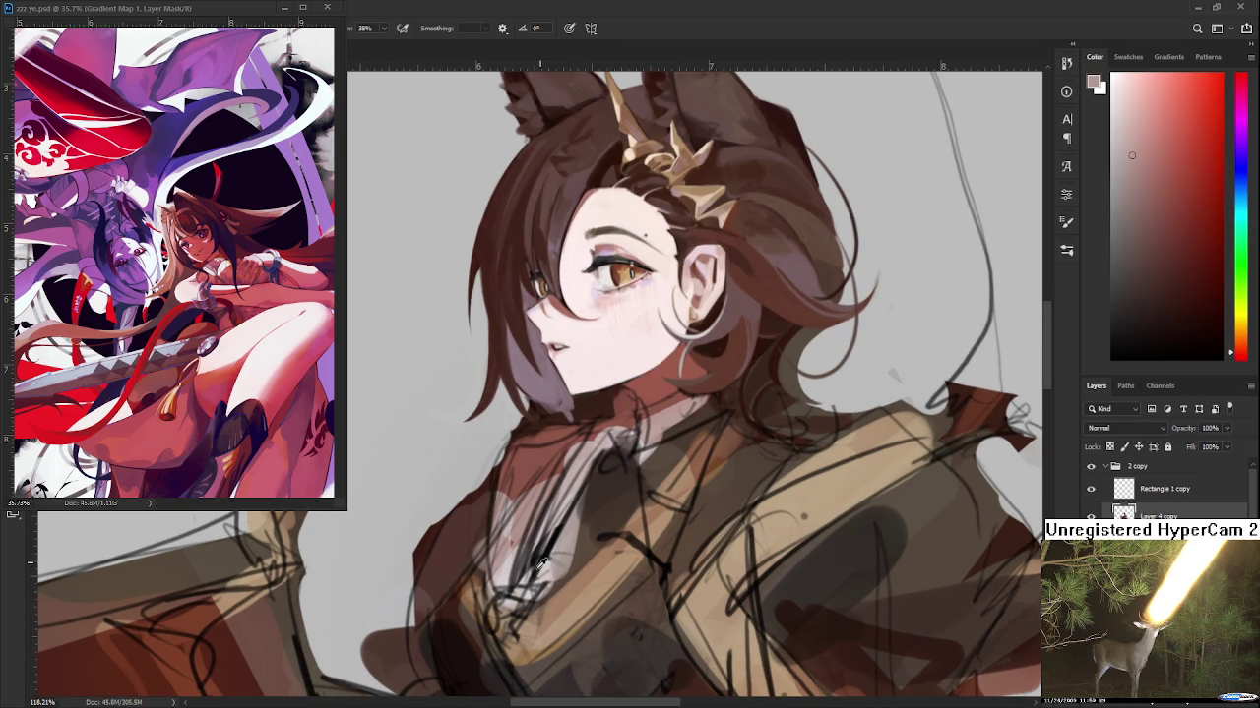
left_click(548, 562, "alt")
mouse_move(642, 438)
left_mouse_down()
mouse_move(679, 405)
mouse_move(688, 418)
mouse_move(668, 429)
mouse_move(677, 400)
mouse_move(714, 401)
mouse_move(648, 435)
left_mouse_up()
scroll(673, 440, "down", 2)
scroll(673, 440, "down", 3)
scroll(659, 440, "up", 4)
scroll(653, 440, "up", 2)
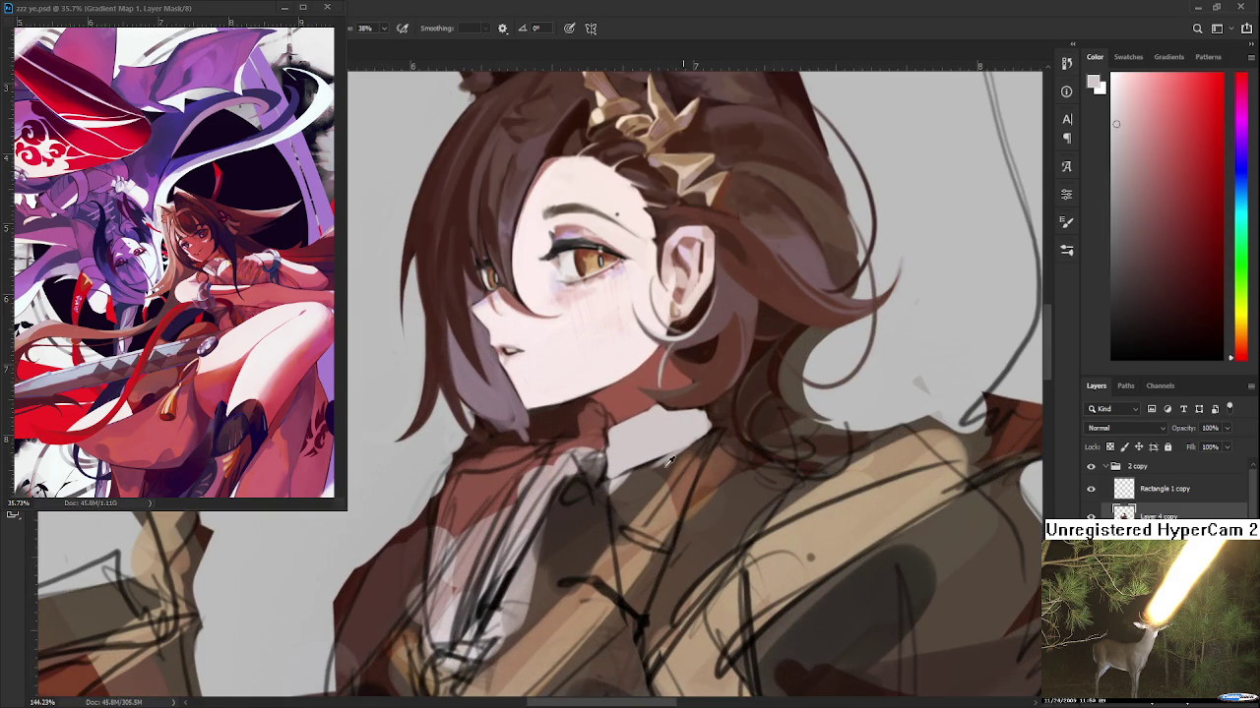
Lighten and touch up the collar edge under the chin with resampled pinkish skin tone
left_click(637, 473, "alt")
left_click(677, 443, "alt")
mouse_move(622, 436)
left_mouse_down()
mouse_move(608, 459)
mouse_move(608, 433)
left_mouse_up()
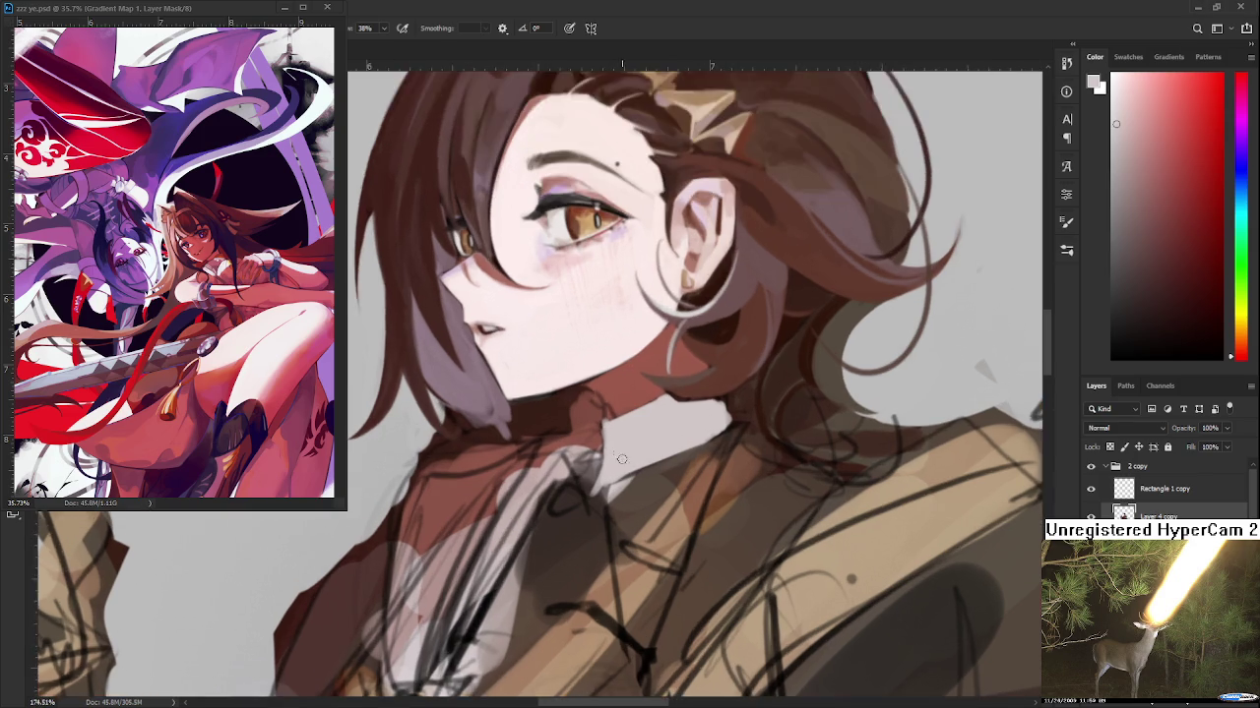
left_click_drag(617, 453, 674, 444)
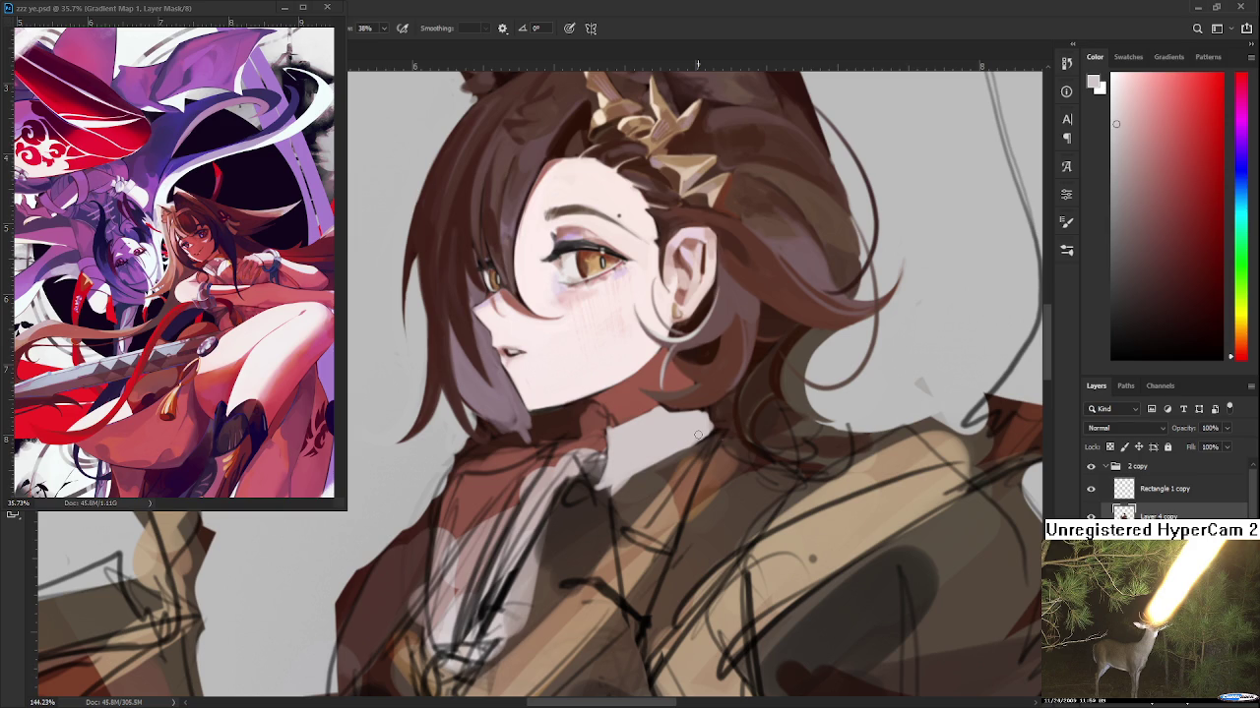
left_click(637, 482, "alt")
Shade the collar and chest dark brown and lighten the neck edge with grey-pink
left_click(602, 490, "alt")
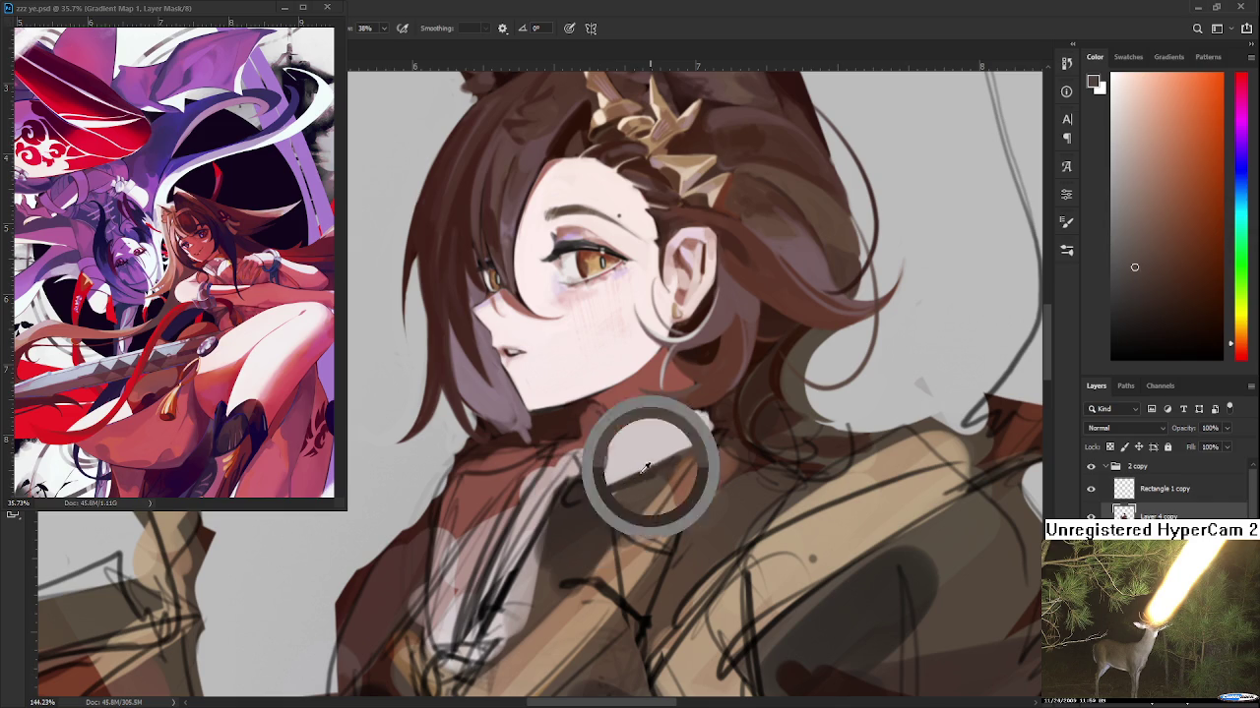
left_click_drag(630, 495, 631, 502)
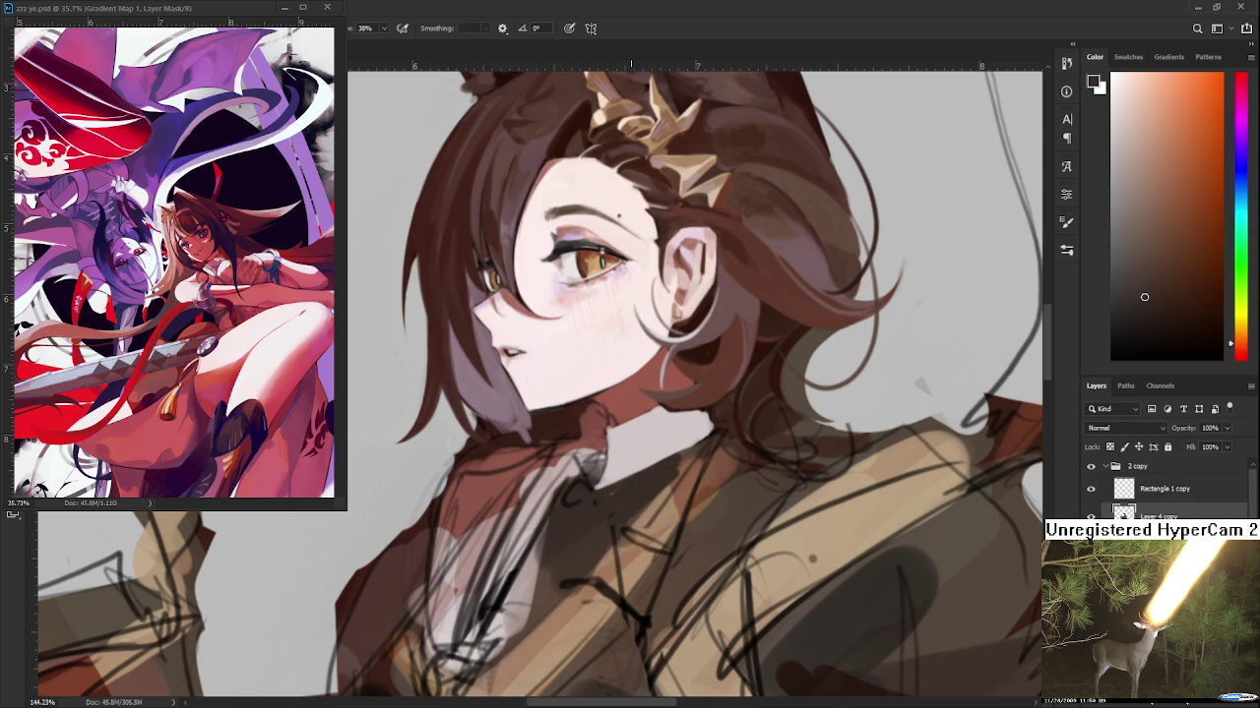
left_click(608, 509, "alt")
left_click(623, 452, "alt")
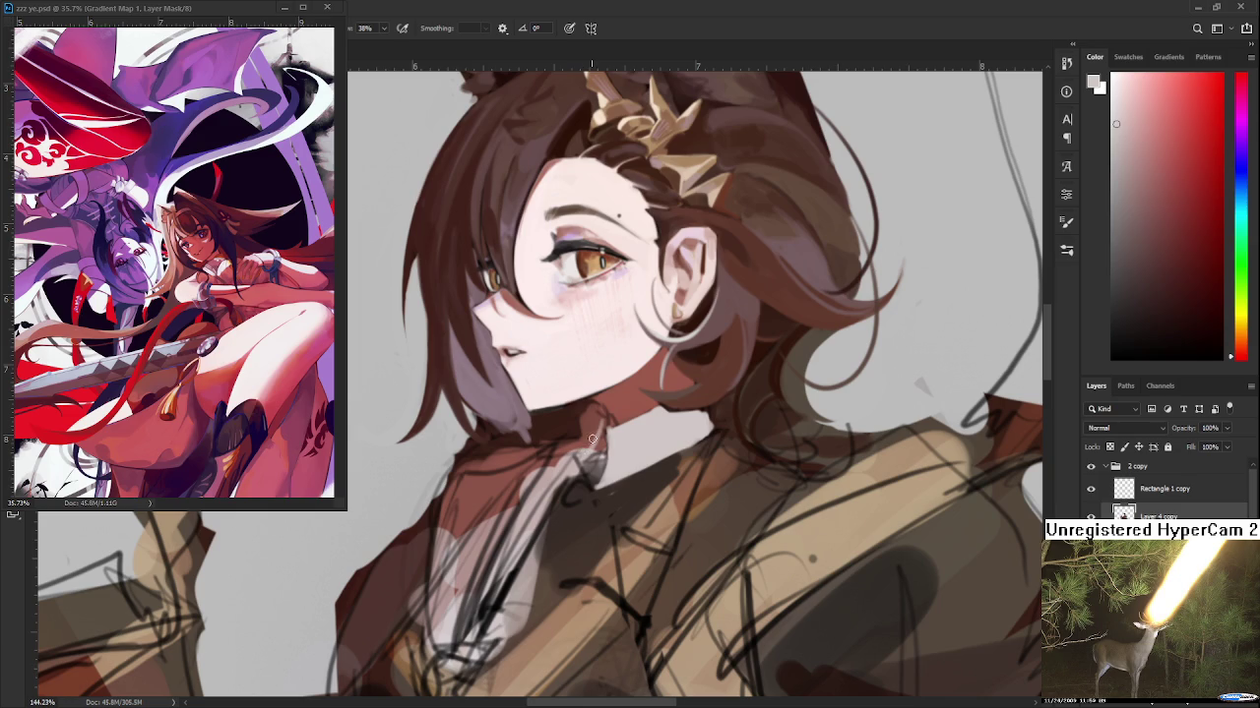
left_click_drag(602, 417, 583, 457)
left_click(612, 413, "alt")
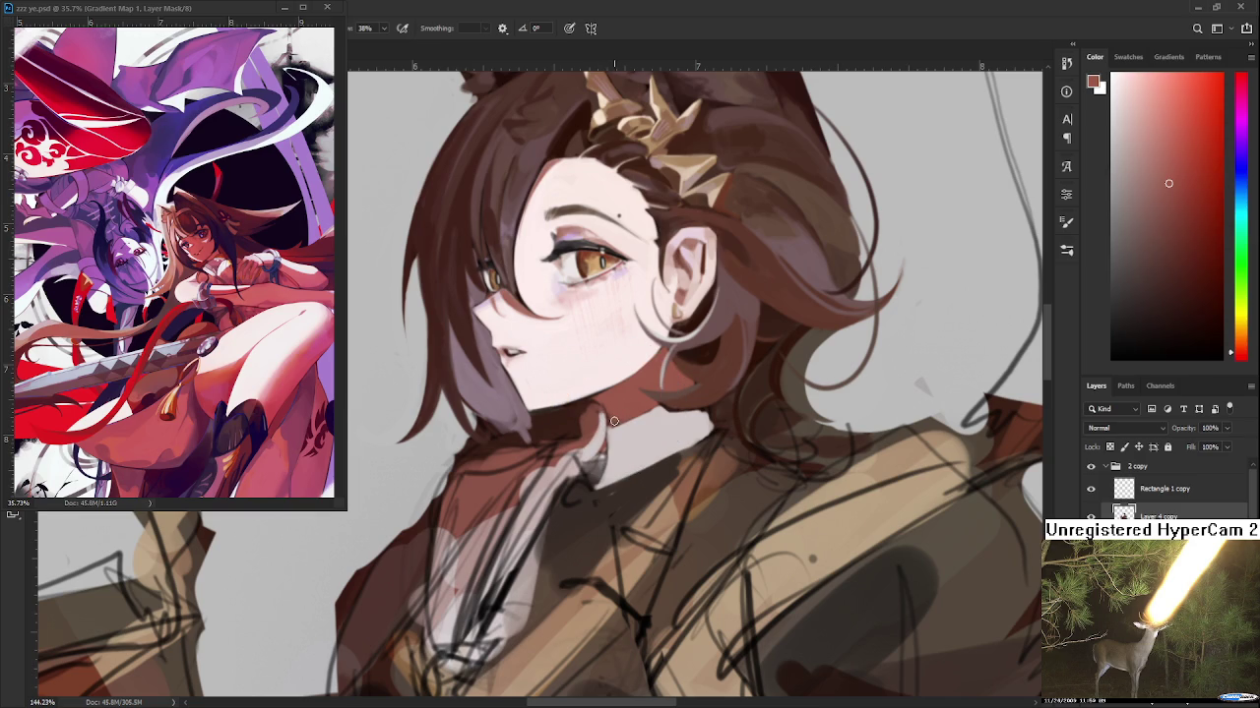
Rotate the canvas to sample a light beige-grey, then rotate it back upright
key("r")
left_click_drag(619, 433, 510, 471)
key("b")
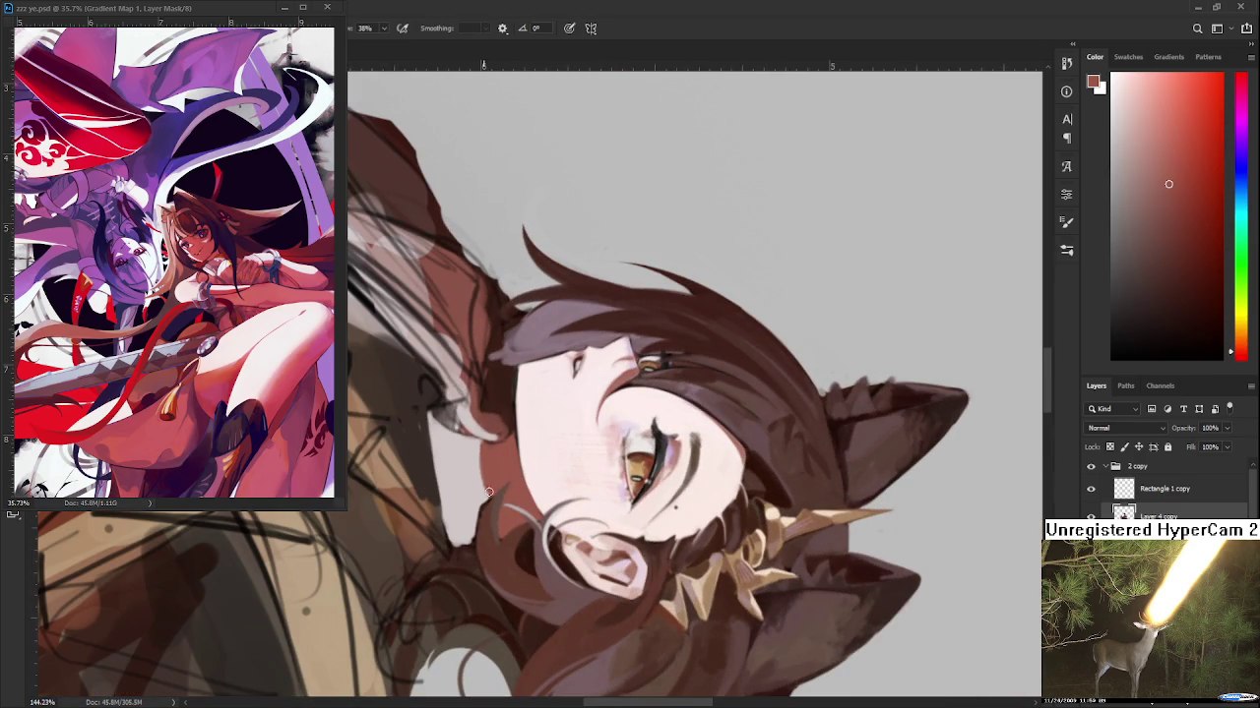
left_click(479, 476, "alt")
key("r")
left_click_drag(482, 512, 694, 458)
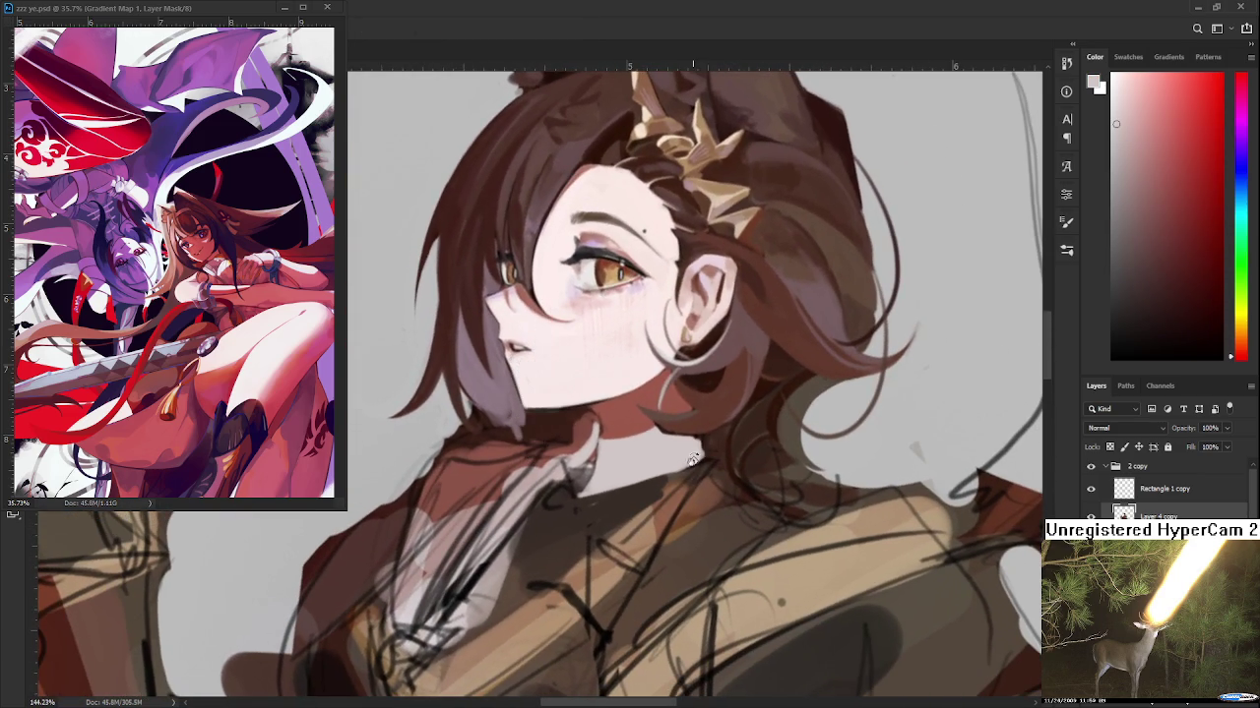
key("b")
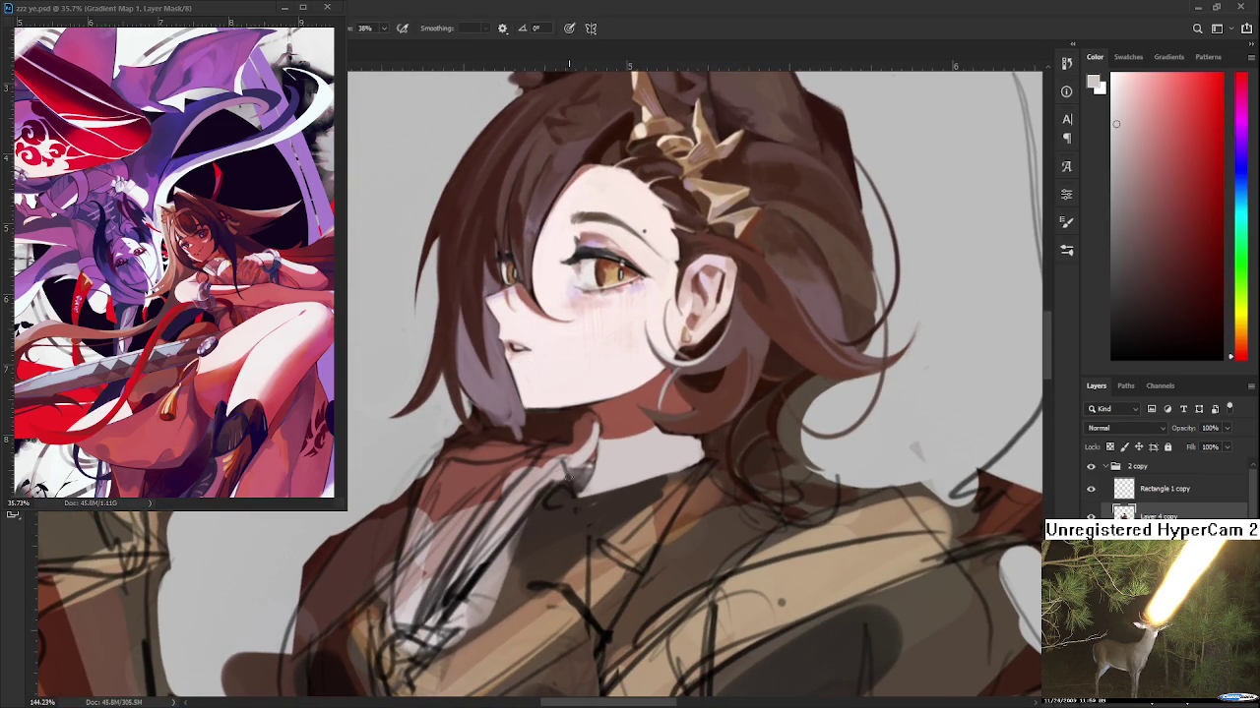
Sample a range of dark and lighter collar browns and a lighter orange-brown
left_click(565, 510, "alt")
left_click(556, 527, "alt")
left_click(524, 551, "alt")
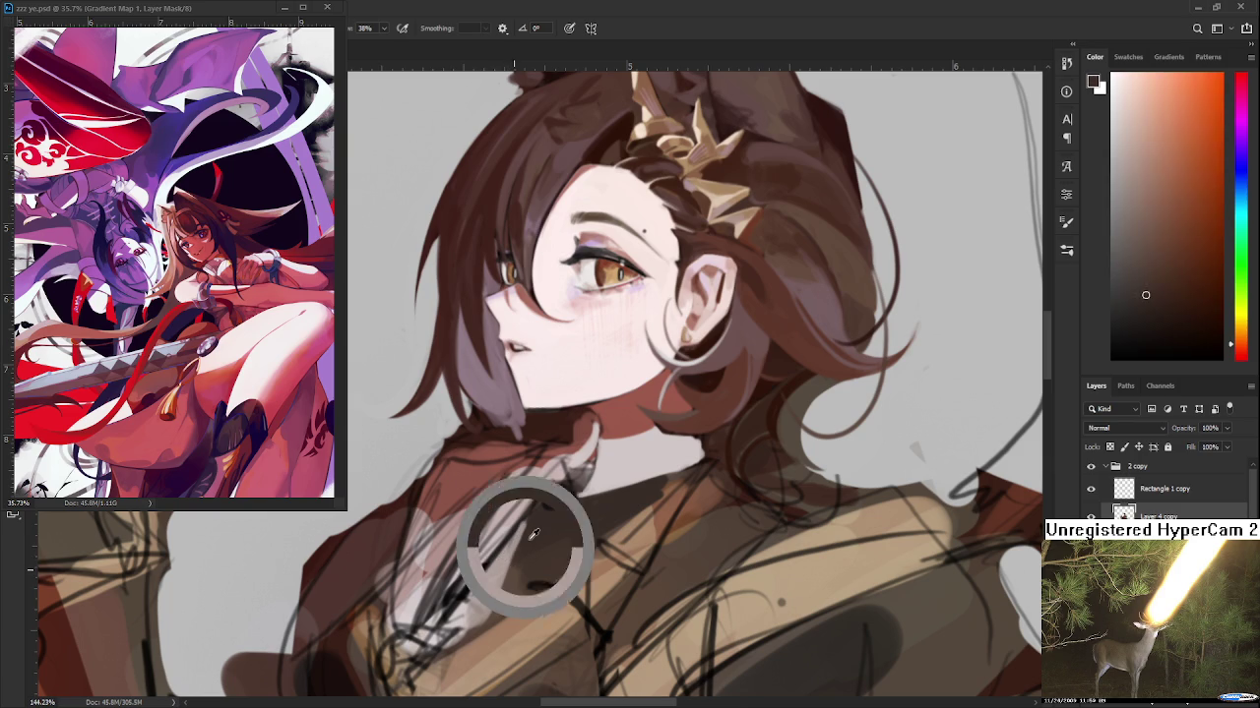
left_click(524, 549, "alt")
left_click(528, 546, "alt")
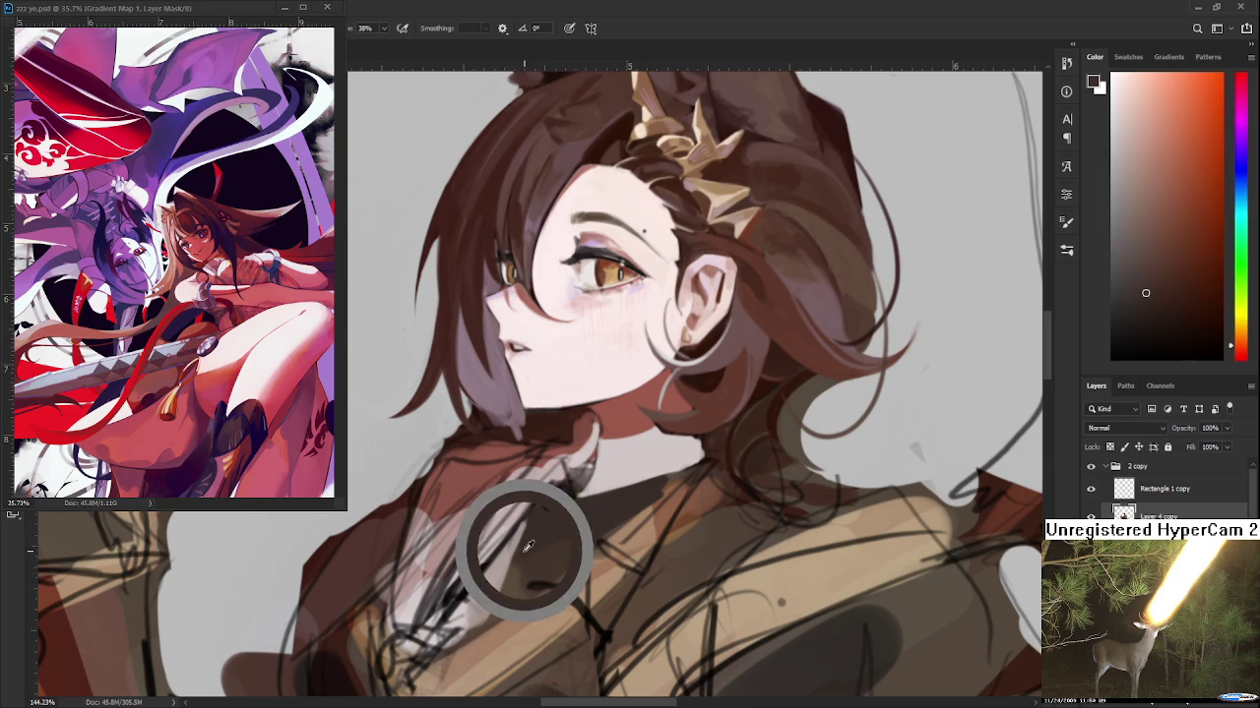
left_click(531, 537, "alt")
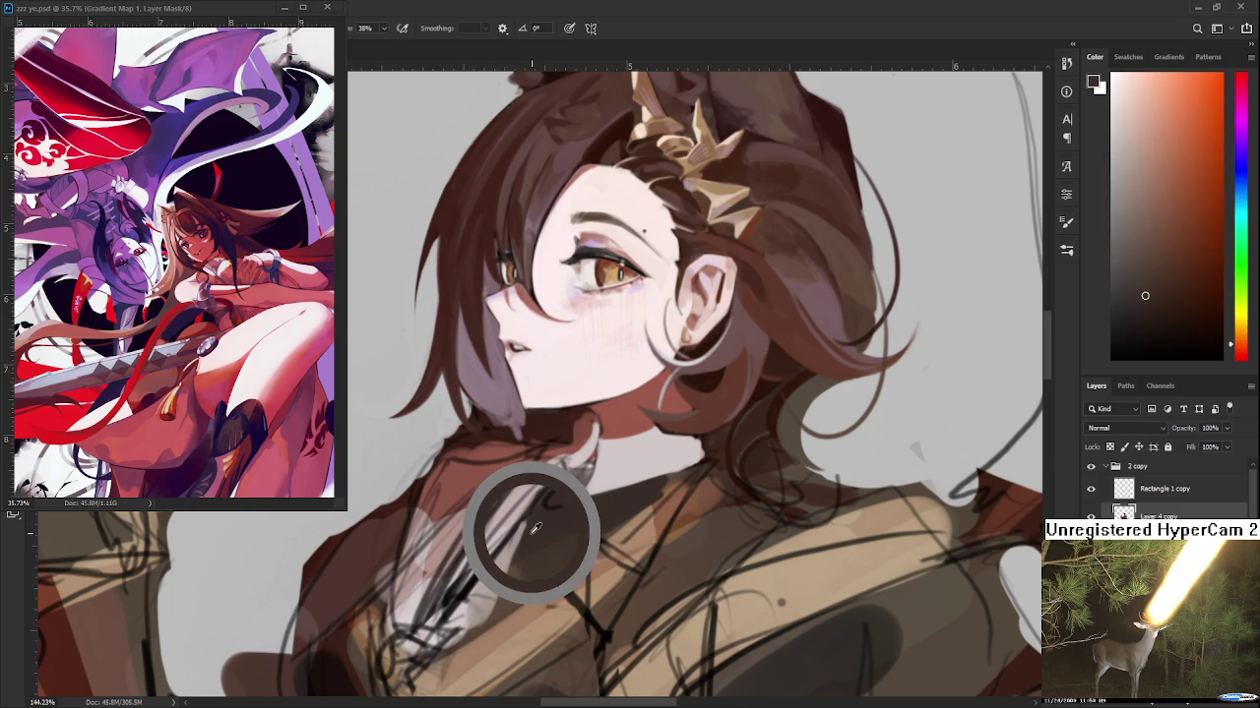
left_click(532, 532, "alt")
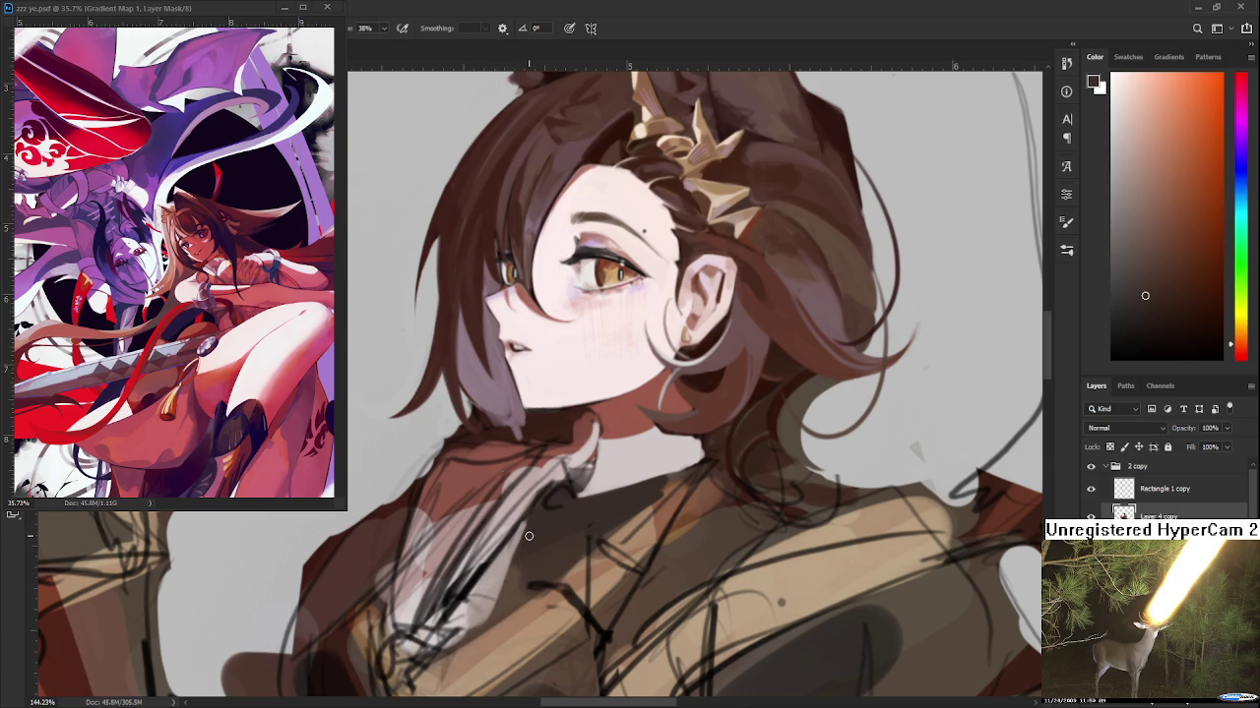
left_click(507, 591, "alt")
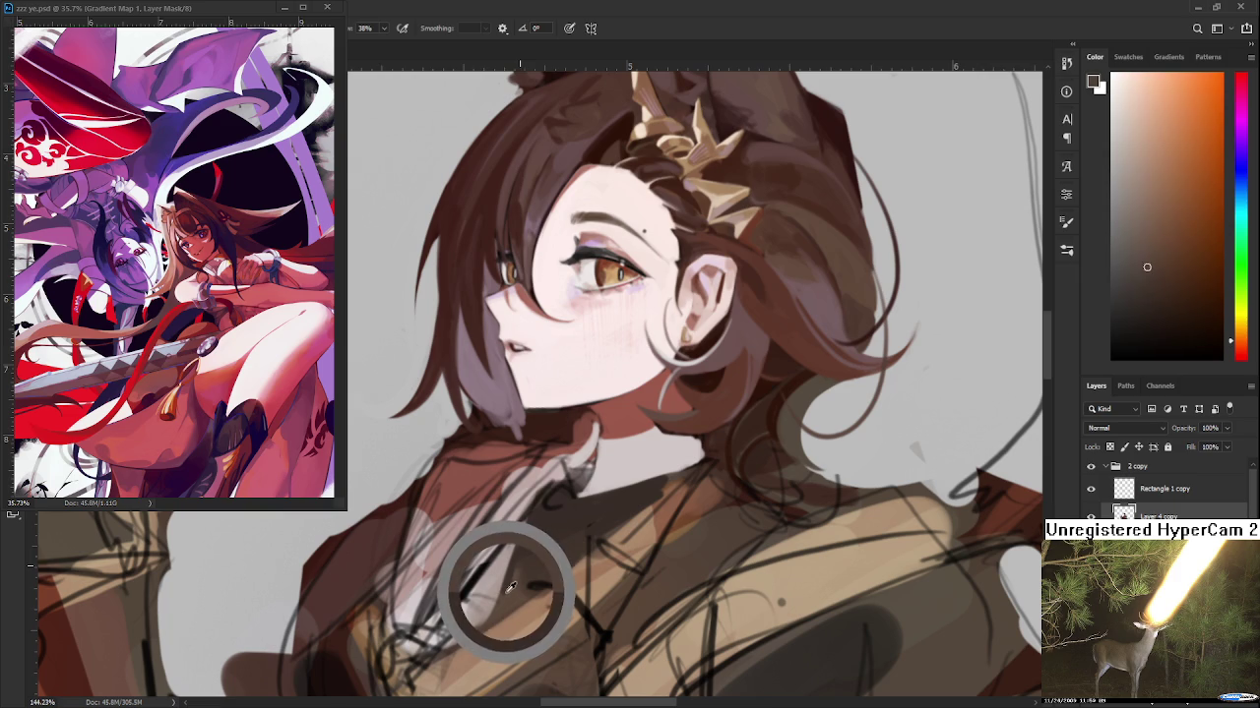
left_click(536, 546, "alt")
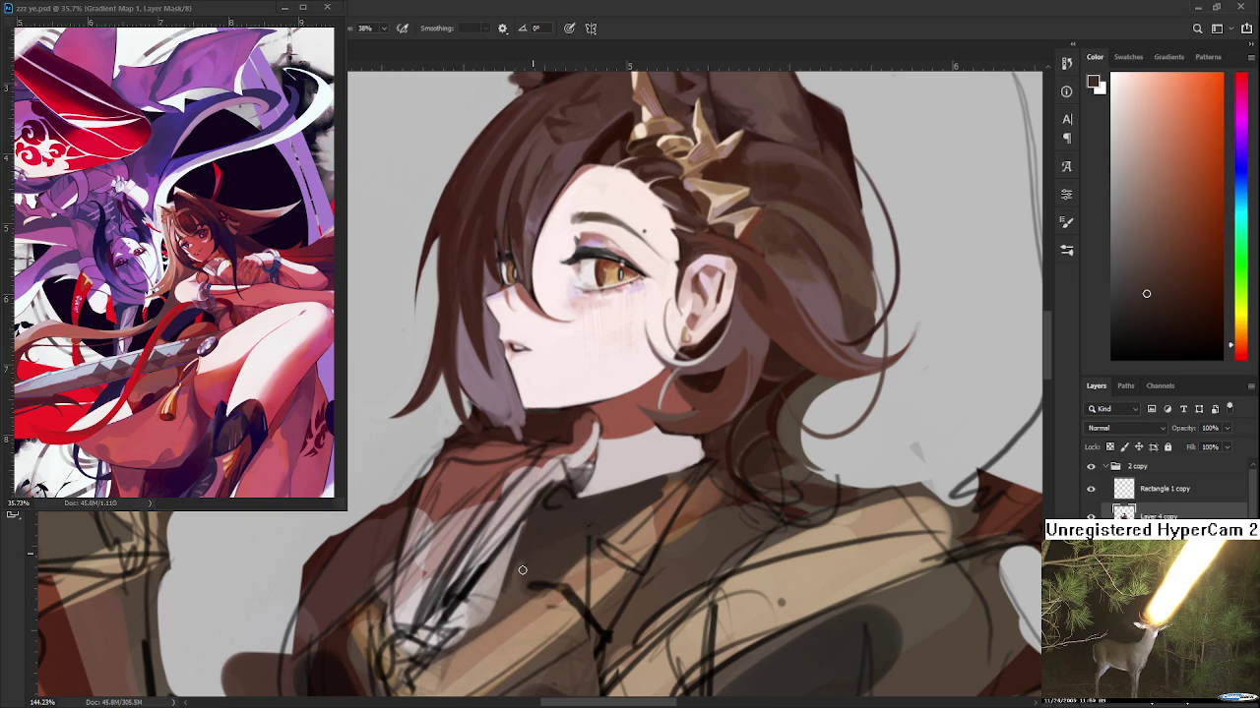
left_click(514, 584, "alt")
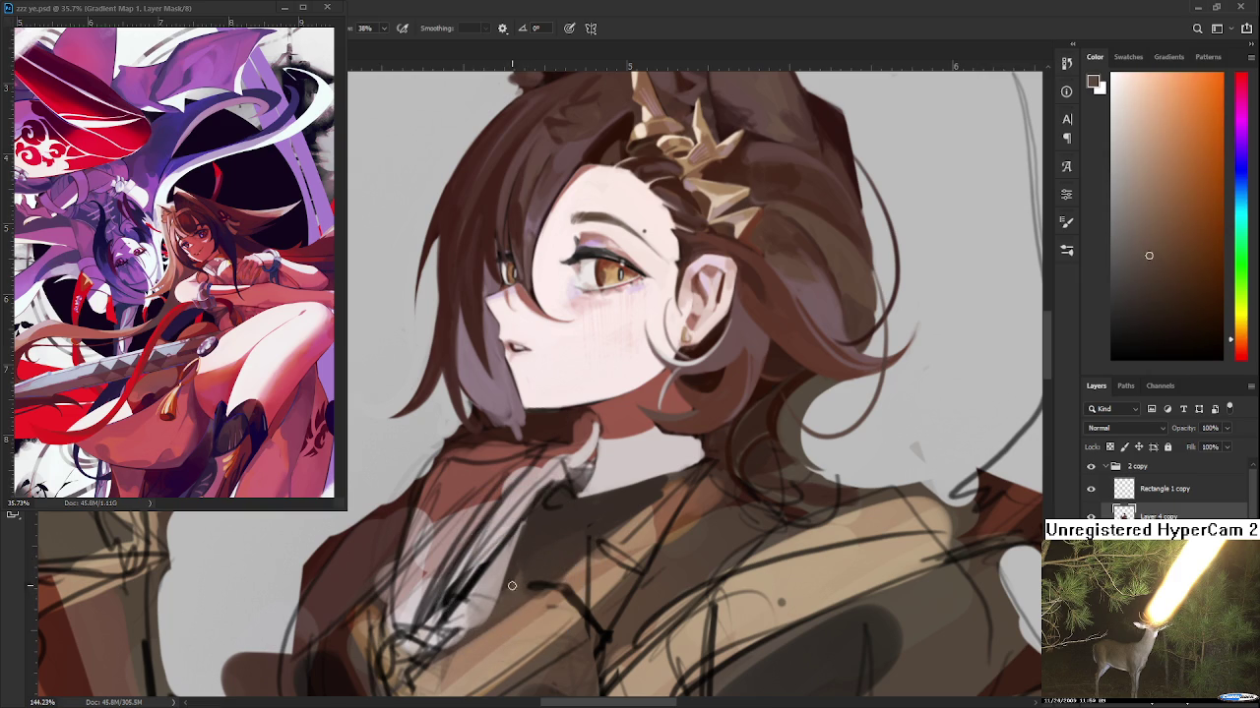
left_click(520, 548, "alt")
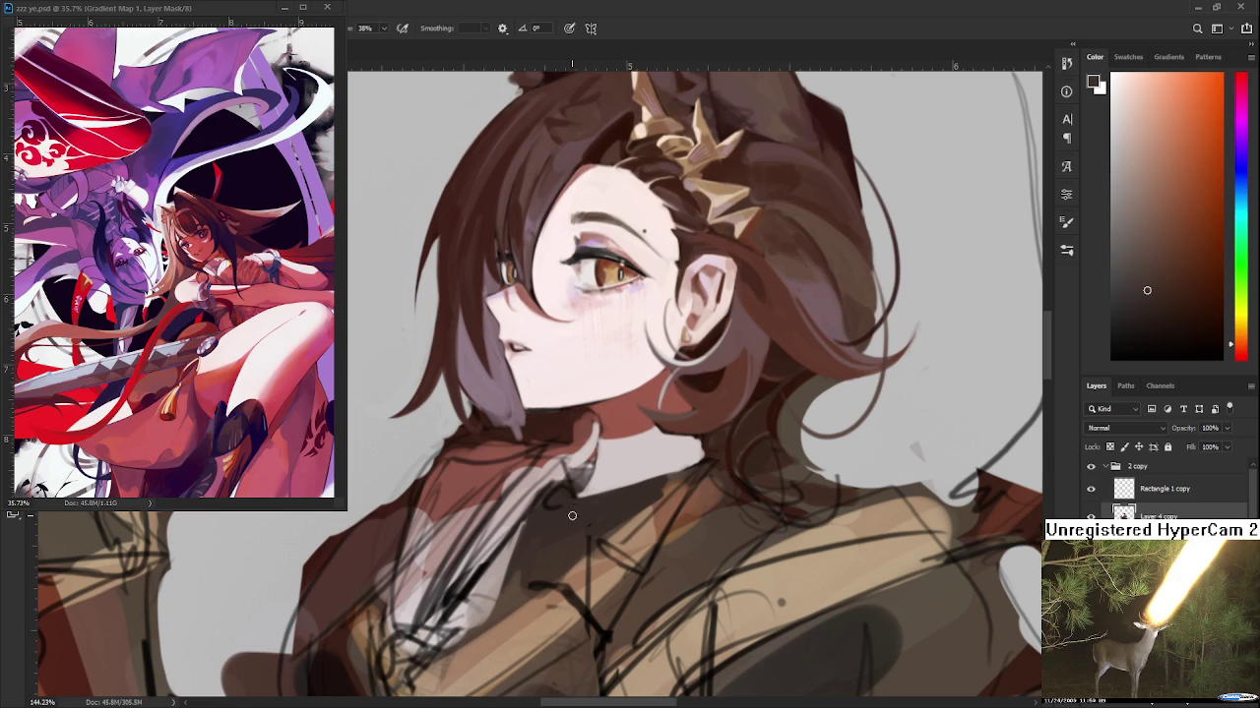
key("r")
mouse_move(692, 456)
left_mouse_down()
mouse_move(473, 456)
mouse_move(503, 462)
left_mouse_up()
Rotate the girl upright, bring the collar into view and sample its tones
left_click(509, 451, "alt")
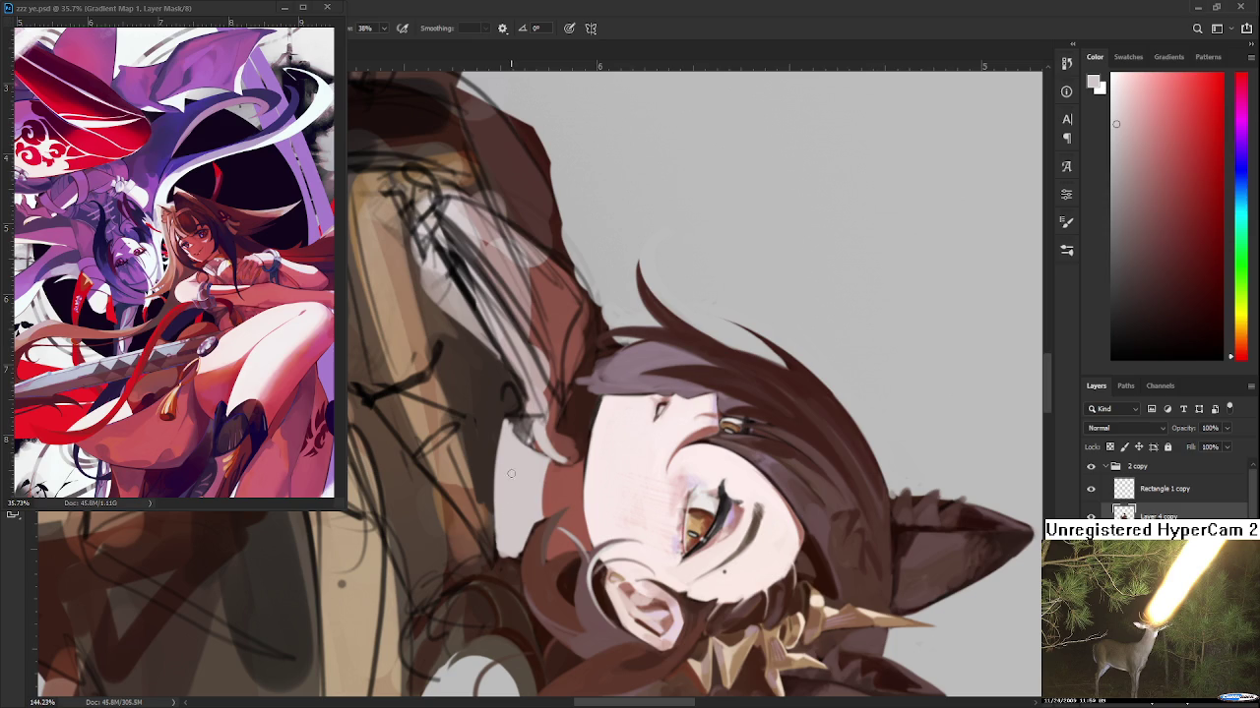
left_click(503, 439, "alt")
key("r")
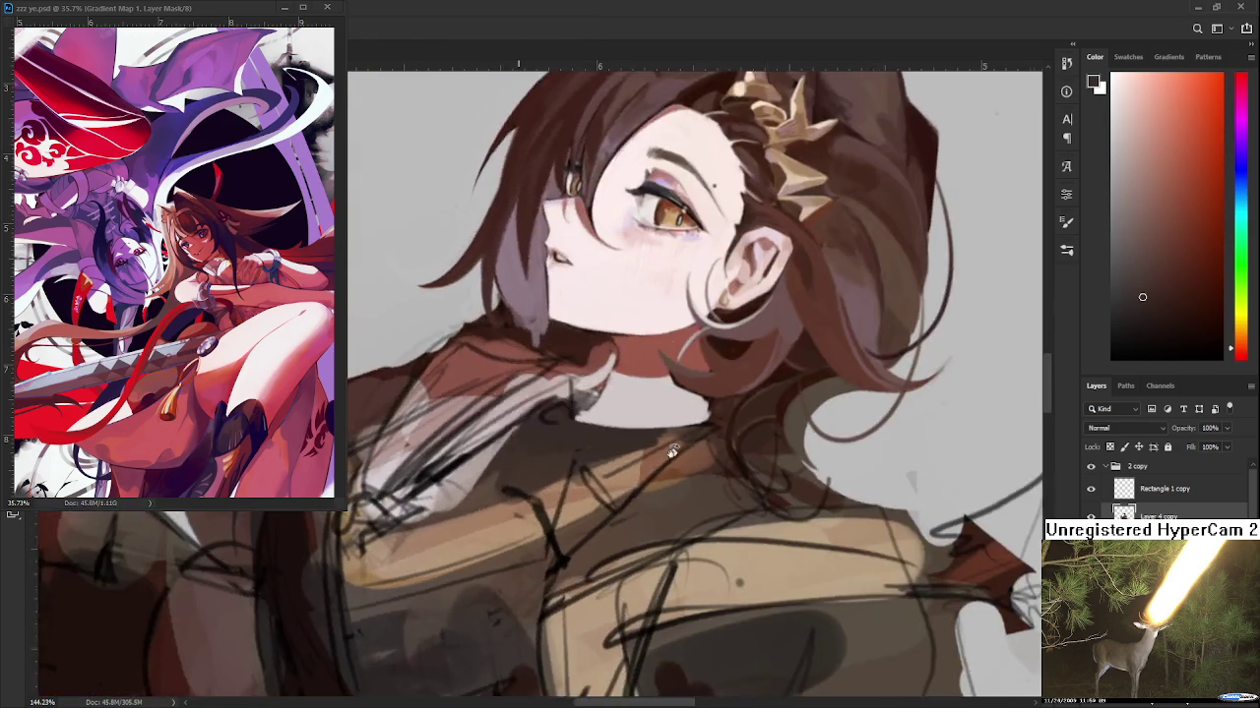
left_click_drag(489, 455, 551, 393)
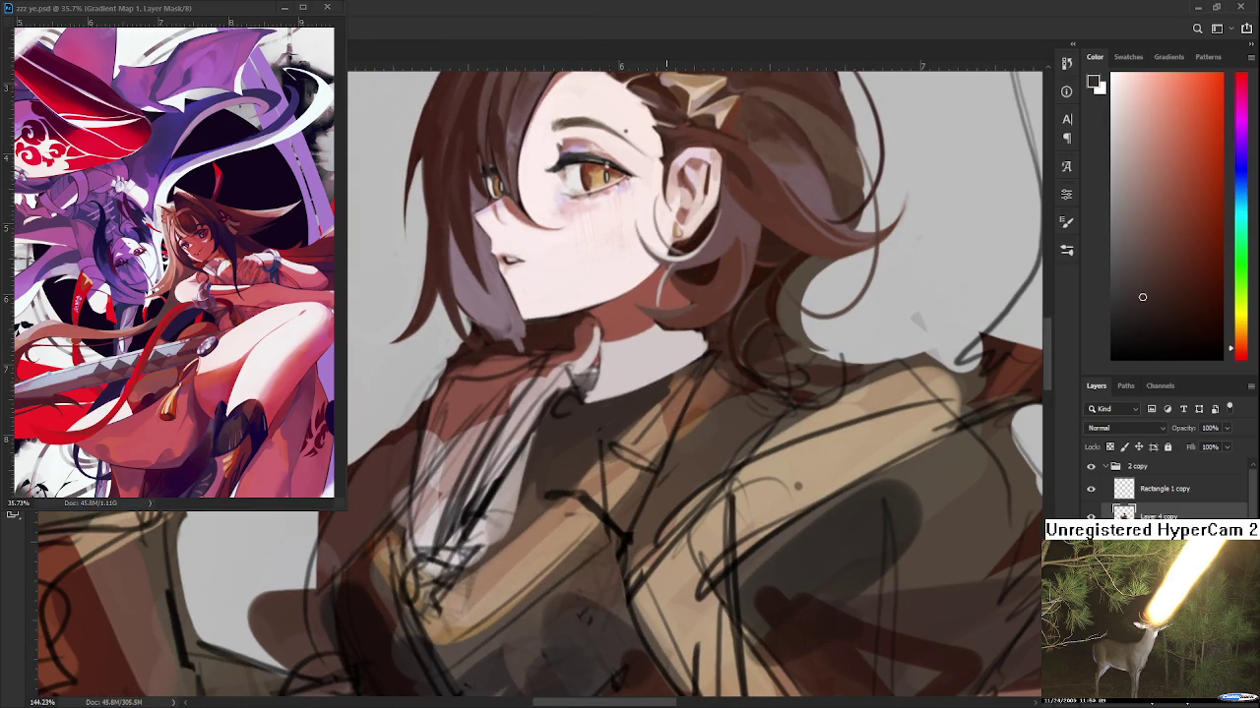
left_click_drag(624, 422, 634, 478)
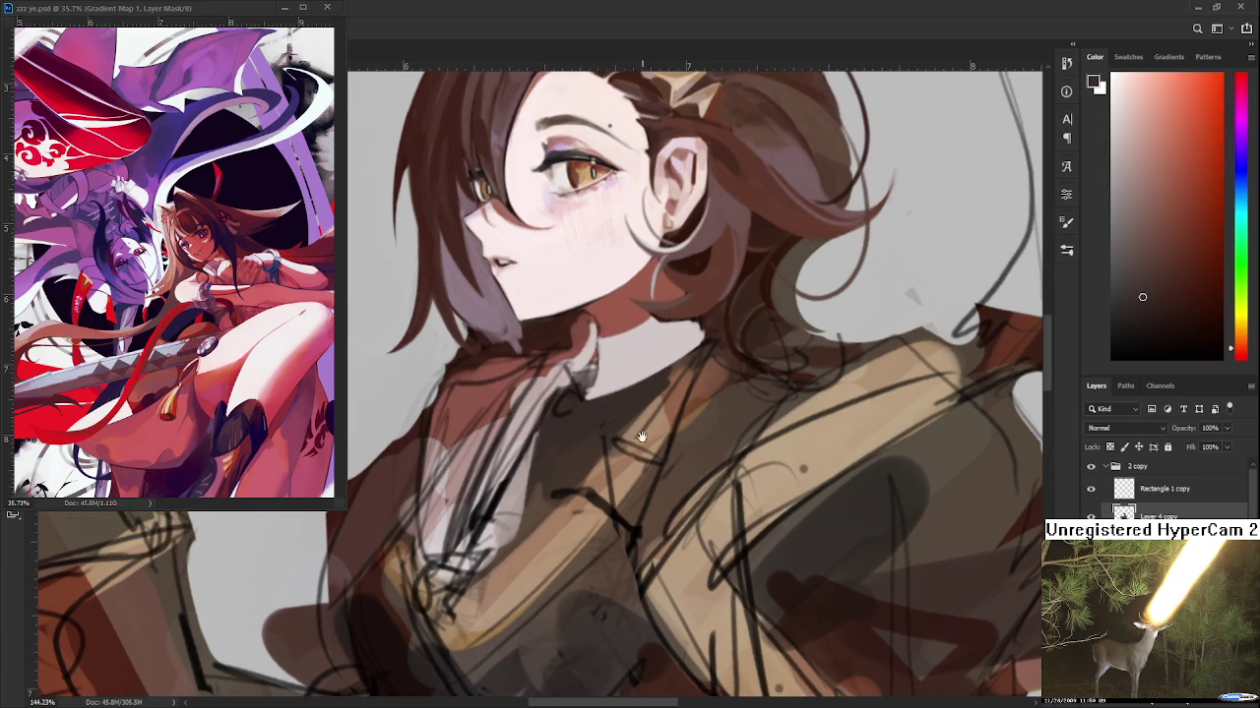
left_click(596, 443, "alt")
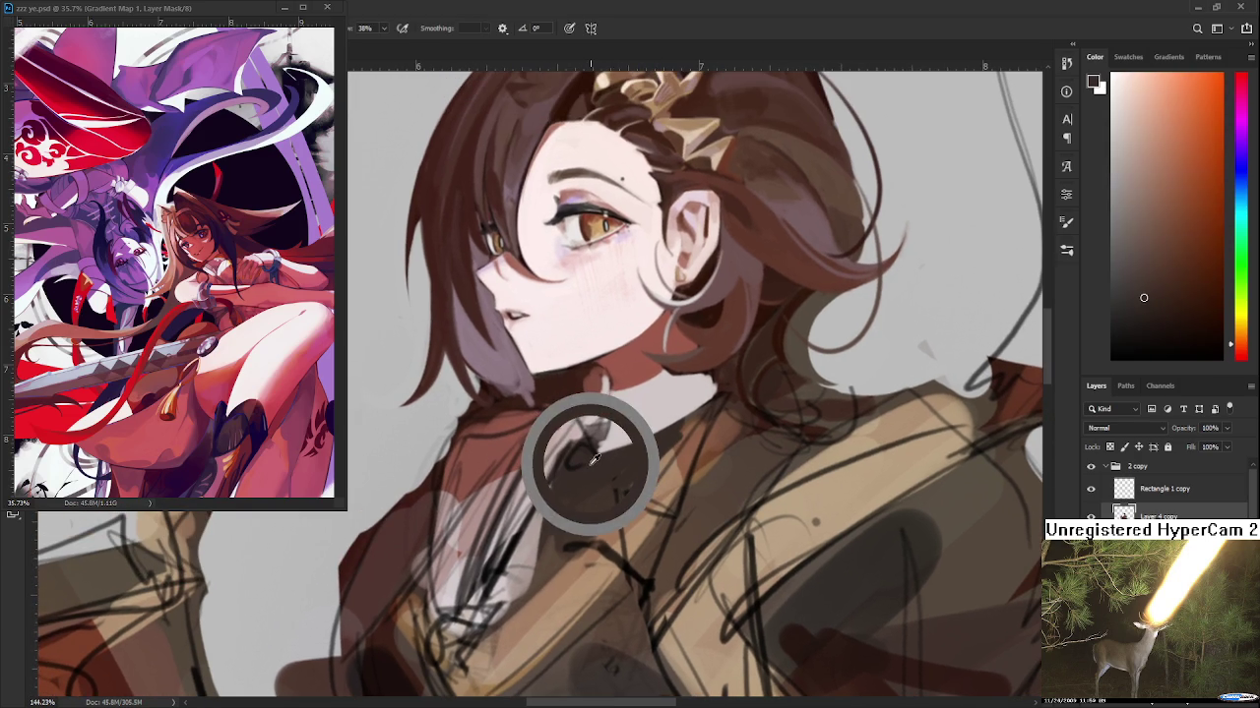
left_click(592, 443, "alt")
left_click(590, 448, "alt")
left_click_drag(591, 451, 573, 463)
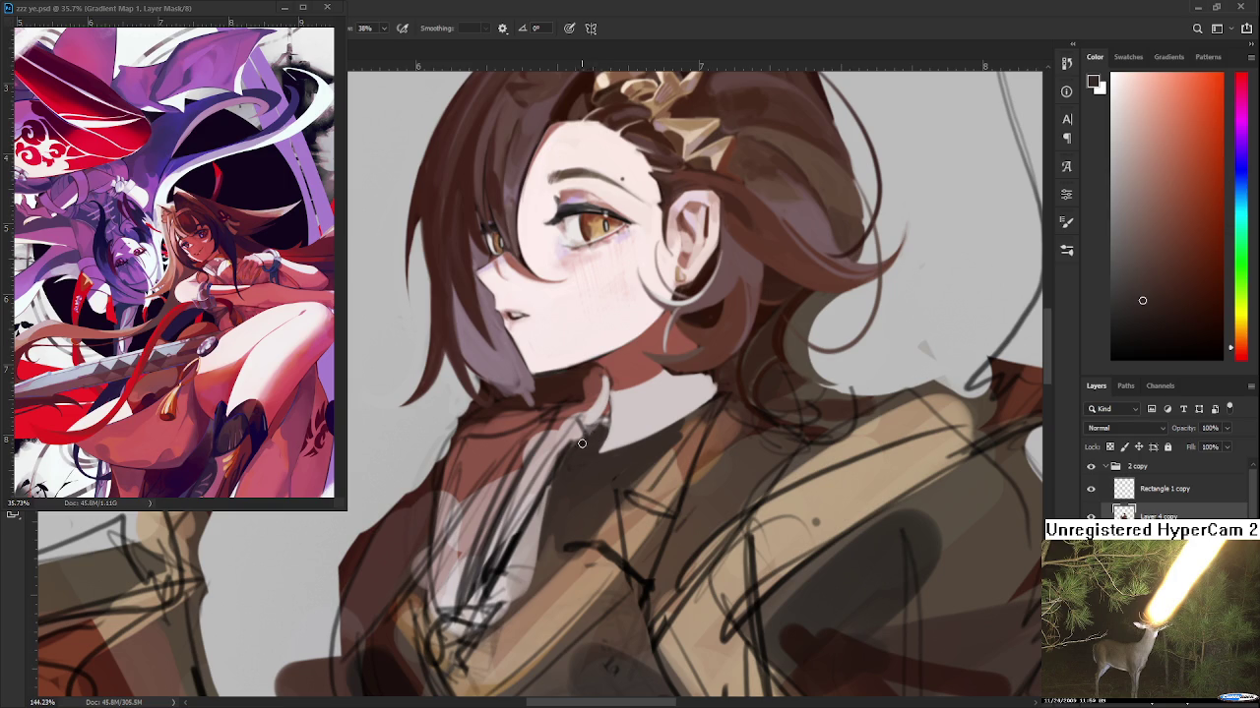
Pick lighter collar tones, a darker orange shadow, and the neck shadow's reddish-brown
left_click(536, 507, "alt")
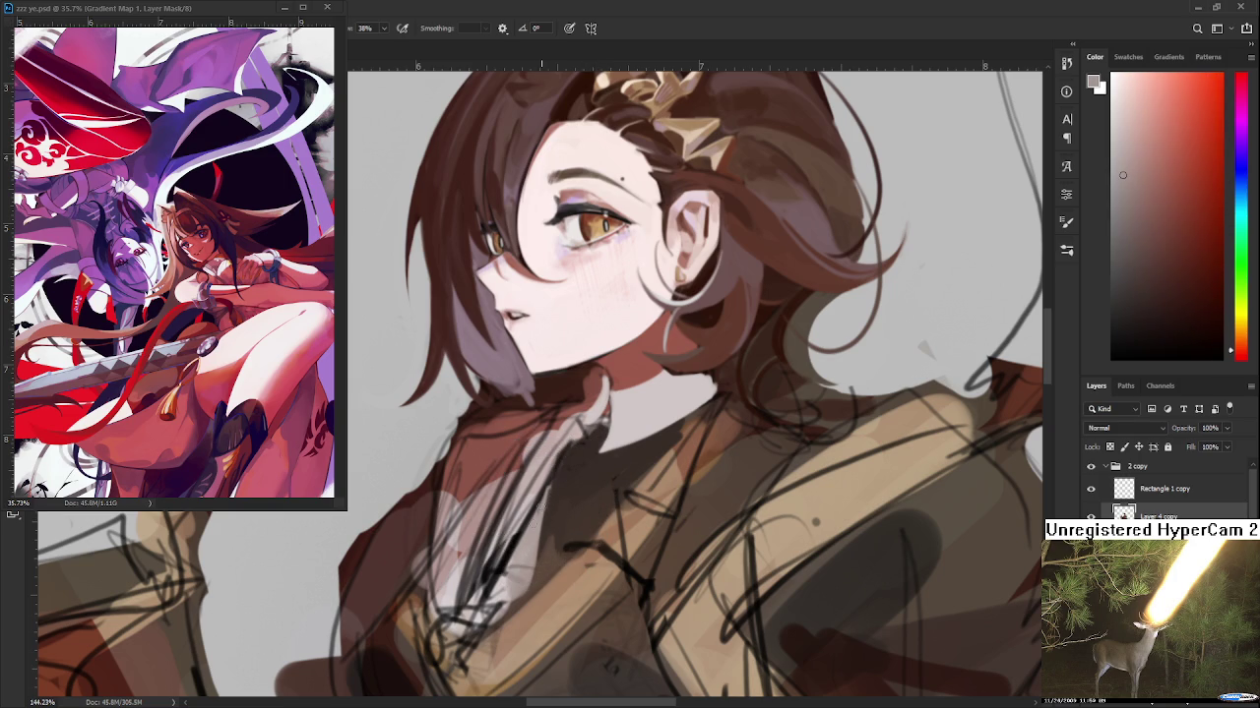
left_click(530, 530, "alt")
left_click(534, 515, "alt")
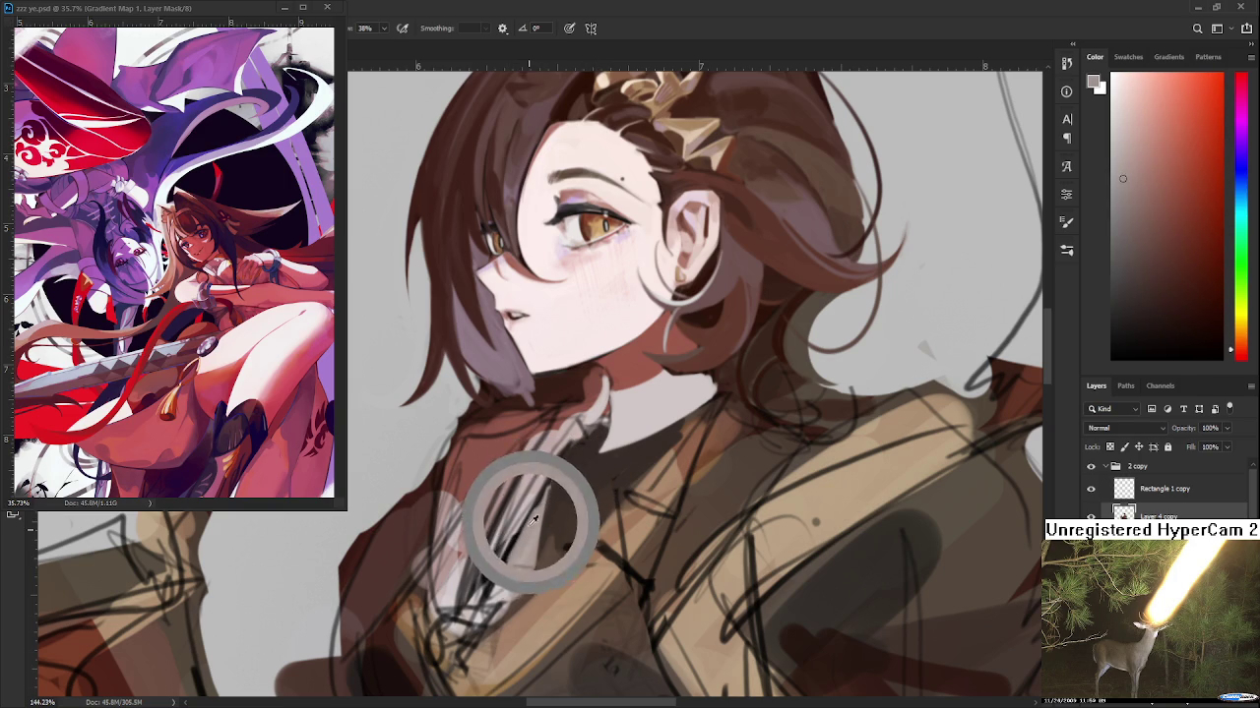
left_click(502, 569, "alt")
left_click(504, 569, "alt")
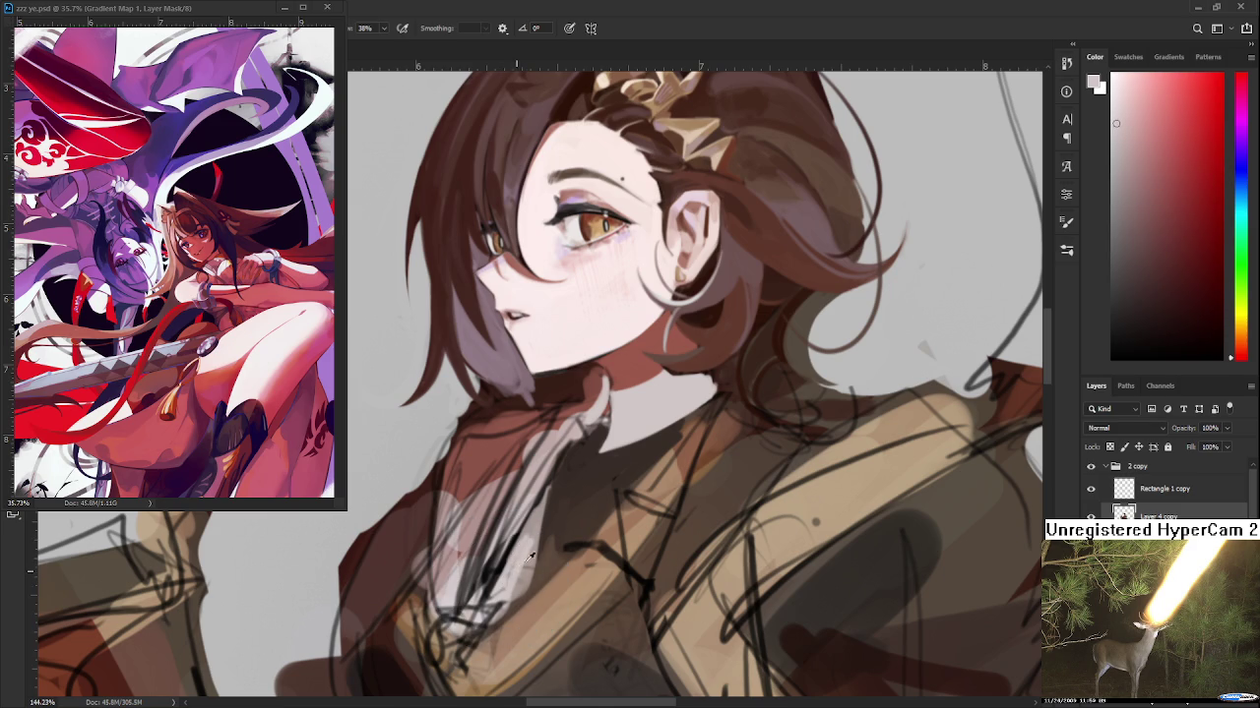
left_click(527, 552, "alt")
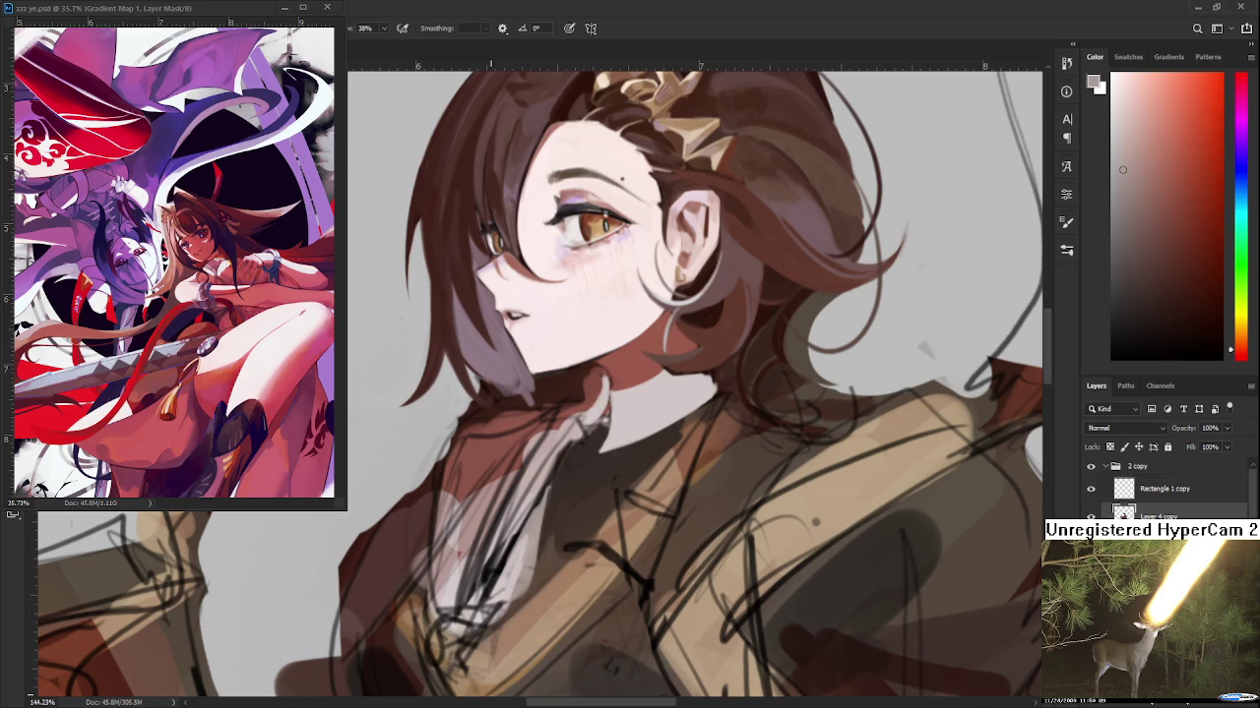
left_click(590, 378, "alt")
Zoom in on the neck and deepen its shadow with dark browns sampled there
scroll(607, 382, "down", 1)
scroll(607, 382, "down", 1)
scroll(608, 382, "down", 2)
scroll(626, 379, "up", 2)
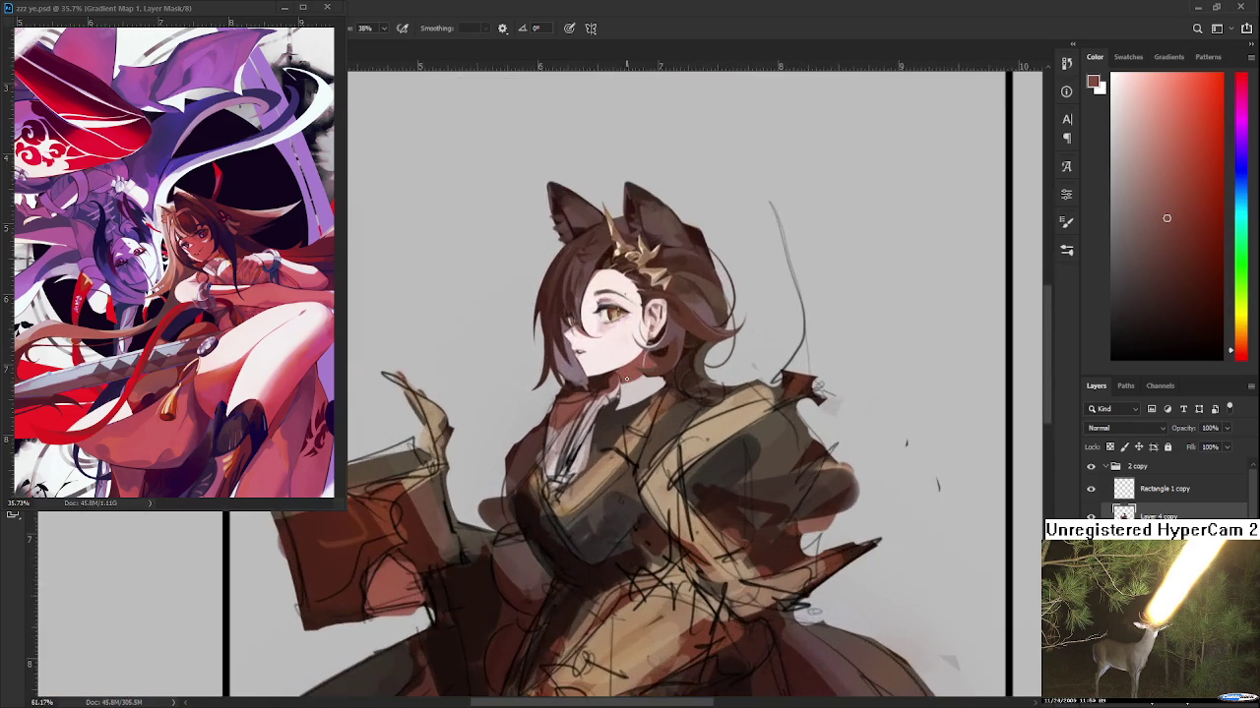
scroll(626, 379, "up", 1)
scroll(626, 379, "up", 1)
scroll(626, 378, "up", 1)
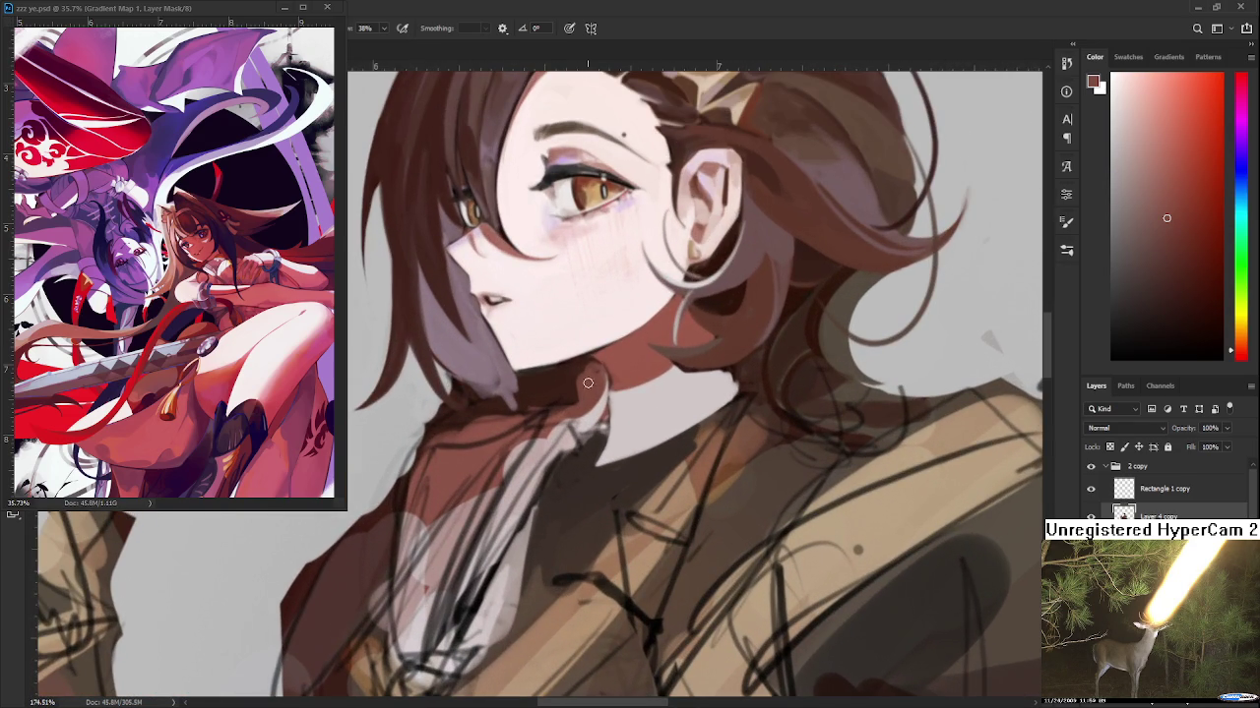
mouse_move(596, 414)
left_mouse_down("alt")
mouse_move(581, 460)
mouse_move(590, 445)
mouse_move(567, 445)
left_mouse_up("alt")
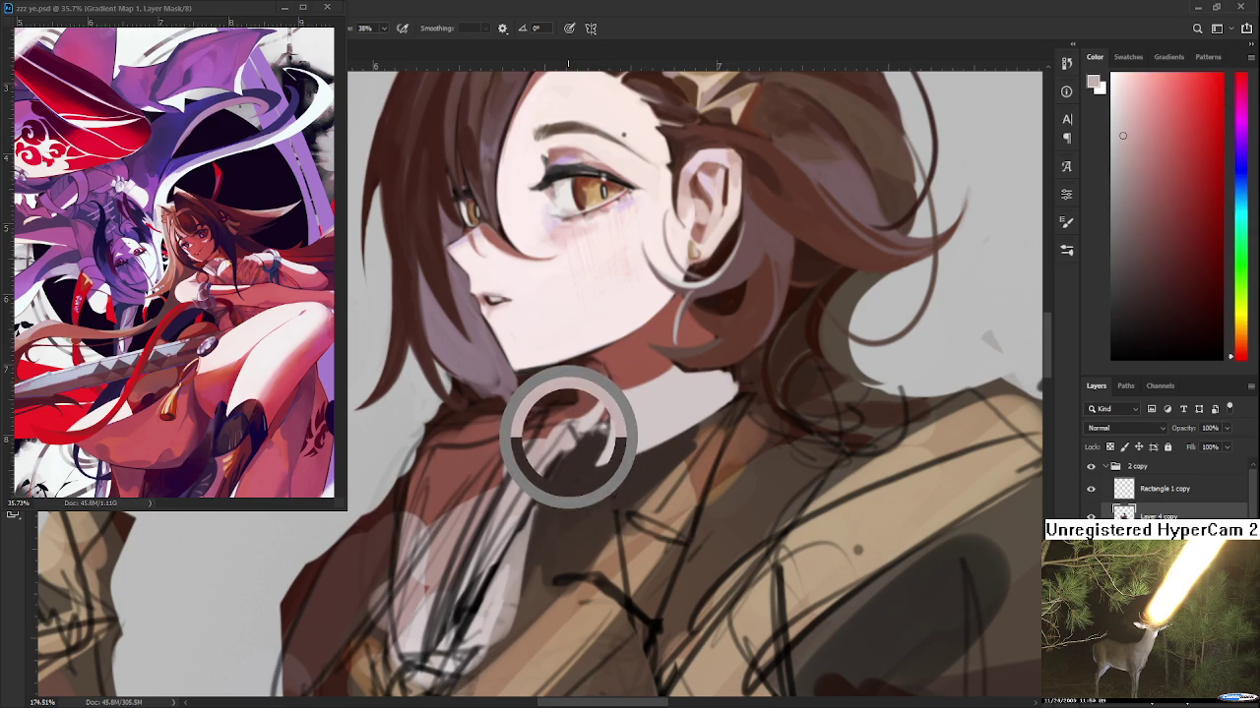
left_click(560, 454, "alt")
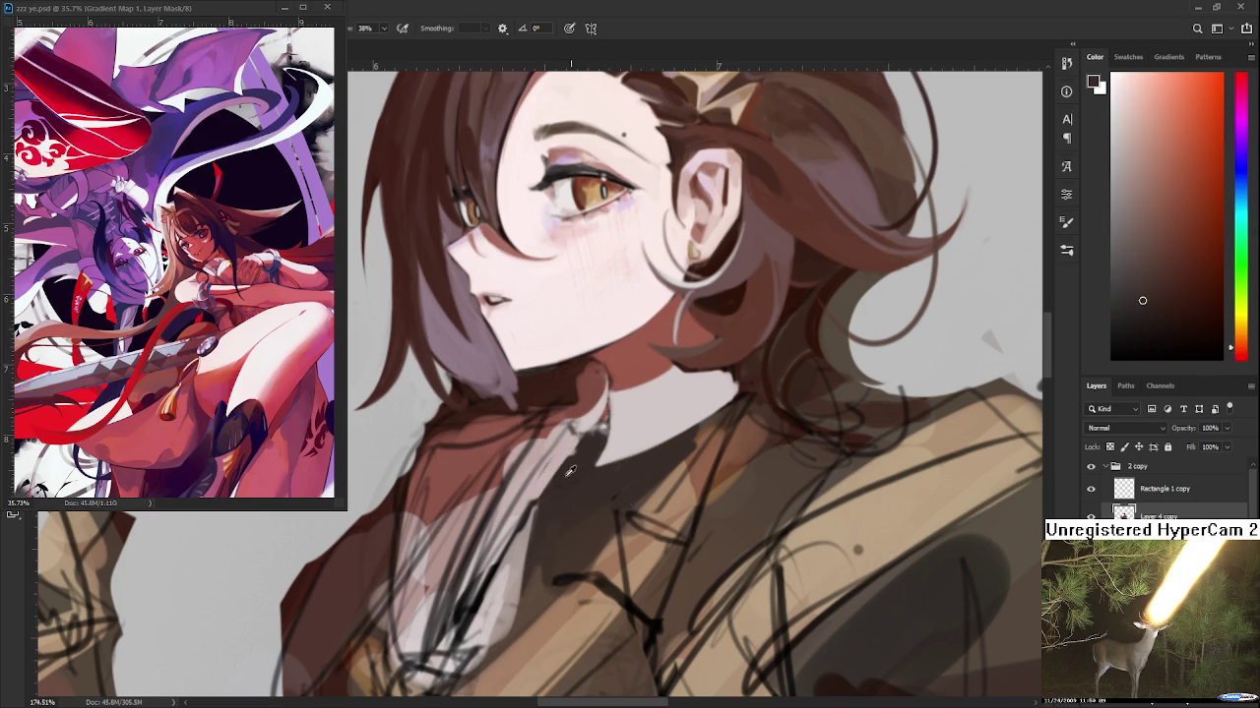
left_click(548, 490, "alt")
mouse_move(542, 478)
left_mouse_down("alt")
mouse_move(571, 433)
mouse_move(575, 443)
left_mouse_up("alt")
Refine the light collar's edge against the dark shirt using brown-orange and lighter tan tones
left_click(583, 443, "alt")
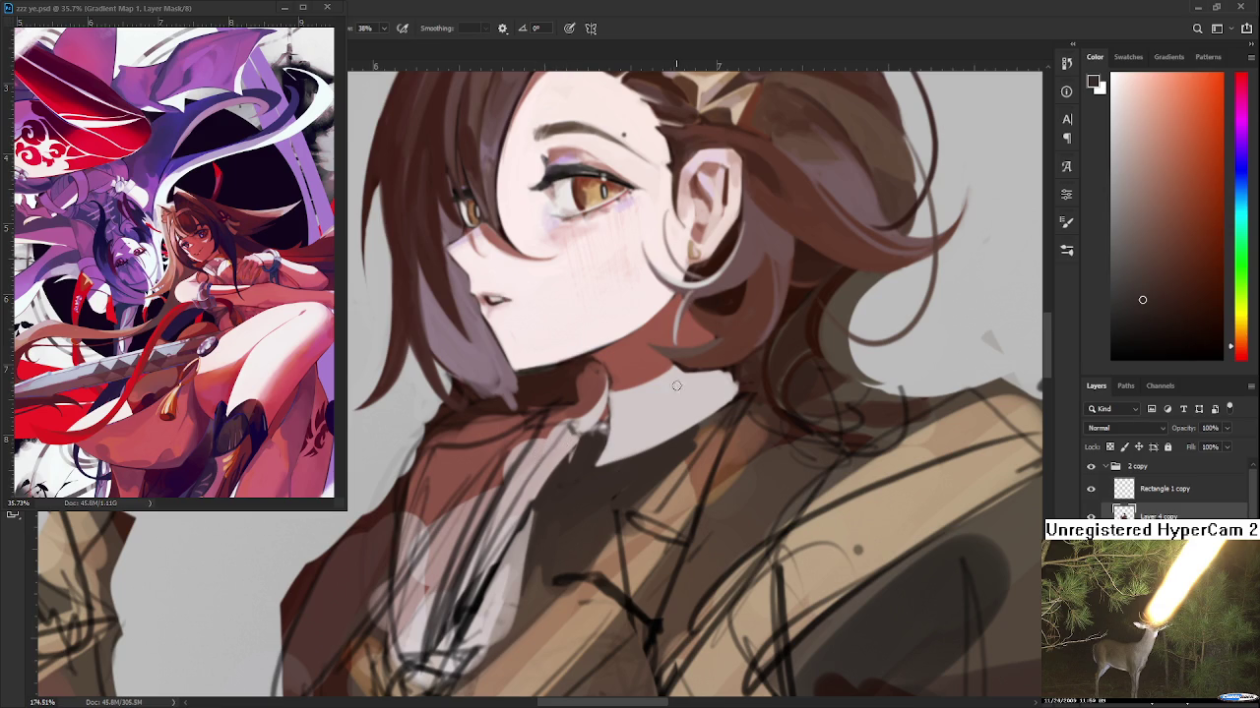
left_click(689, 436, "alt")
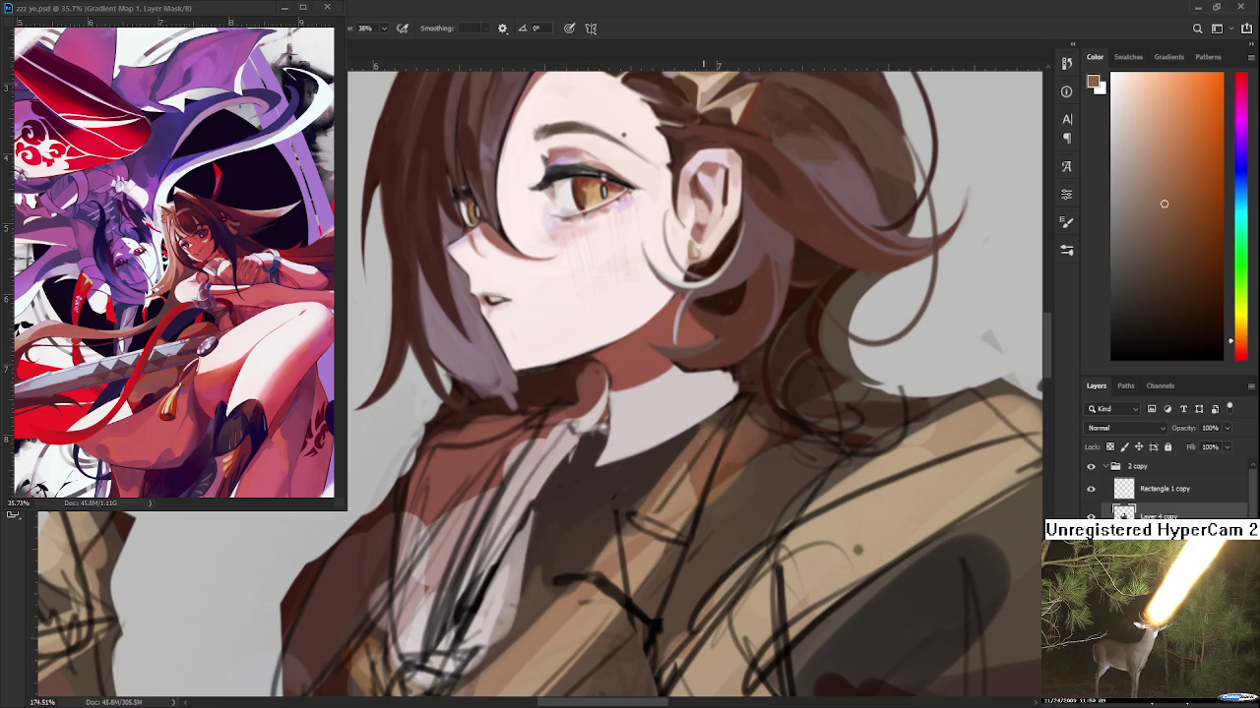
left_click(668, 484, "alt")
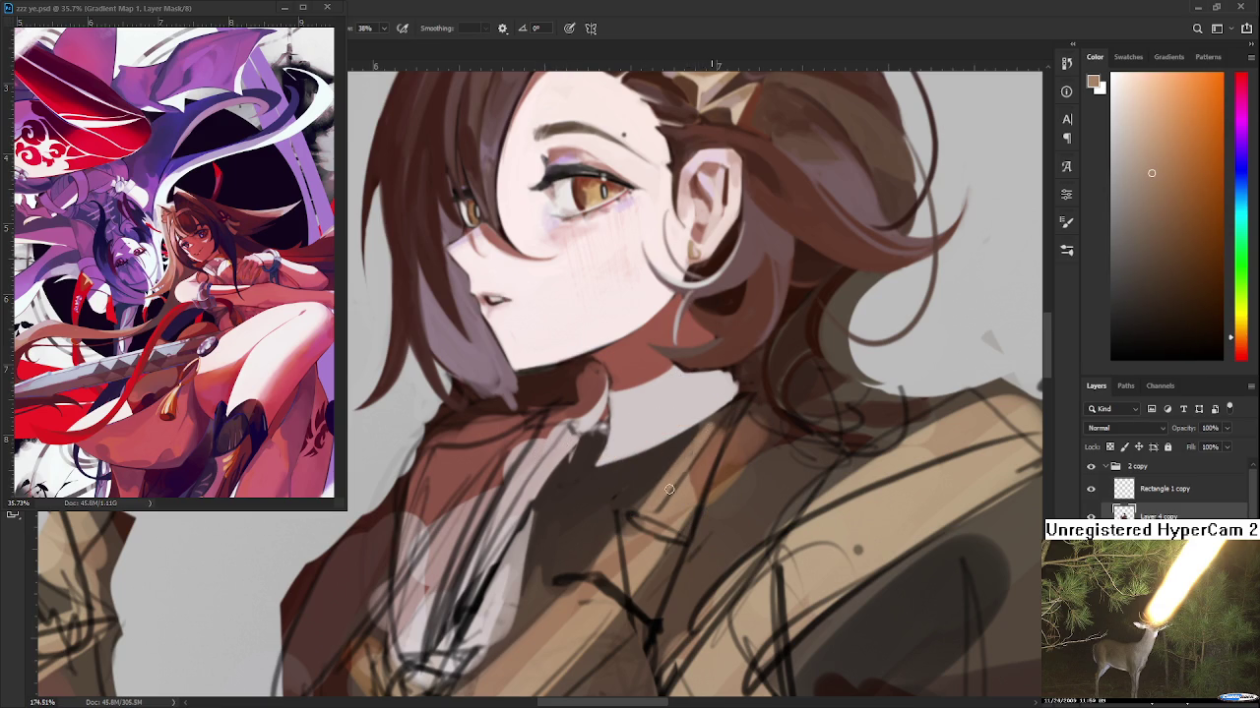
left_click(695, 450, "alt")
left_click(697, 464, "alt")
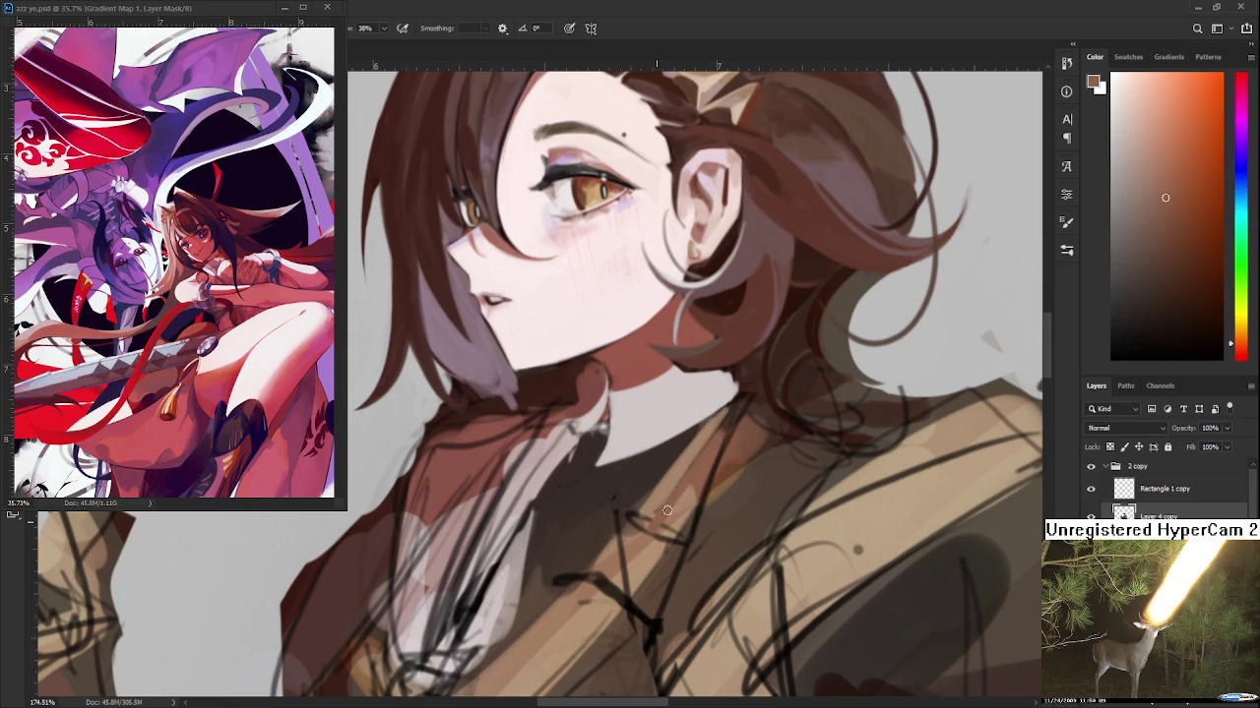
left_click(691, 449, "alt")
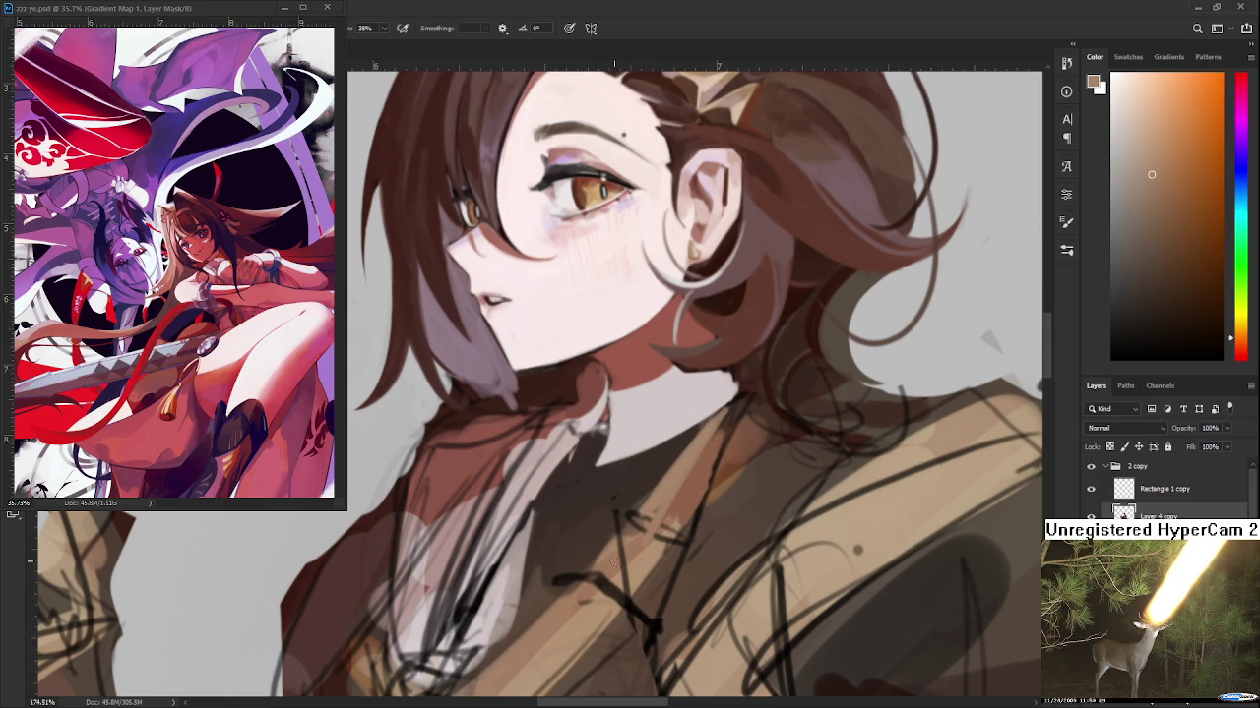
scroll(666, 481, "down", 3)
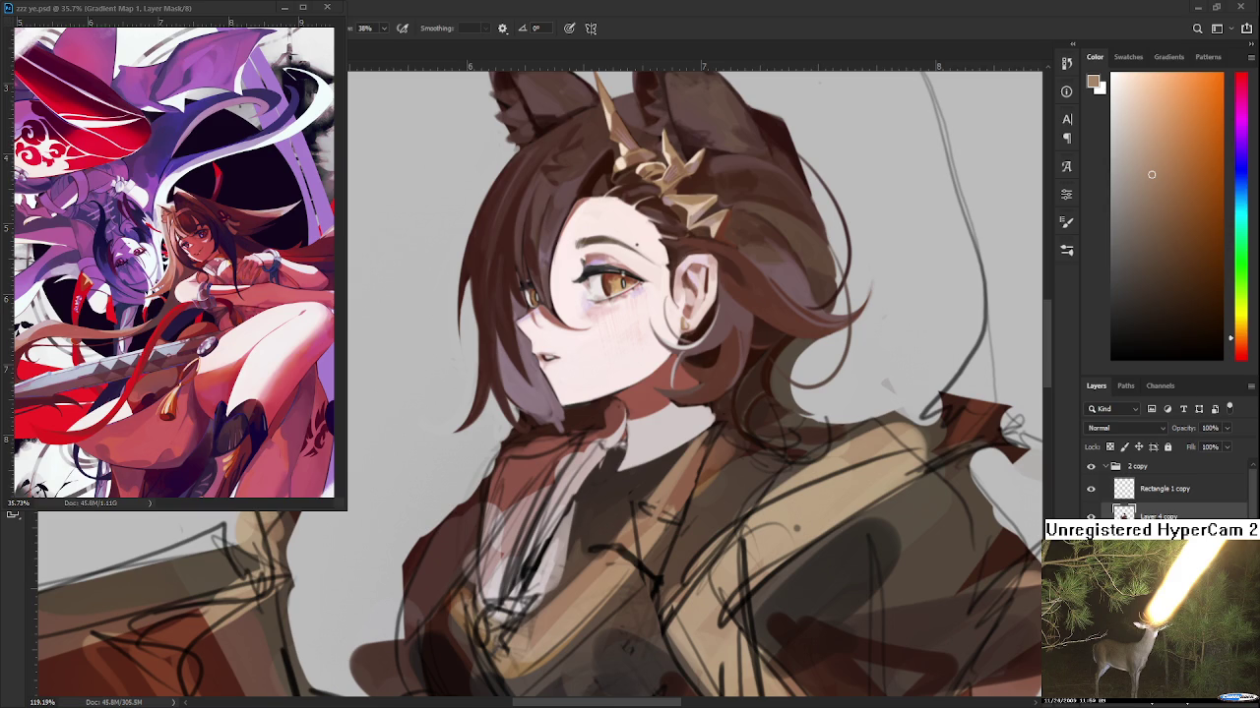
Paint the lapel below the collar in tan tones and the dark shirt colour sampled nearby
scroll(583, 490, "down", 2)
scroll(583, 490, "down", 1)
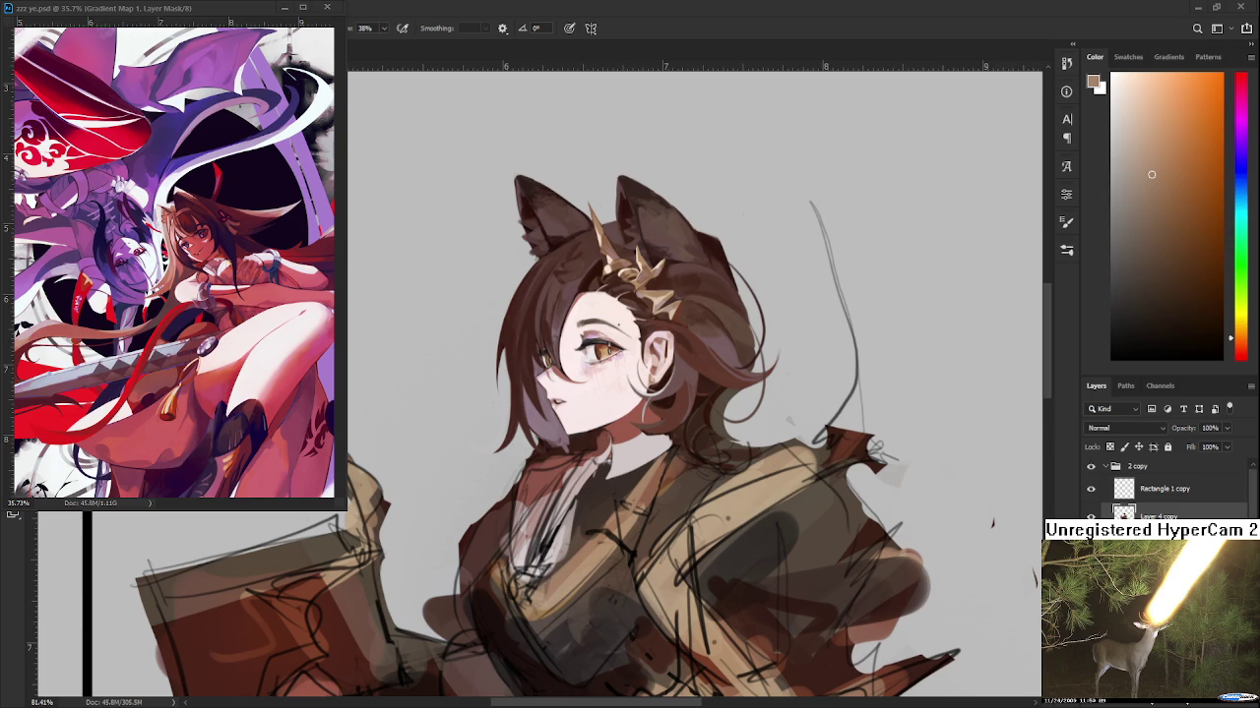
scroll(628, 561, "up", 3)
scroll(633, 478, "down", 3)
scroll(600, 524, "up", 3)
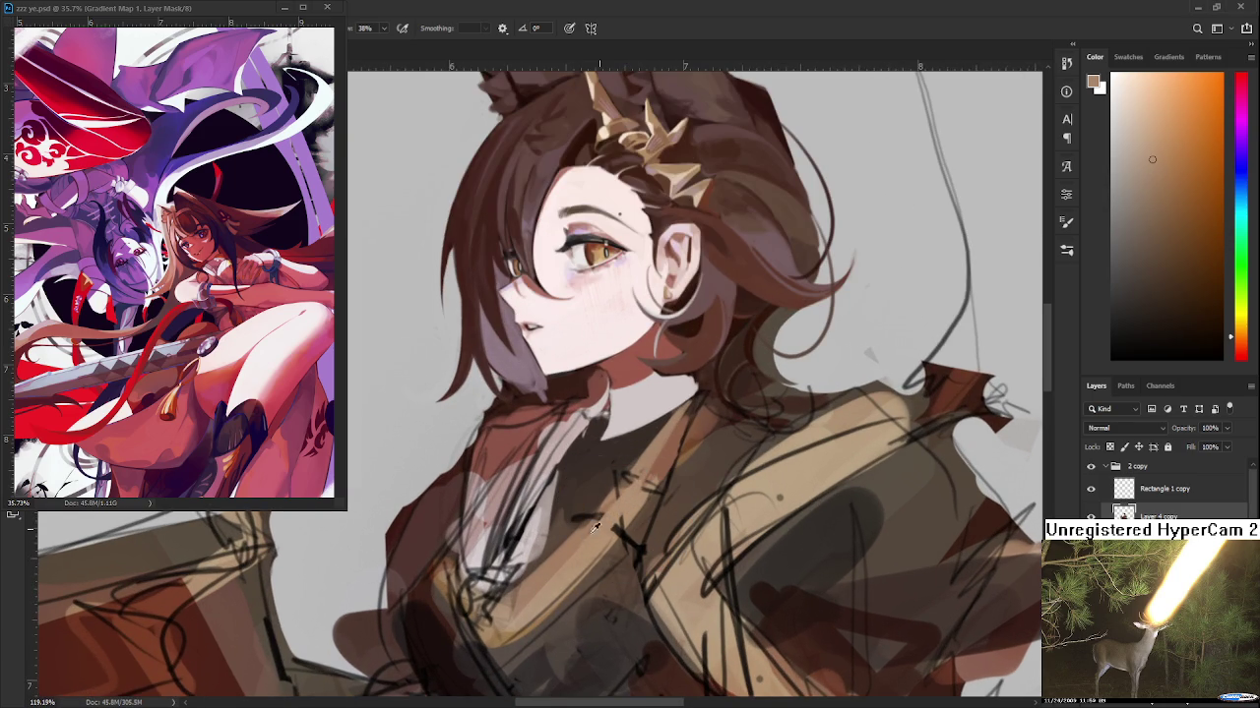
left_click(568, 527, "alt")
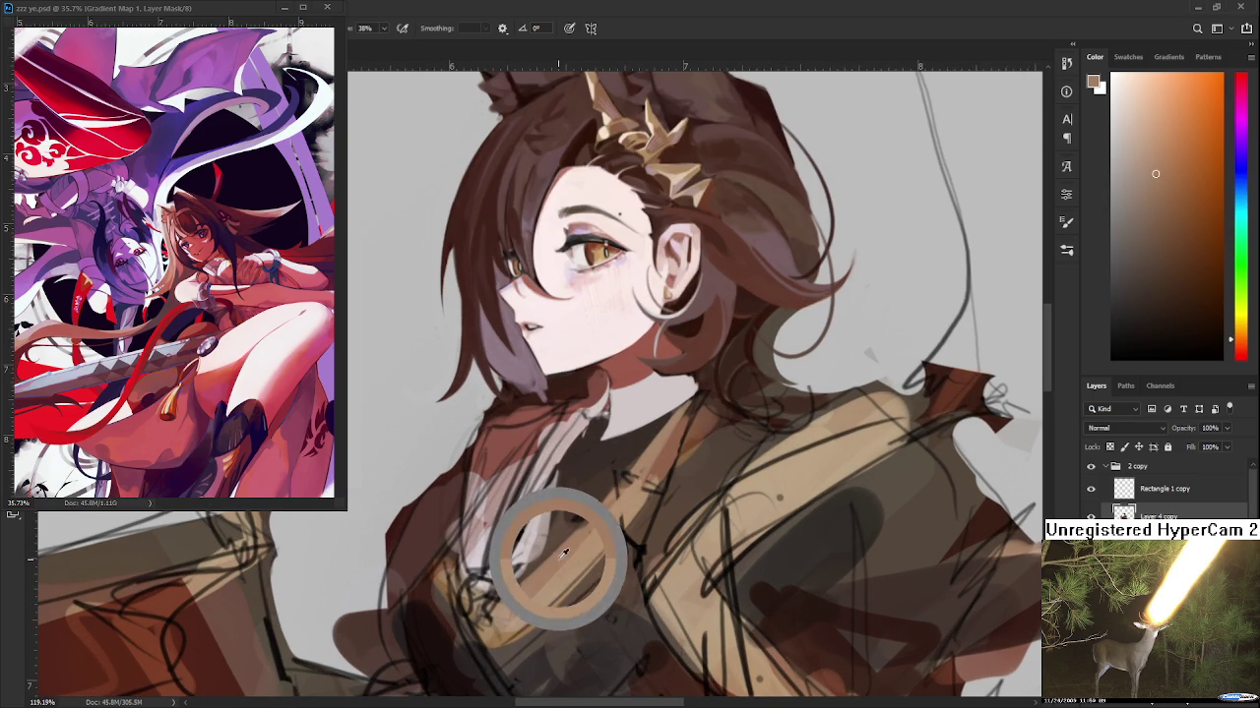
left_click(625, 503, "alt")
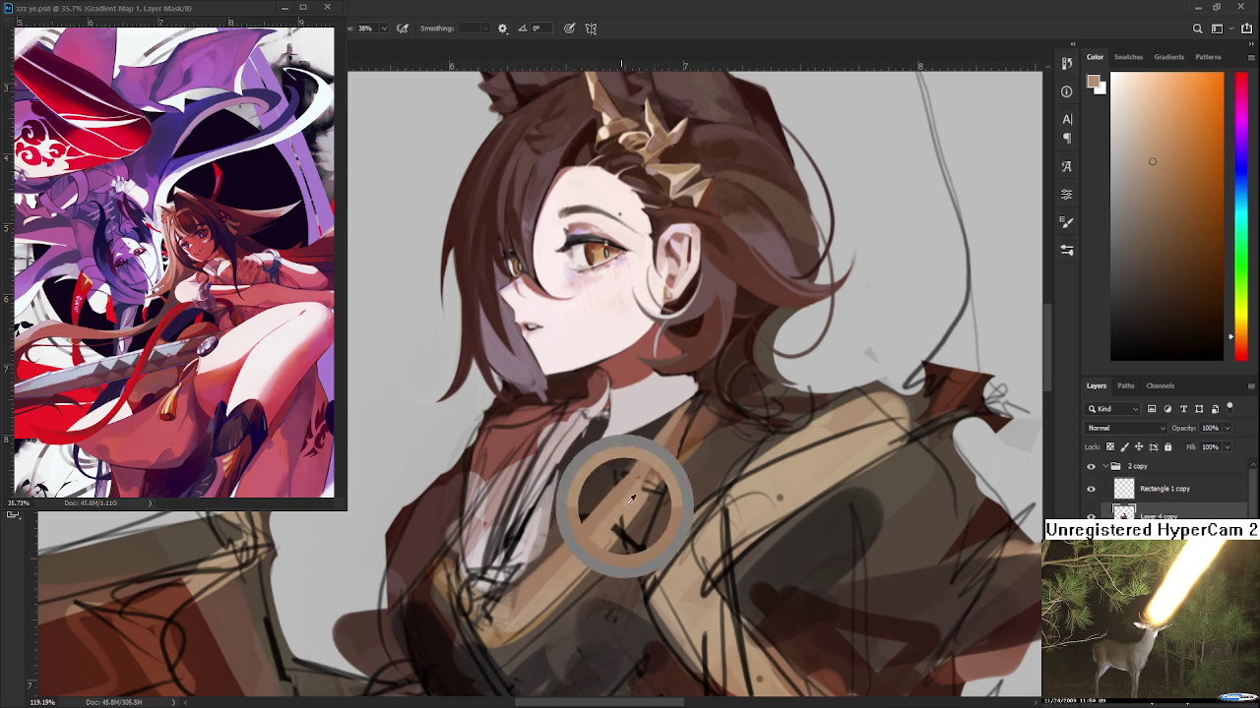
left_click(629, 489, "alt")
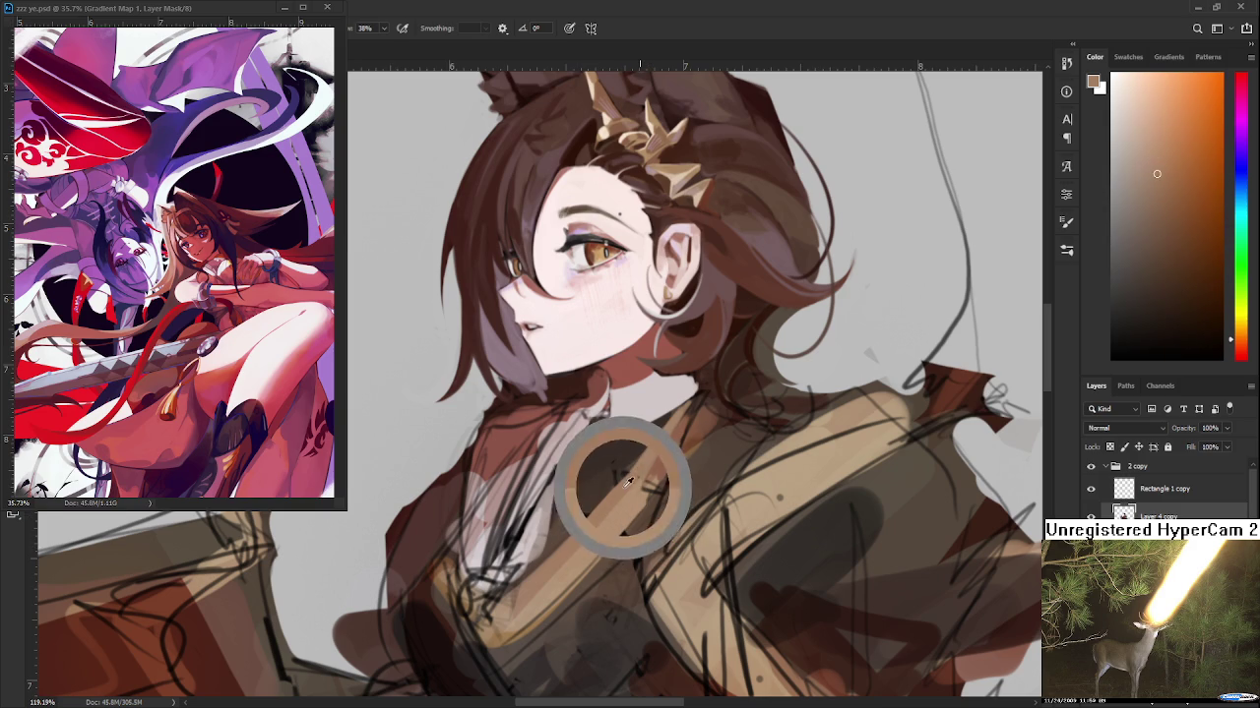
left_click(588, 488, "alt")
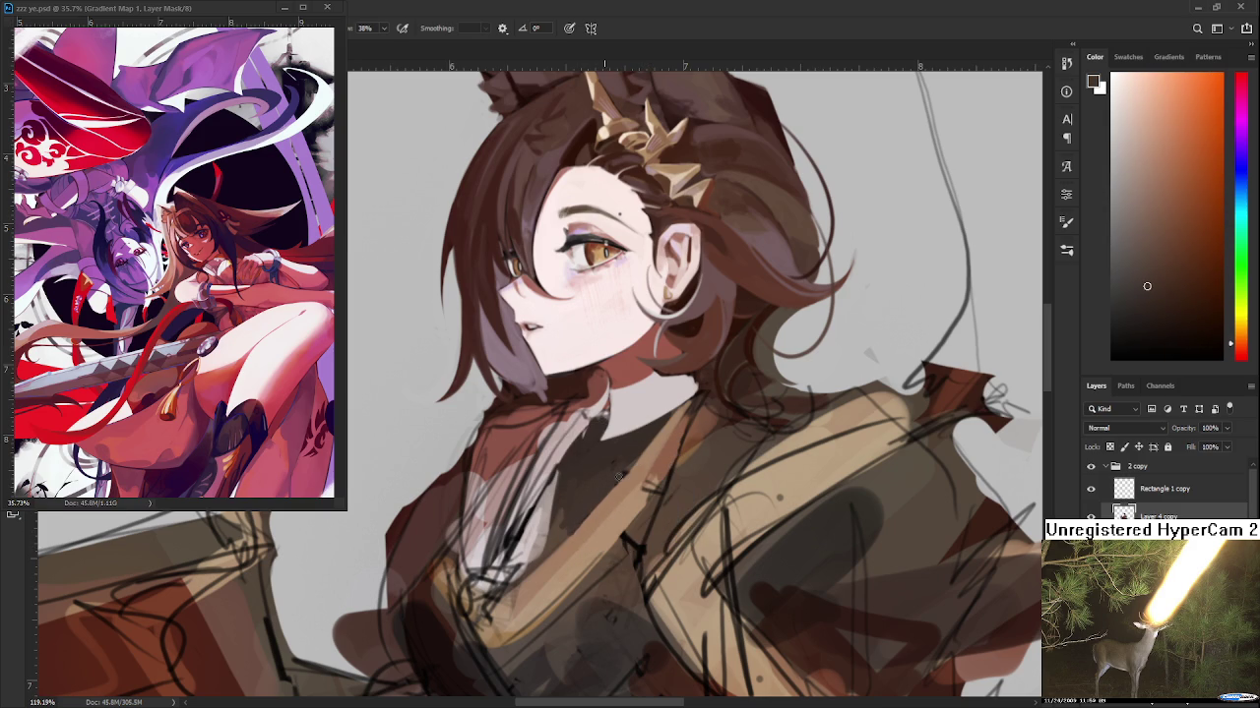
Smooth over the chest sketch lines with lighter tan and mid-brown jacket tones
left_click(618, 472, "alt")
left_click(640, 467, "alt")
left_click(654, 452, "alt")
left_click(659, 459, "alt")
left_click(641, 489, "alt")
left_click(640, 488, "alt")
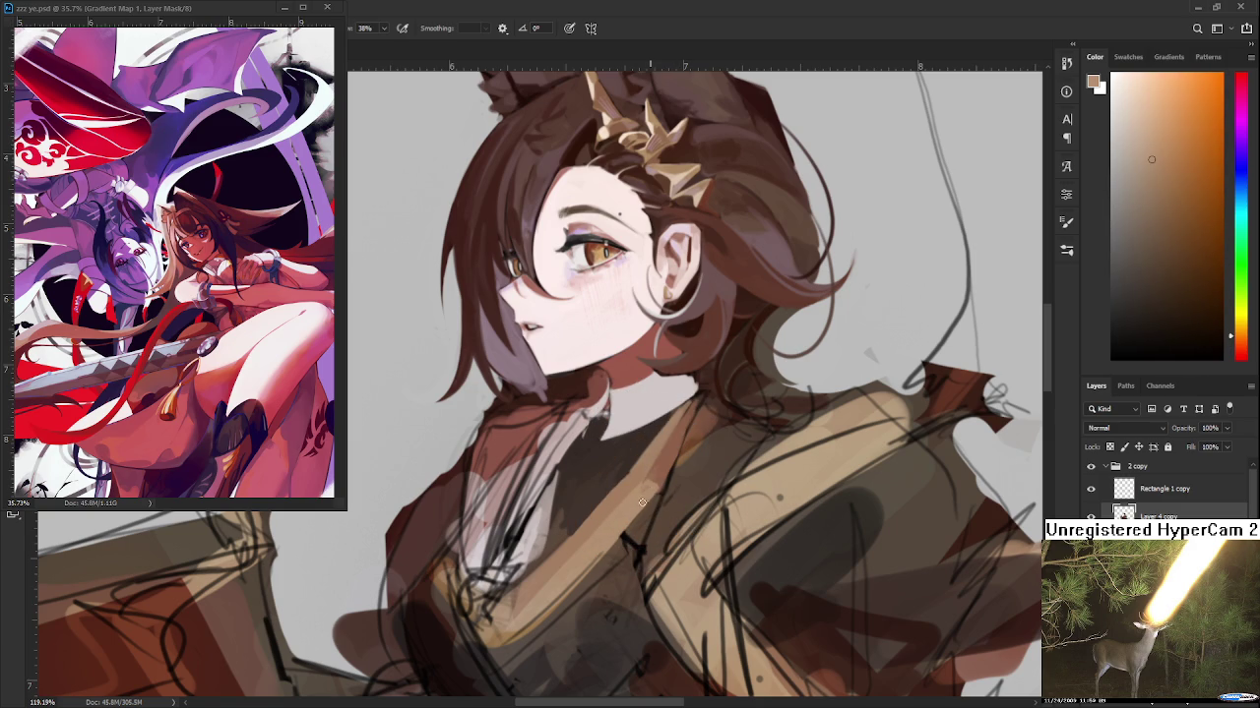
left_click(663, 472, "alt")
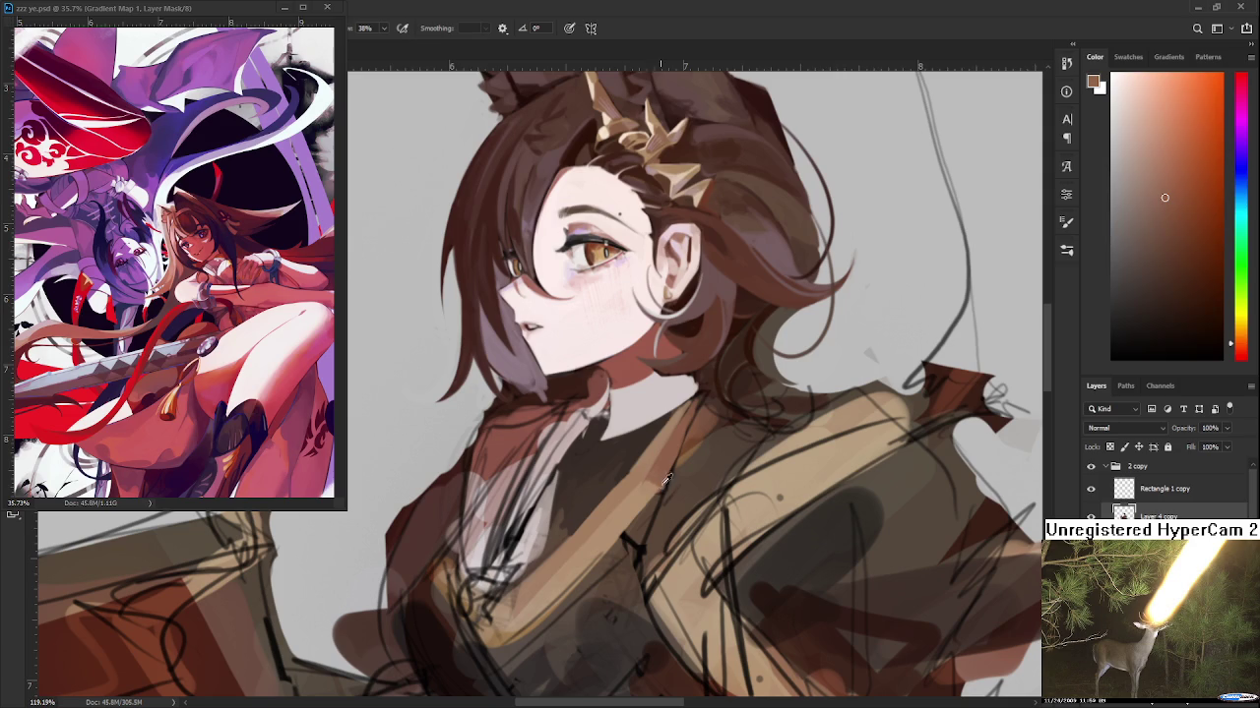
left_click(655, 480, "alt")
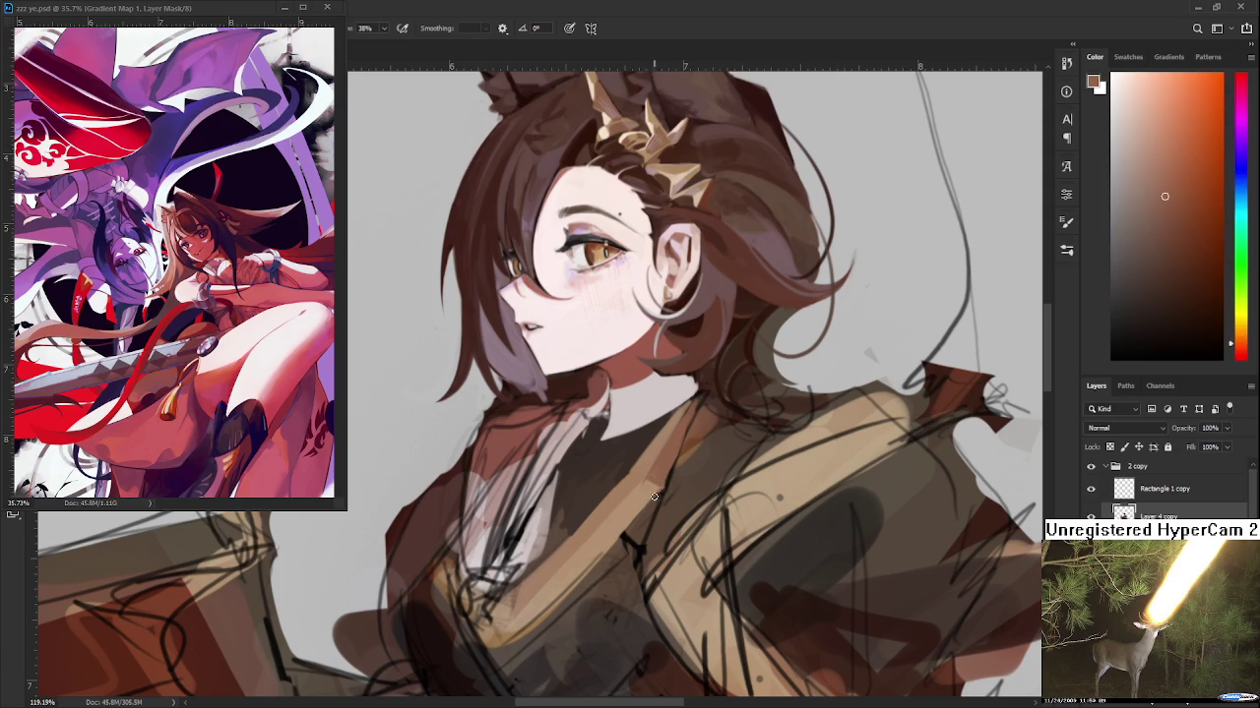